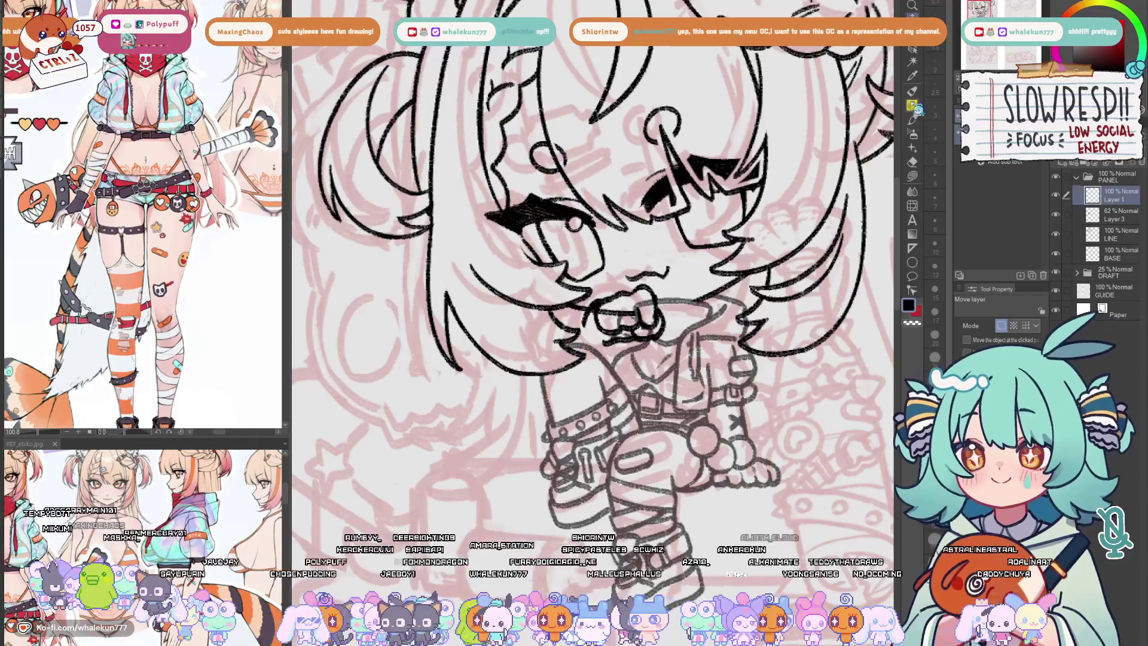
- With the SU-Cream Pencil, hide Layer 3's grey body sketch and ink a line along the mouth top
click(912, 105)
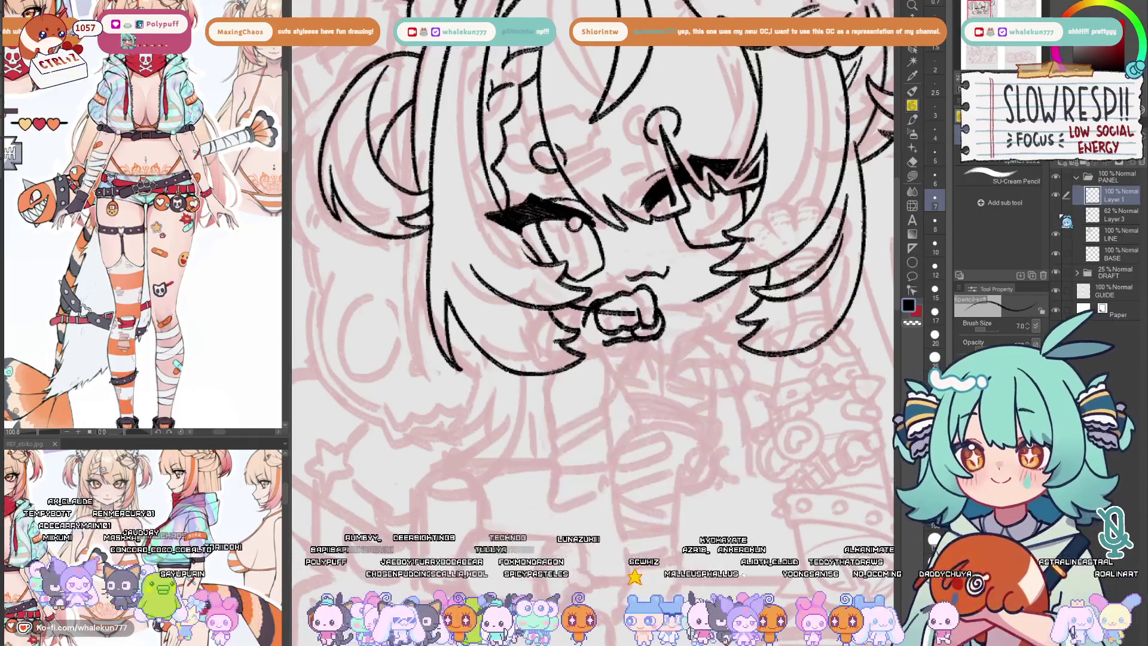
key(h)
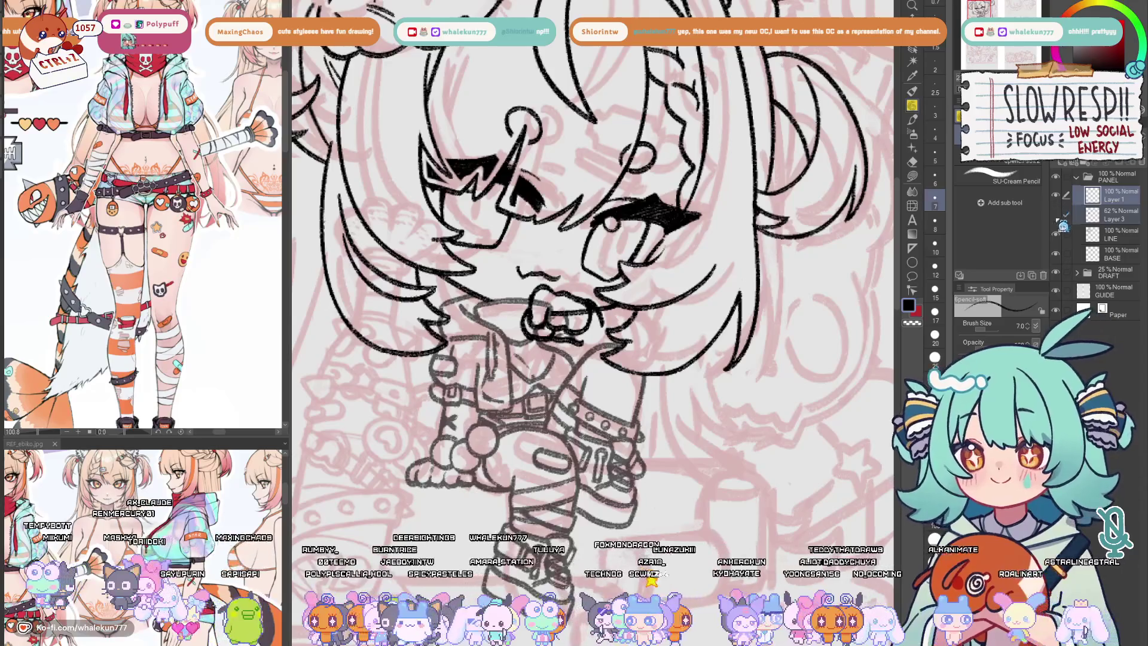
click(1056, 214)
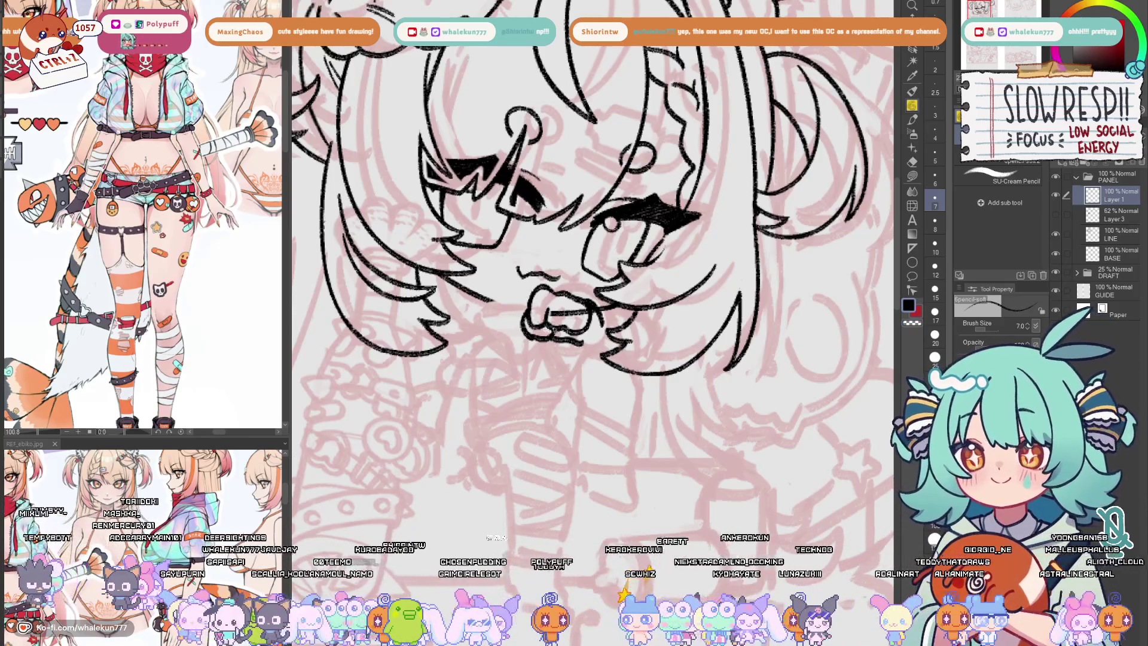
key(h)
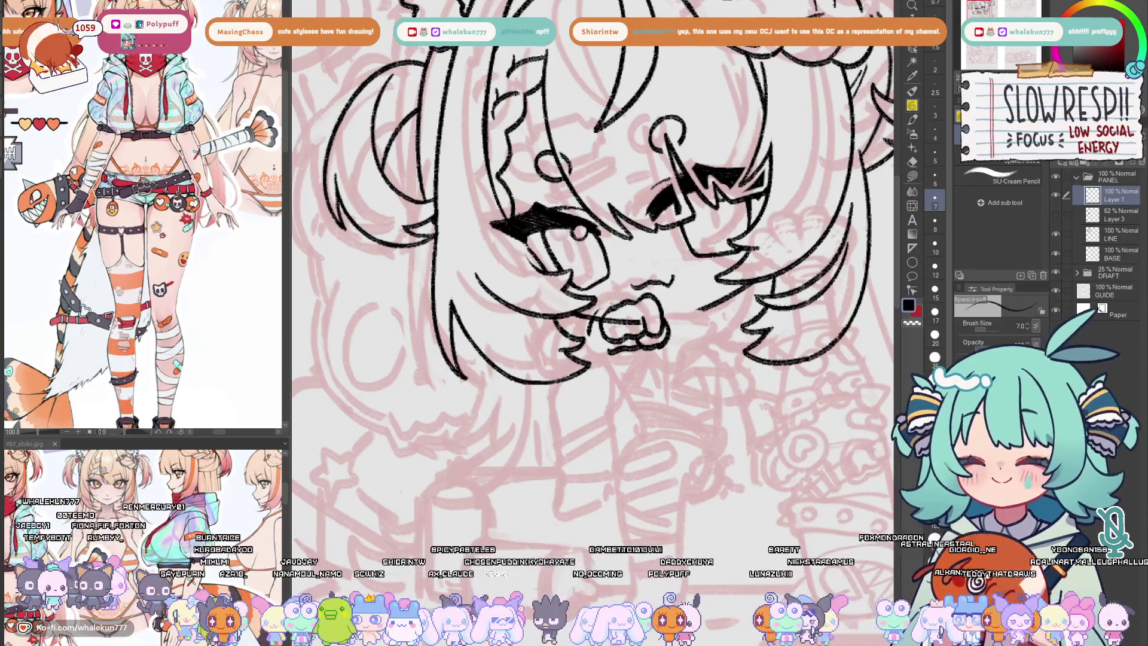
drag(594, 317, 645, 295)
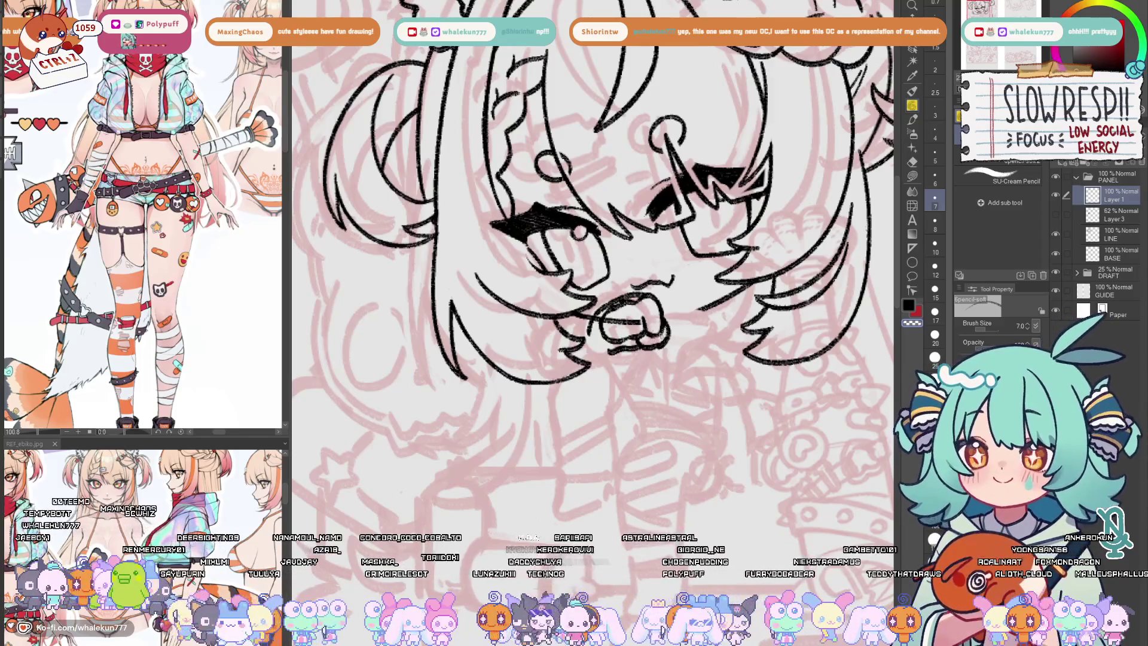
drag(673, 314, 658, 331)
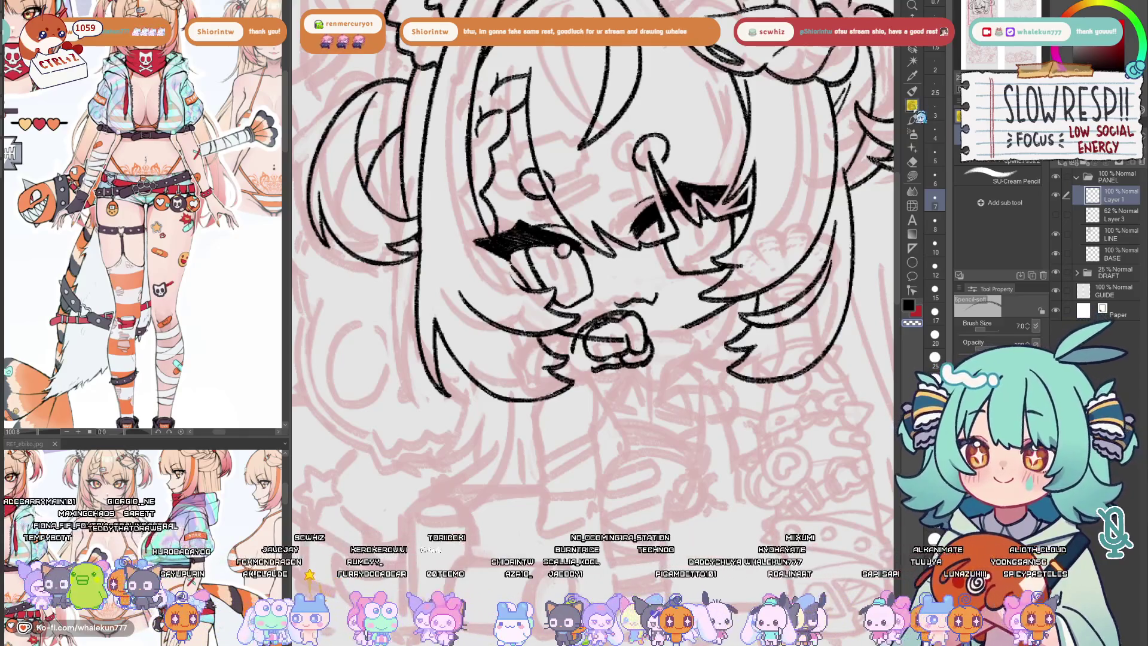
- Try short strokes under and left of the mouth, undoing each attempt
scroll(608, 258, down, 2)
click(1057, 216)
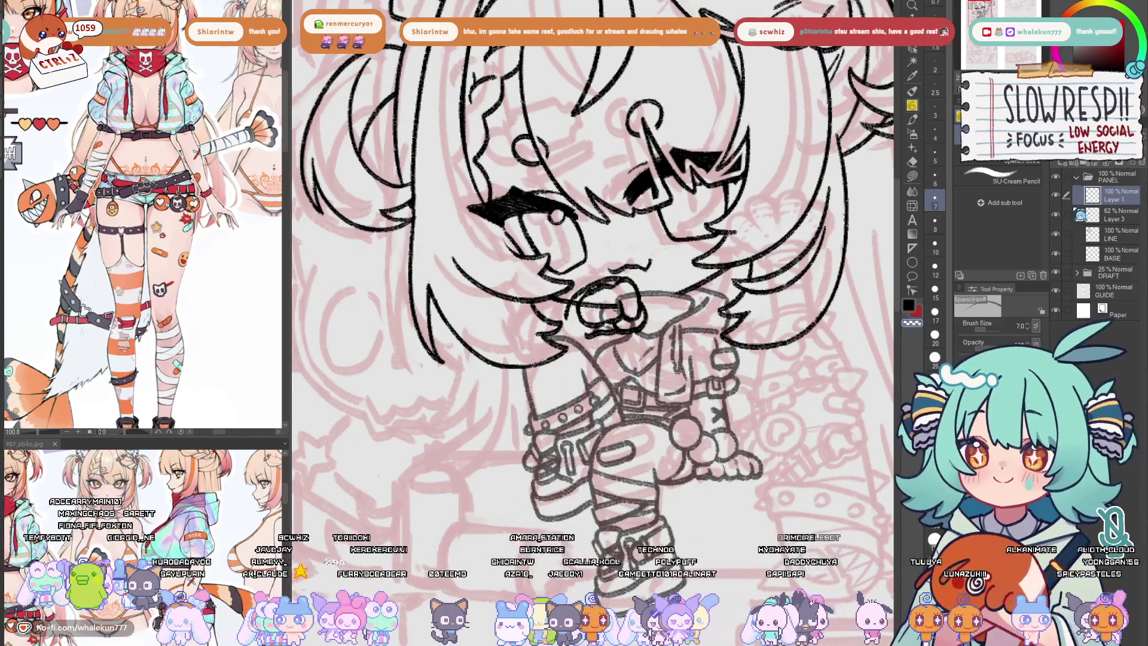
click(1058, 217)
drag(689, 281, 727, 258)
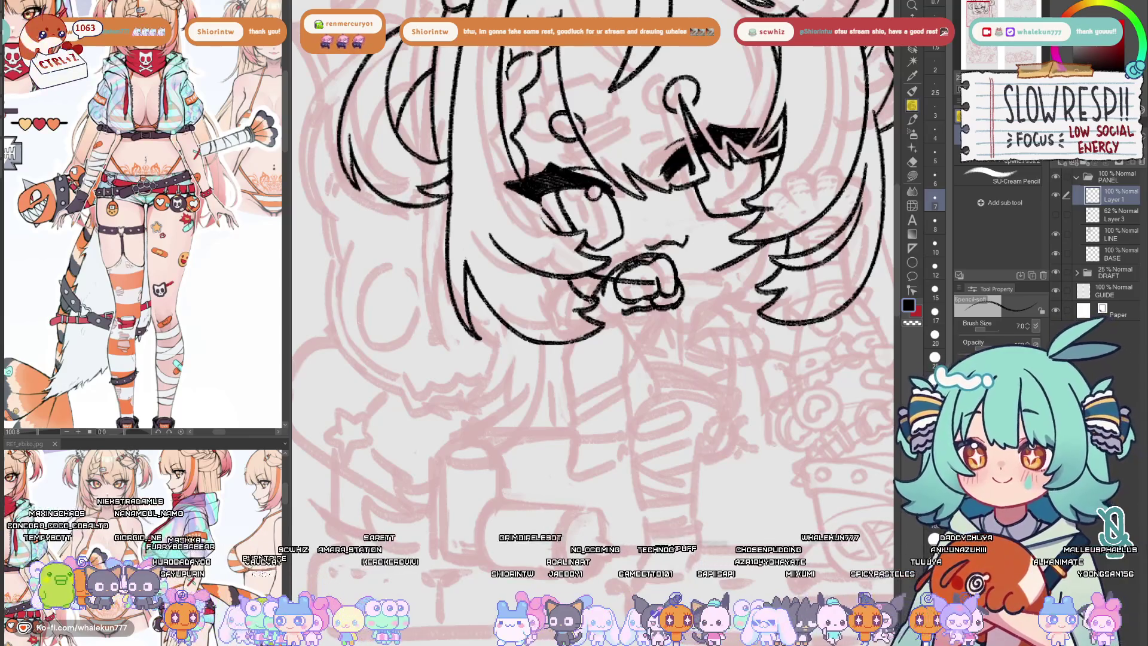
key(ctrl+z)
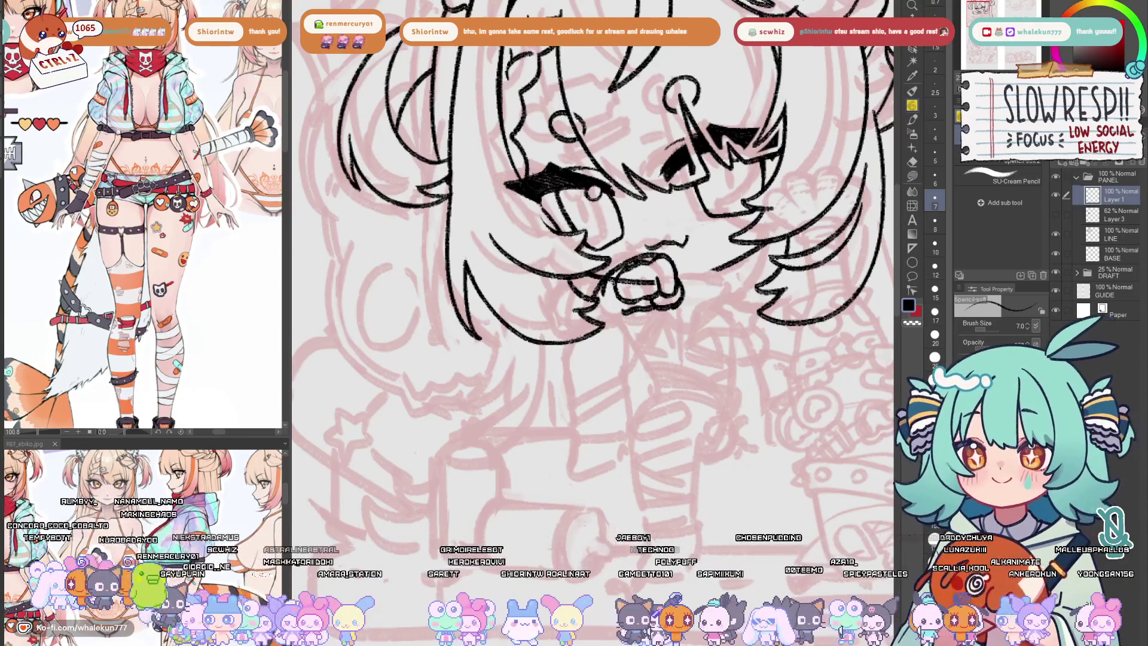
mouse_move(607, 305)
mouse_down()
mouse_move(635, 306)
mouse_move(632, 317)
mouse_up()
key(ctrl+z)
key(ctrl+z)
key(ctrl+z)
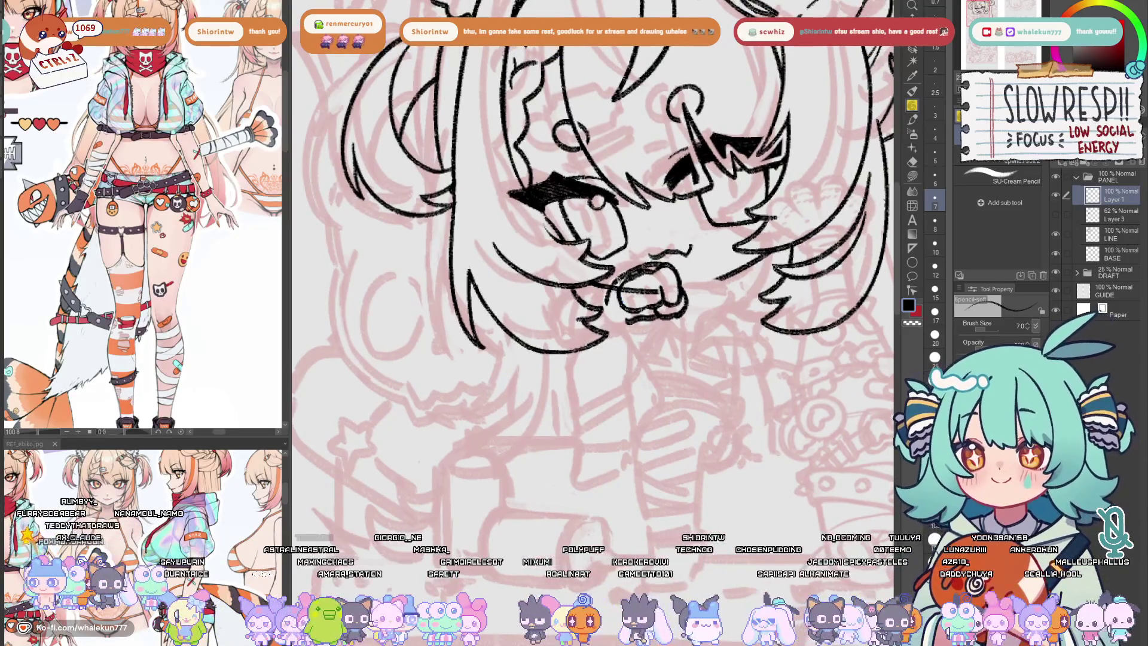
mouse_move(613, 276)
mouse_down()
mouse_move(596, 311)
mouse_move(604, 290)
mouse_up()
key(ctrl+z)
mouse_move(606, 285)
mouse_down()
mouse_move(594, 308)
mouse_move(644, 331)
mouse_move(629, 339)
mouse_up()
key(ctrl+z)
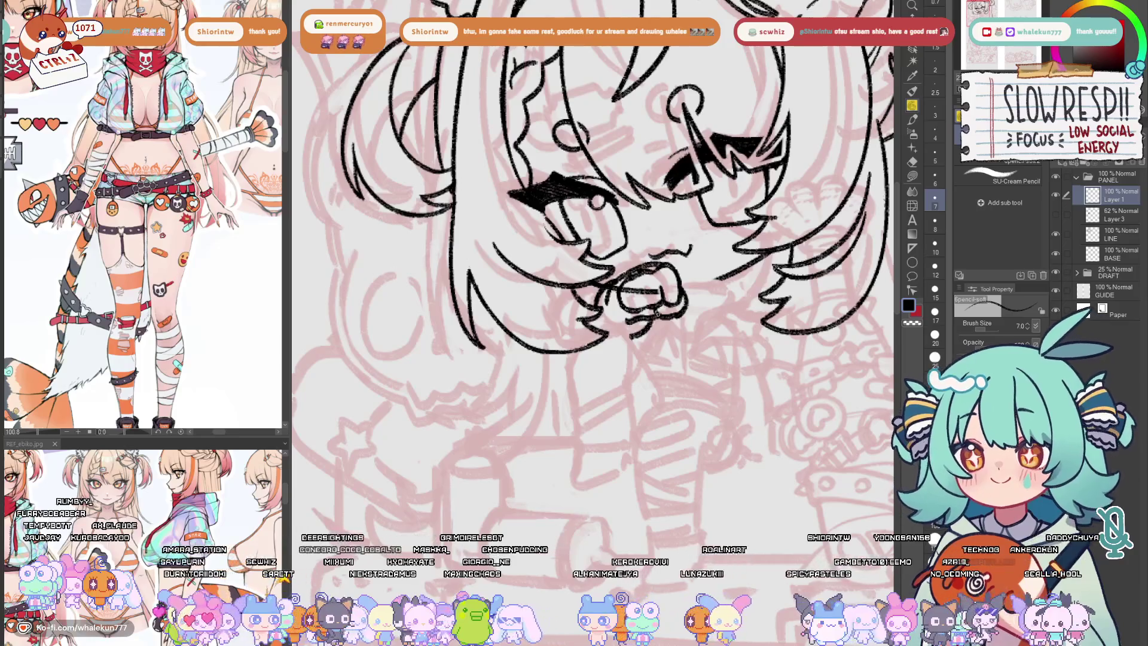
- Show the grey body sketch again and retry strokes under the bow, undoing them
key(k)
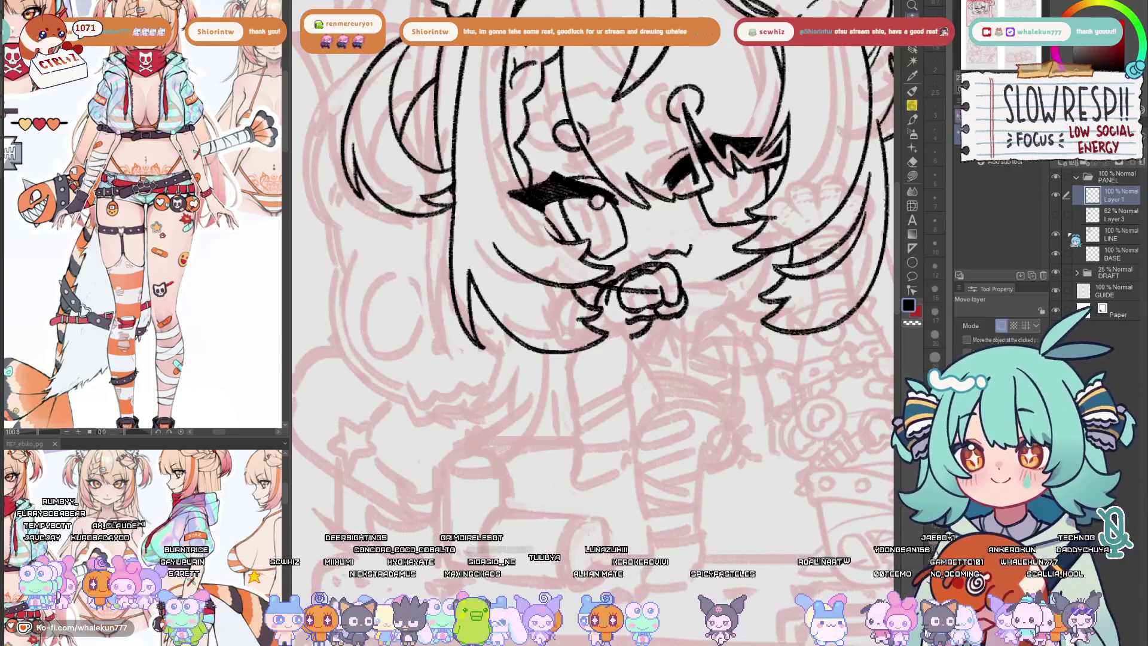
click(1055, 214)
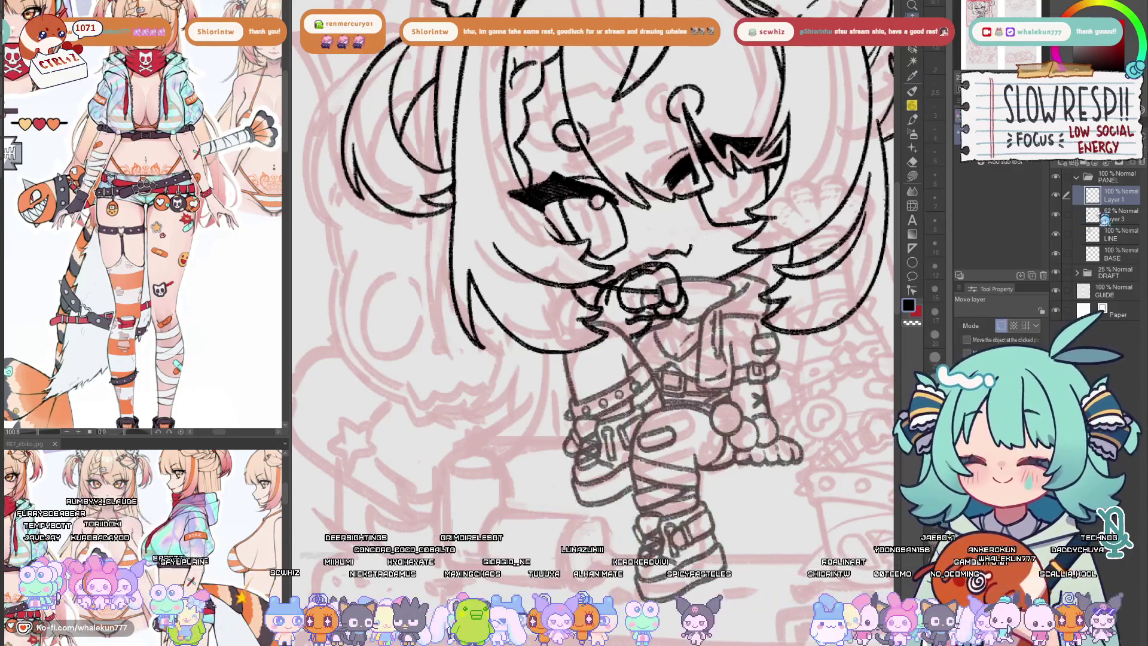
click(913, 119)
scroll(663, 306, up, 1)
key(ctrl+z)
mouse_move(628, 341)
mouse_down()
mouse_move(639, 353)
mouse_move(641, 330)
mouse_move(670, 298)
mouse_move(678, 309)
mouse_up()
key(ctrl+z)
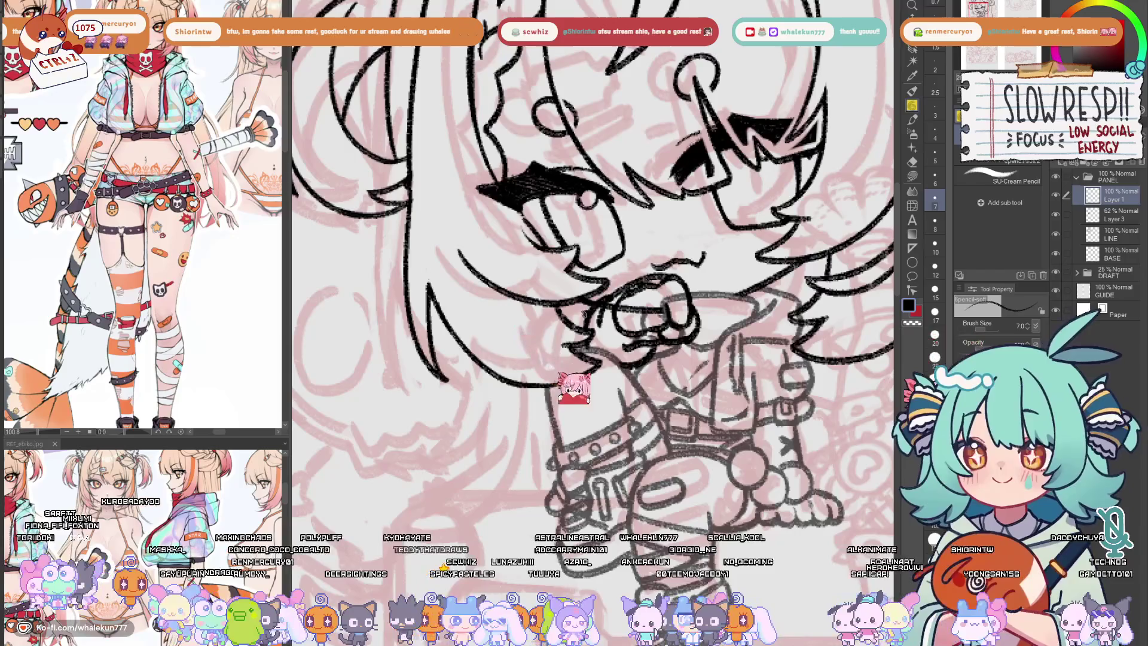
key(ctrl+z)
key(ctrl+z)
key(ctrl+z)
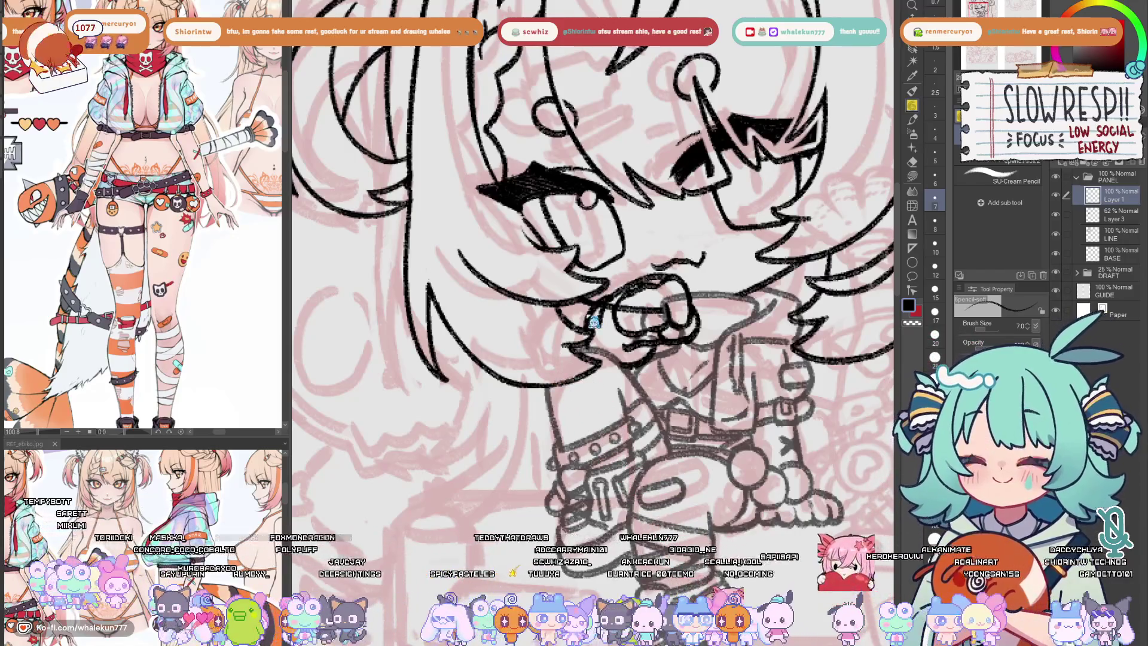
drag(589, 311, 673, 334)
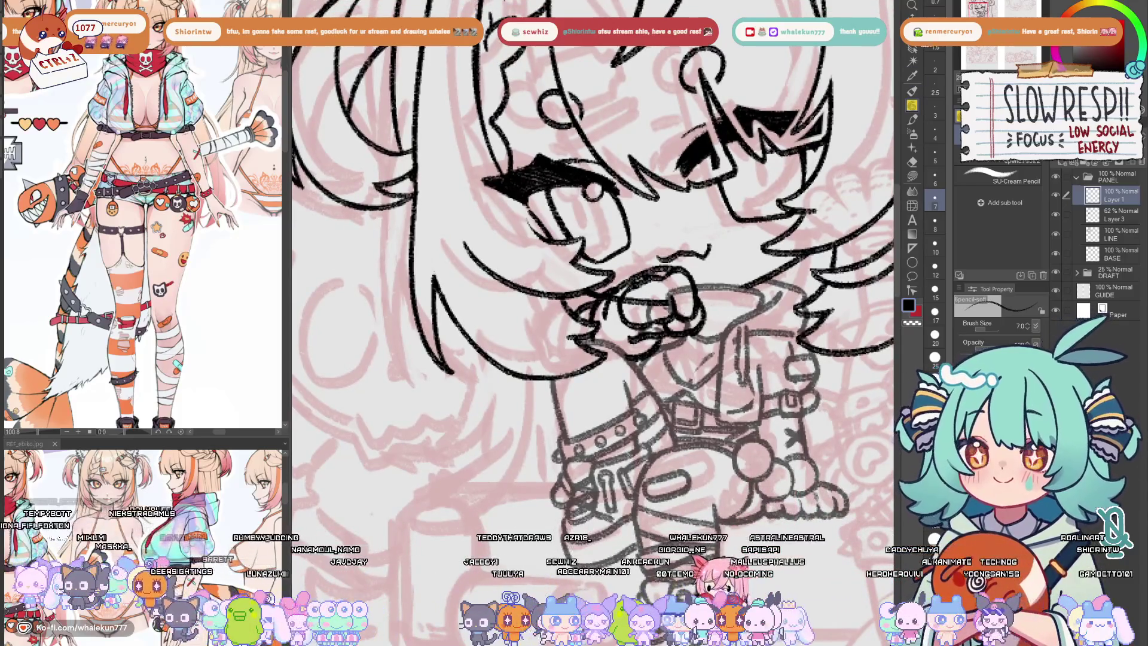
- Nudge the bow and mouth lines slightly up-left with Move layer, then select Layer 3
key(k)
drag(695, 406, 698, 412)
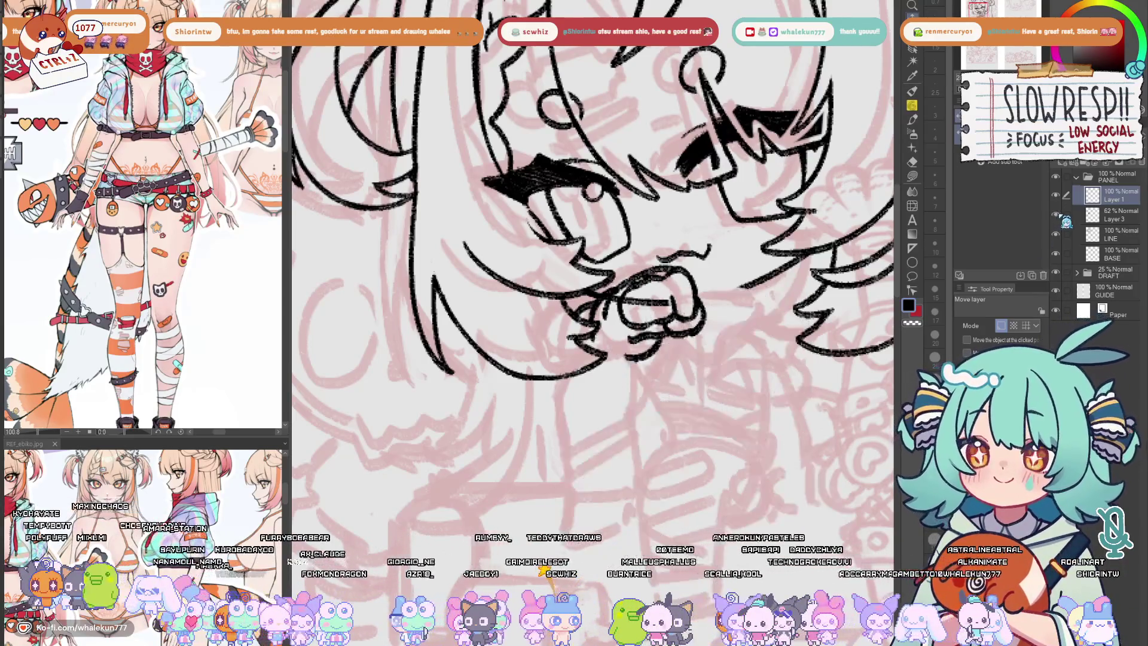
click(1124, 210)
key(e)
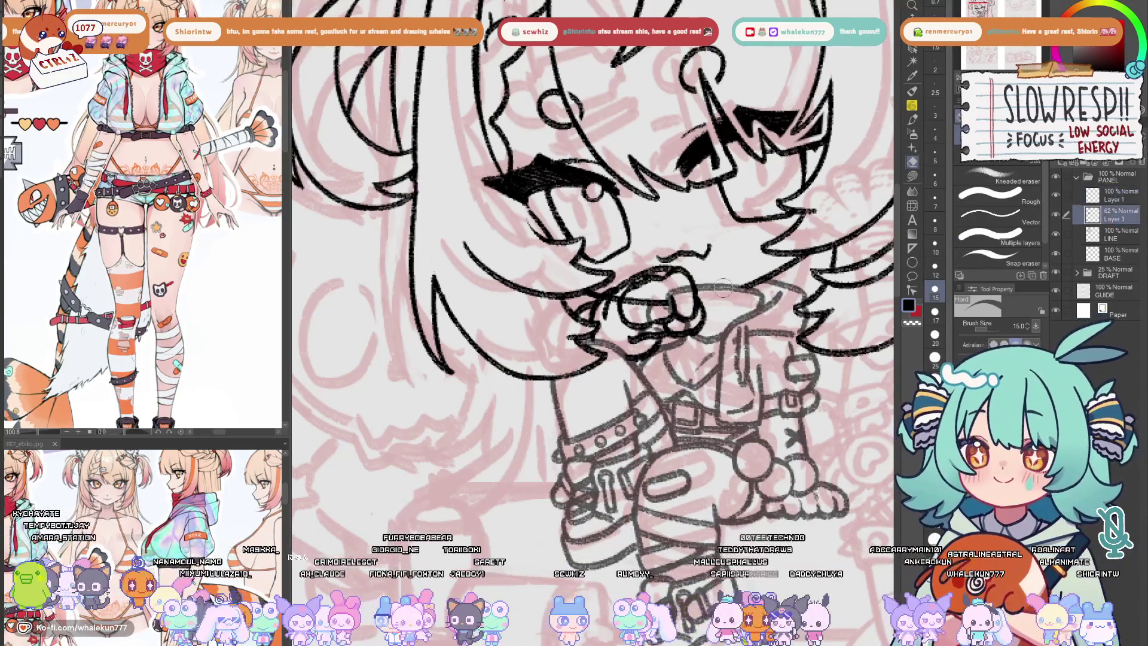
- Erase the stray lines across the bow on the LINE layer
mouse_move(656, 323)
mouse_down()
mouse_move(660, 294)
mouse_move(664, 320)
mouse_move(684, 290)
mouse_move(679, 316)
mouse_move(639, 335)
mouse_up()
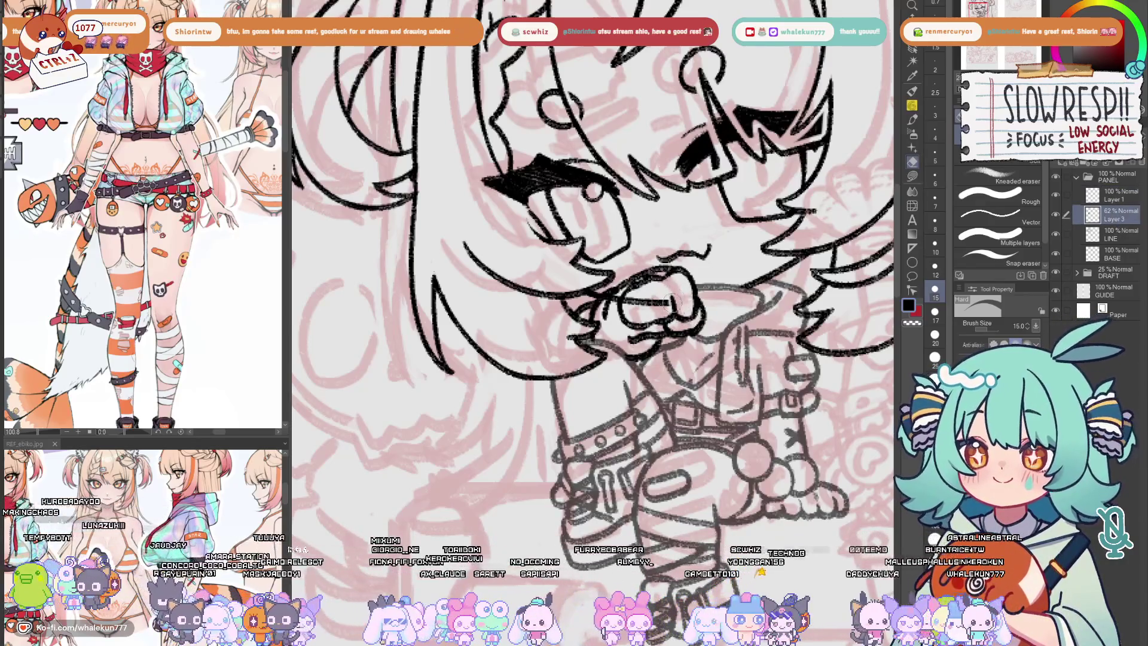
click(1123, 236)
mouse_move(667, 299)
mouse_down()
mouse_move(622, 296)
mouse_move(616, 311)
mouse_up()
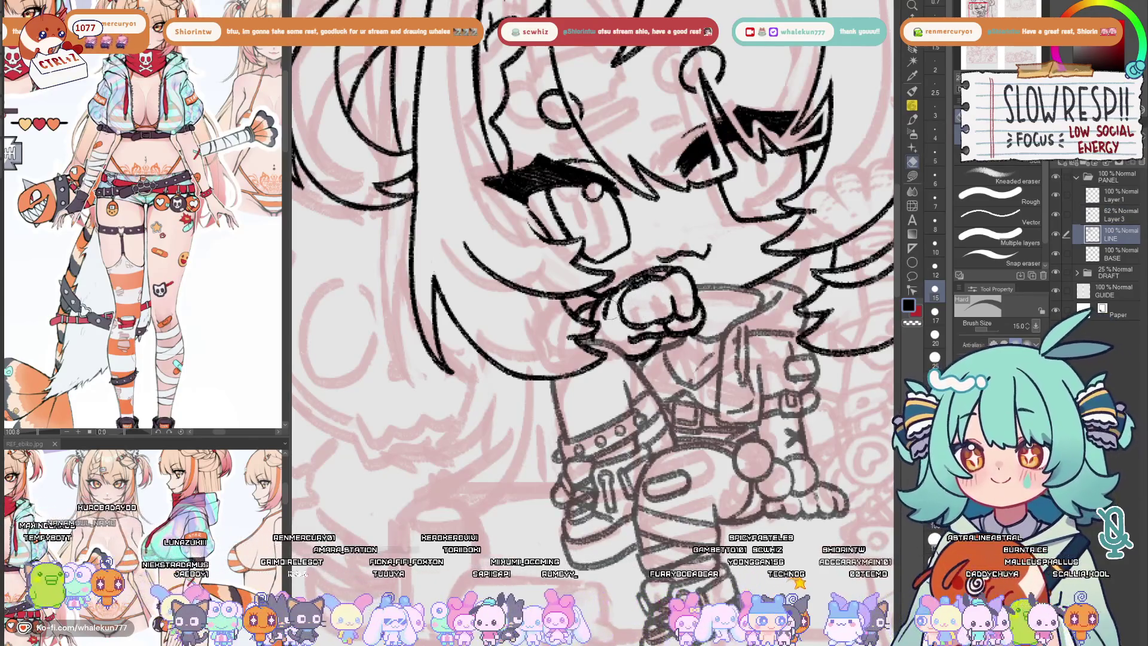
- Merge Layer 3 and Layer 1 down into LINE and mirror-check the whole figure
click(1124, 215)
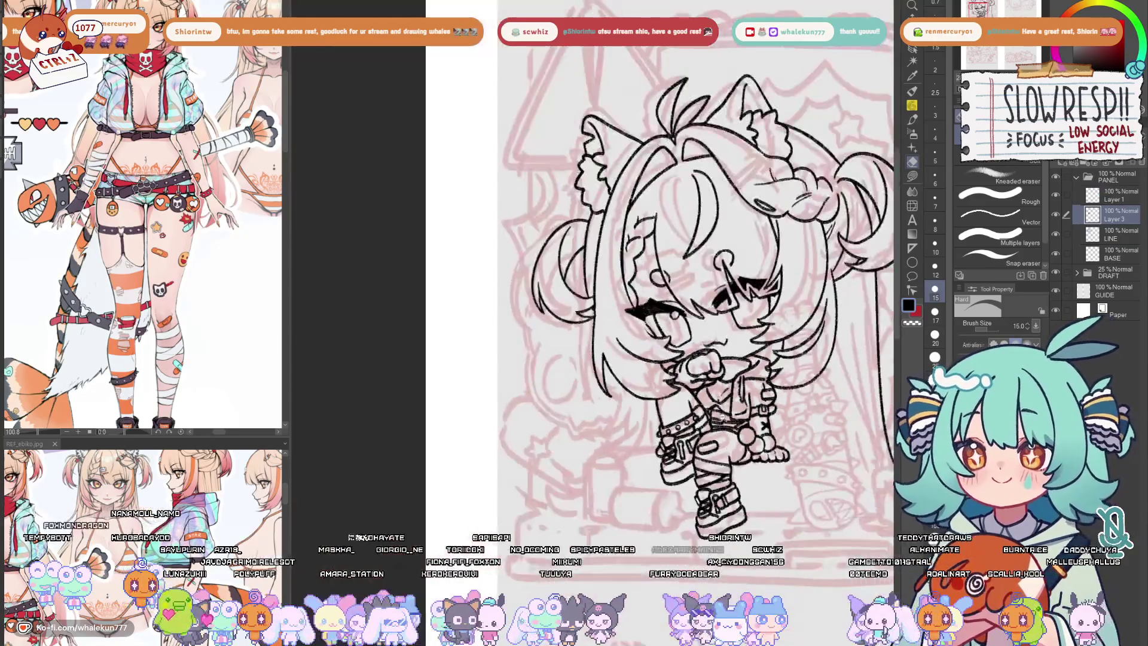
scroll(645, 428, down, 5)
scroll(642, 428, down, 2)
scroll(645, 431, up, 5)
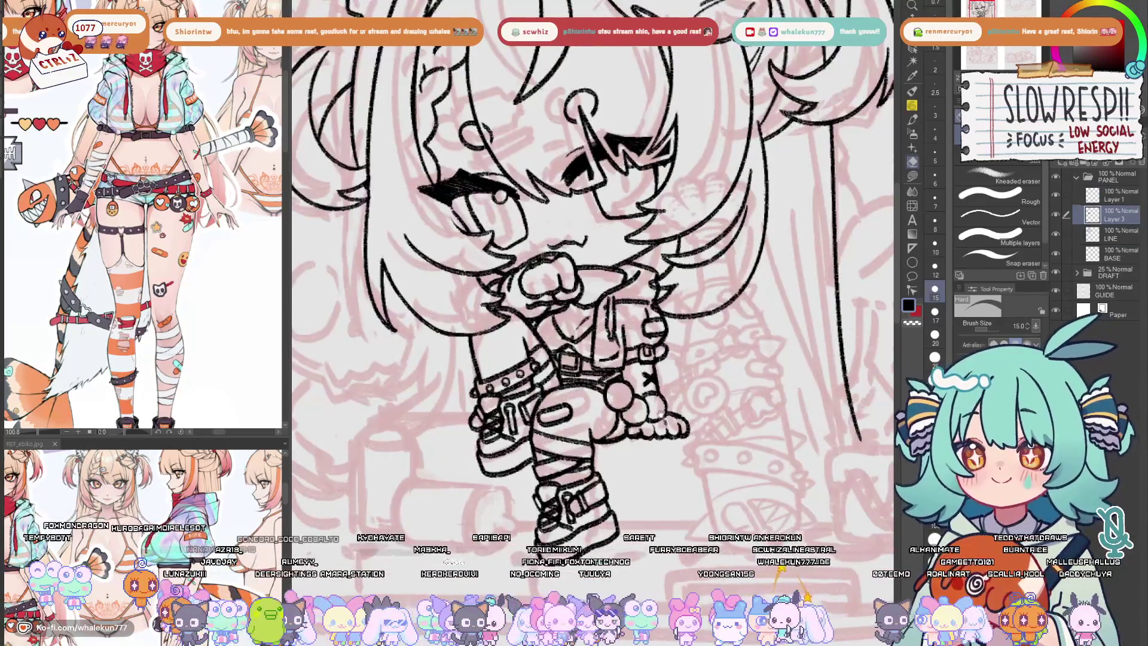
scroll(652, 437, down, 3)
key(ctrl+e)
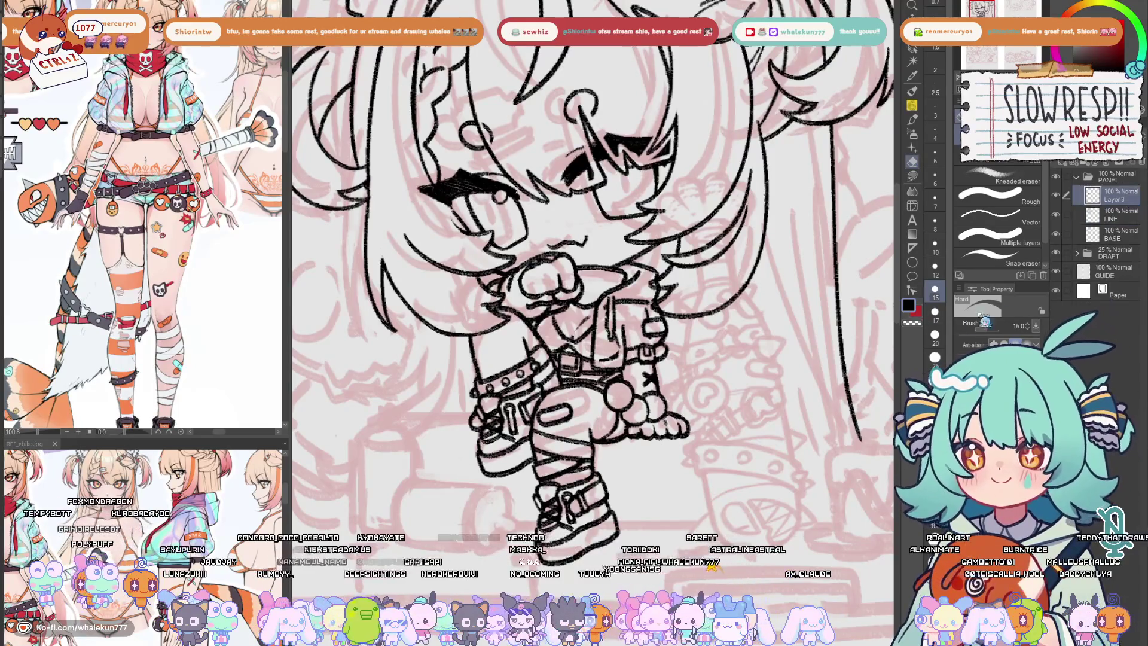
key(ctrl+e)
scroll(746, 471, down, 2)
drag(746, 471, 727, 385)
key(h)
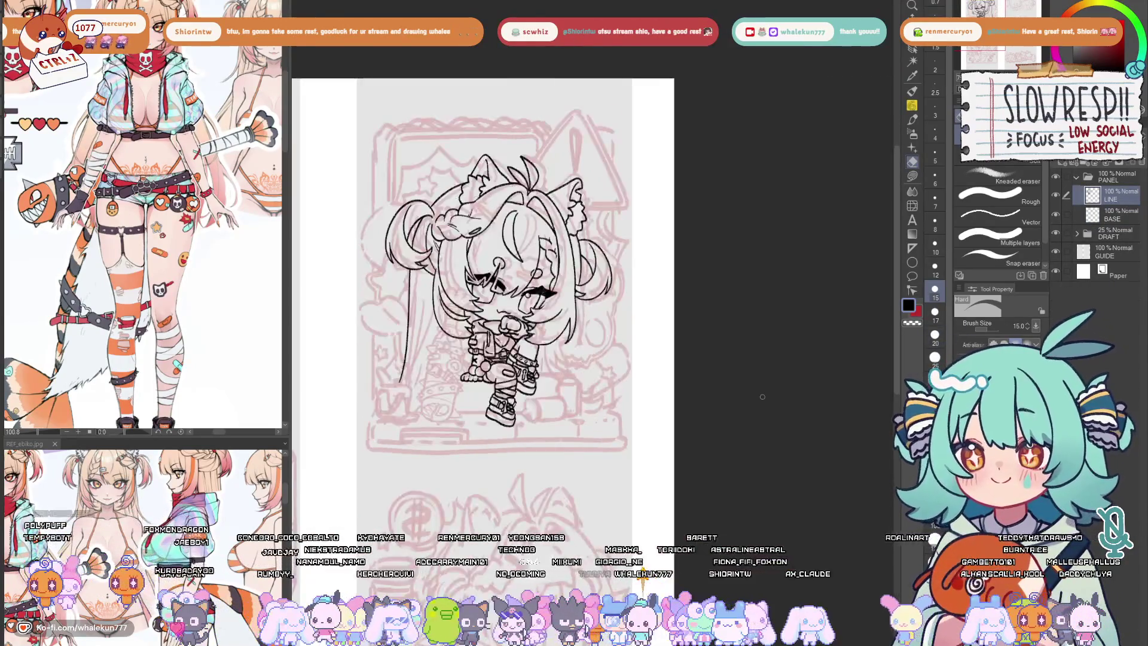
key(h)
click(915, 109)
scroll(710, 375, up, 3)
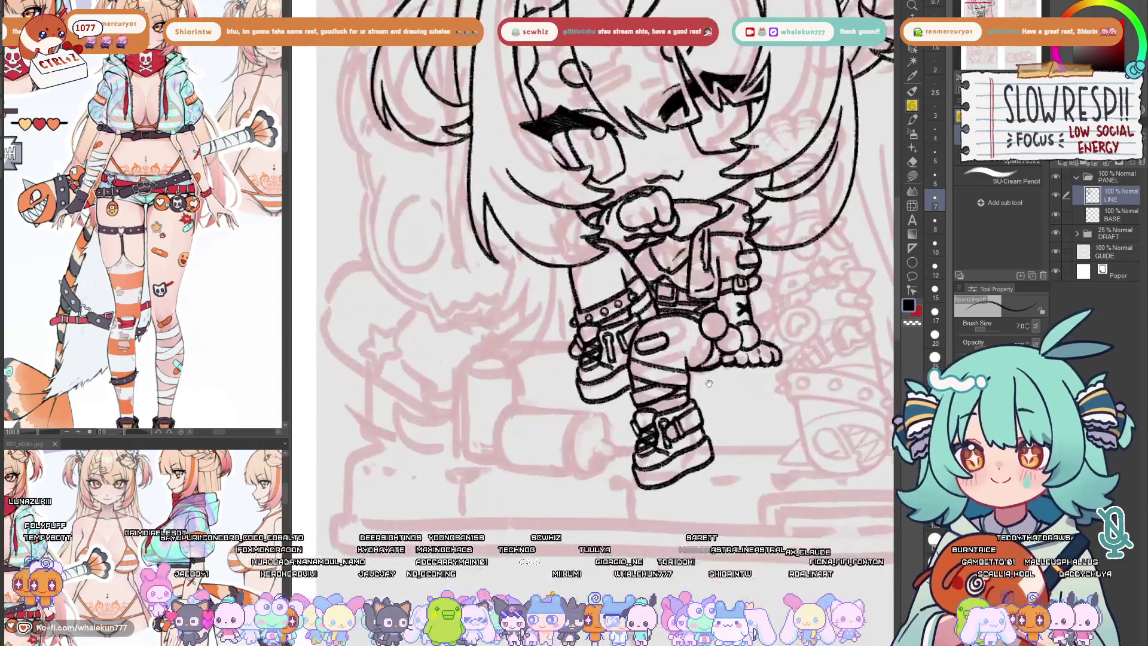
scroll(708, 397, up, 2)
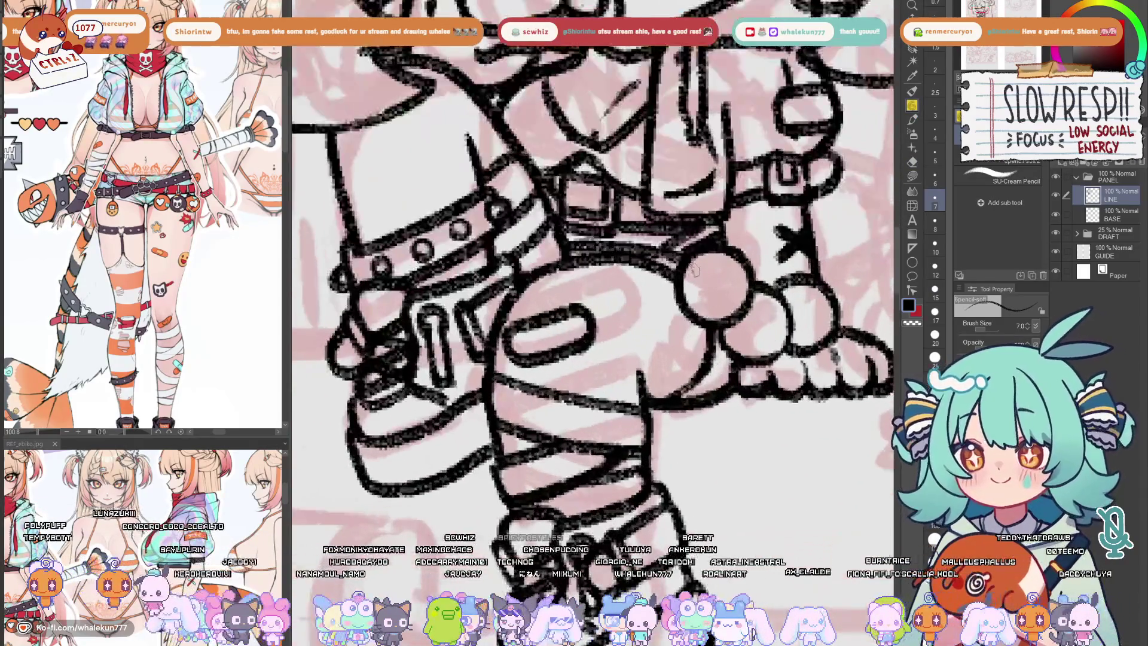
drag(672, 333, 658, 370)
mouse_move(682, 332)
mouse_down()
mouse_move(658, 359)
mouse_move(681, 371)
mouse_move(670, 335)
mouse_move(676, 359)
mouse_up()
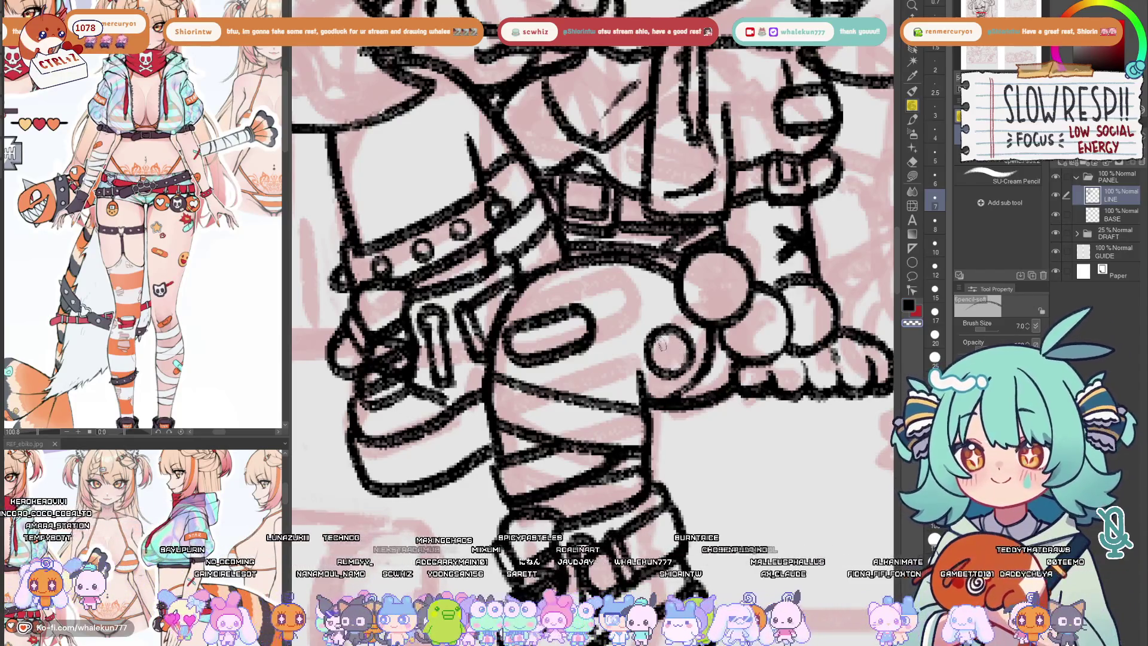
scroll(682, 350, up, 1)
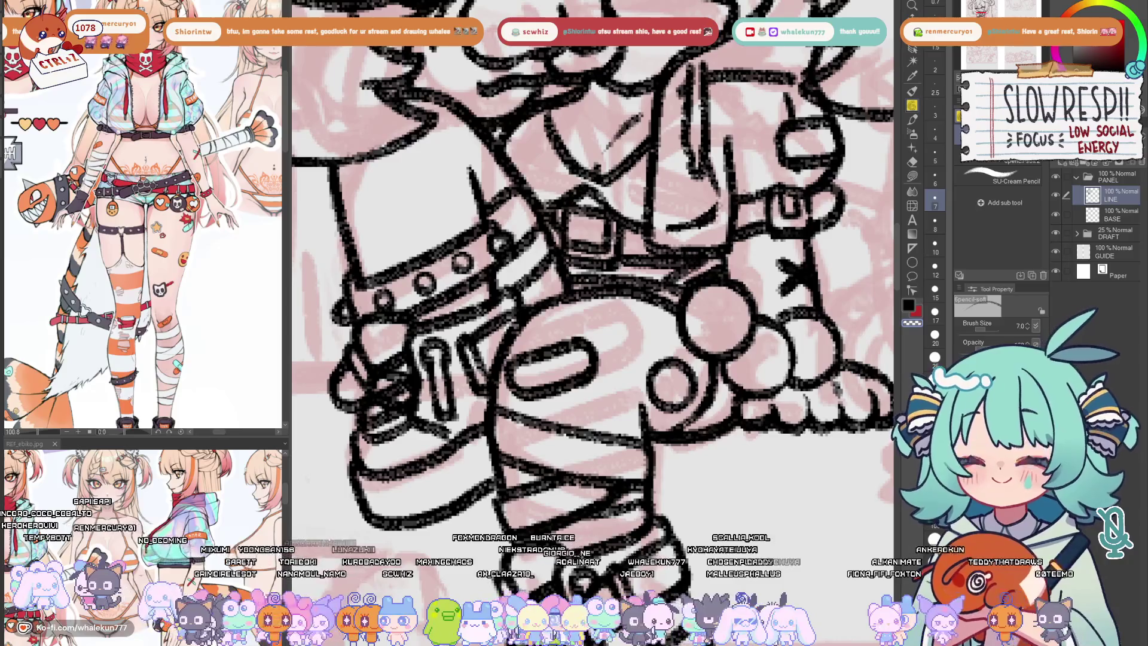
mouse_move(697, 418)
mouse_down()
mouse_move(747, 365)
mouse_move(739, 383)
mouse_up()
scroll(646, 361, up, 1)
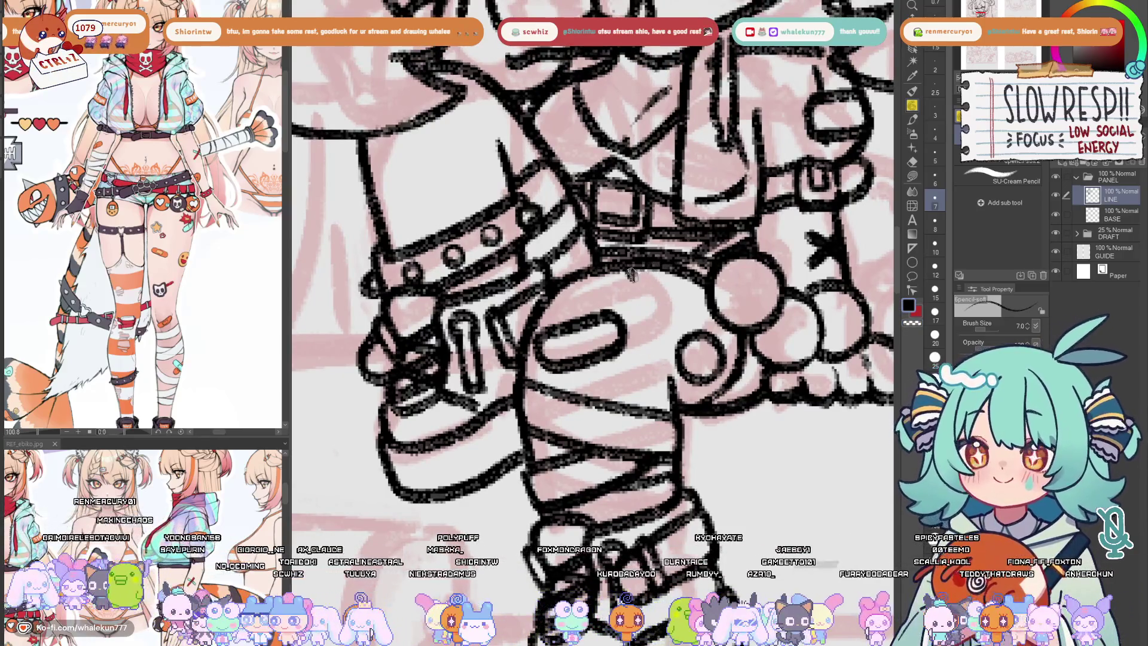
drag(629, 271, 675, 292)
scroll(688, 299, right, 1)
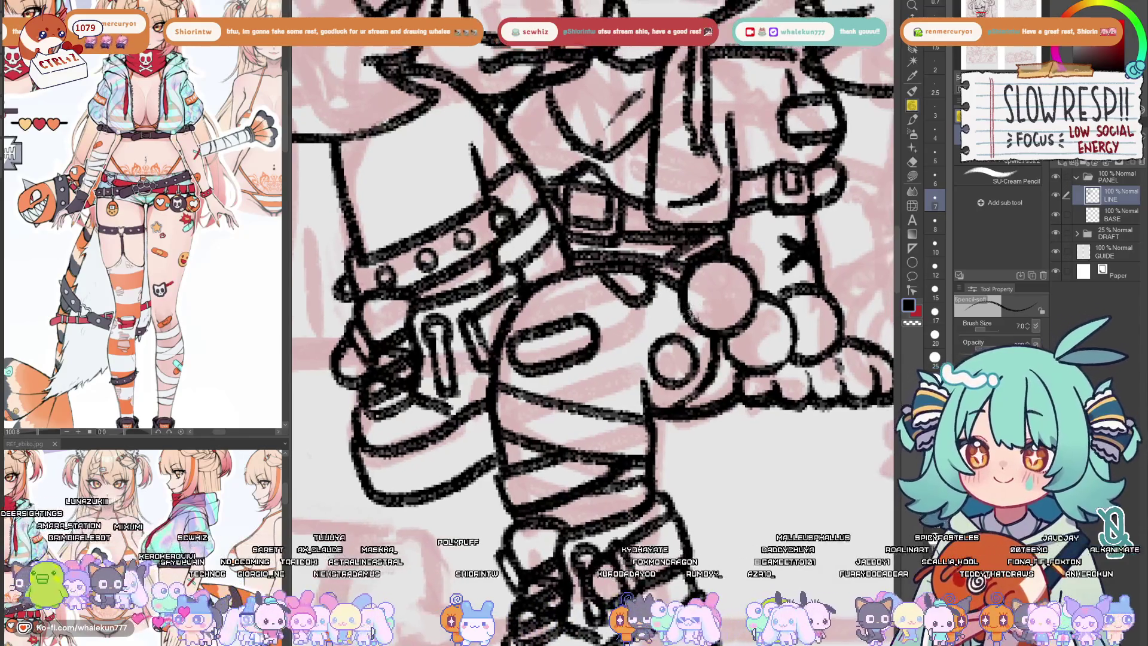
scroll(693, 314, down, 5)
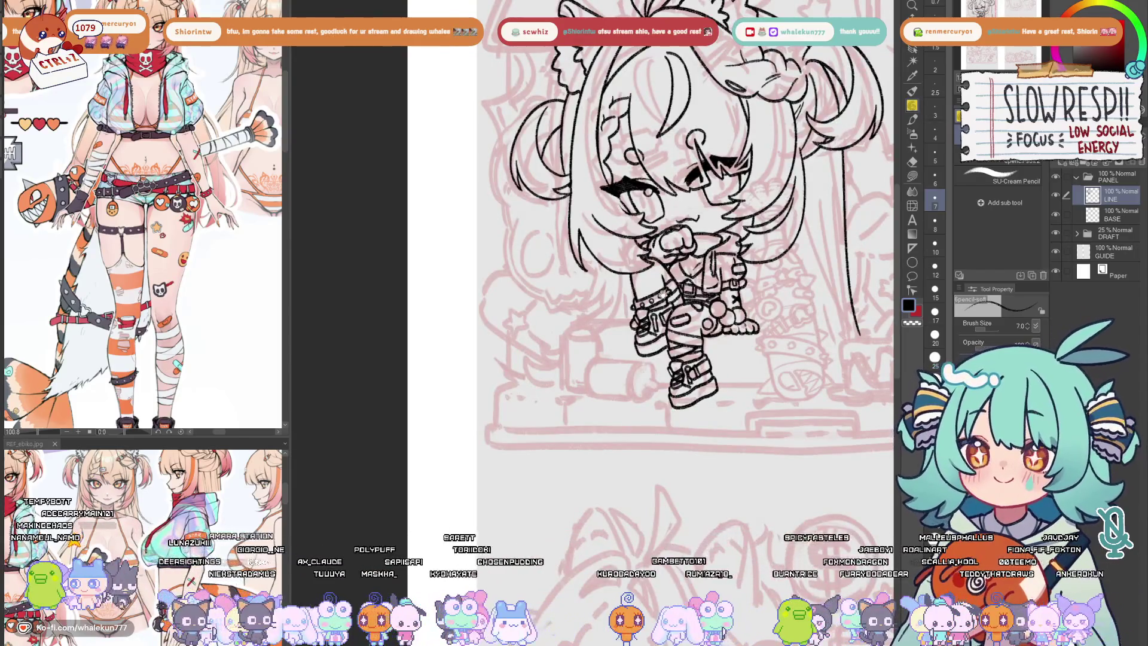
scroll(663, 294, right, 1)
scroll(687, 274, up, 3)
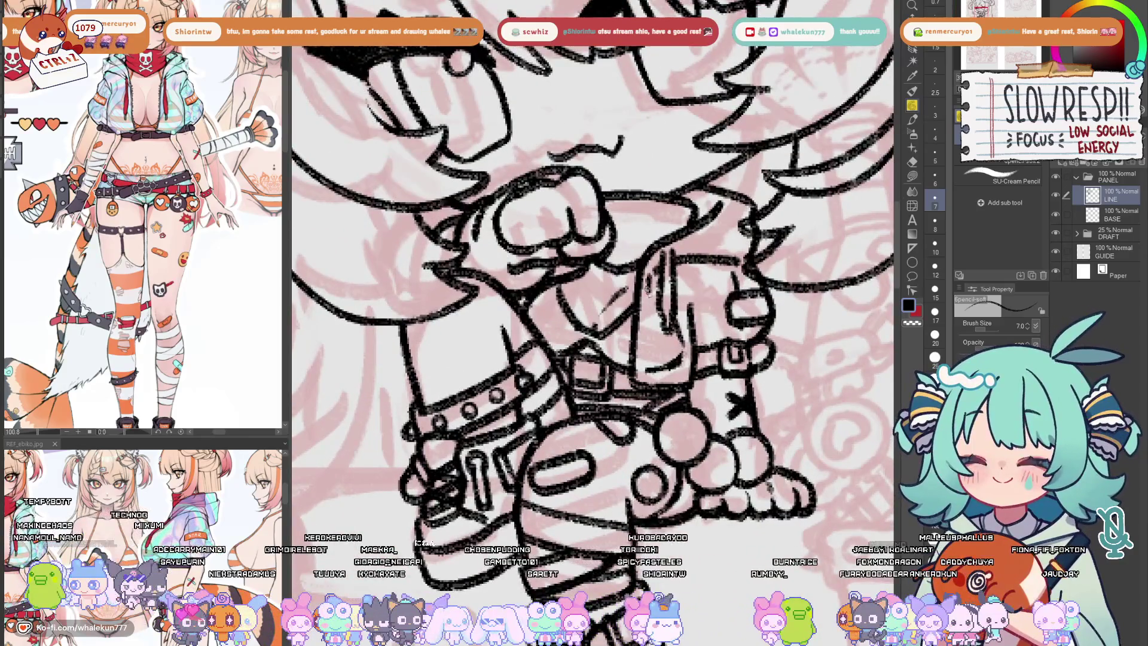
drag(647, 289, 645, 390)
key(ctrl+z)
key(ctrl+z)
key(ctrl+z)
key(ctrl+minus)
key(ctrl+minus)
key(ctrl+minus)
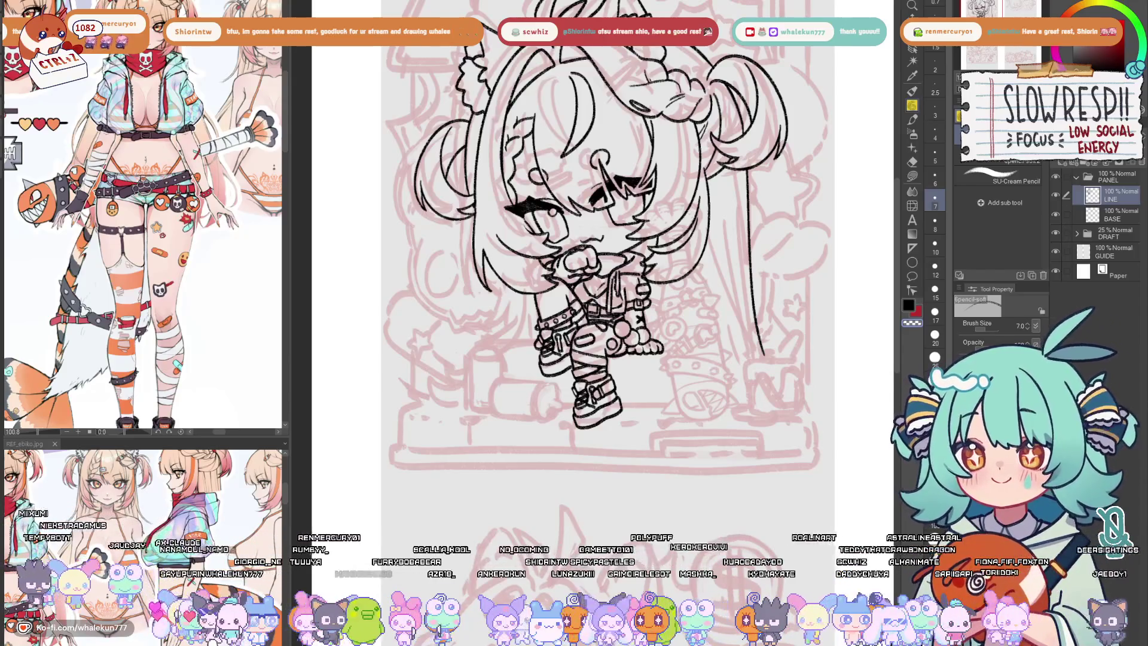
key(h)
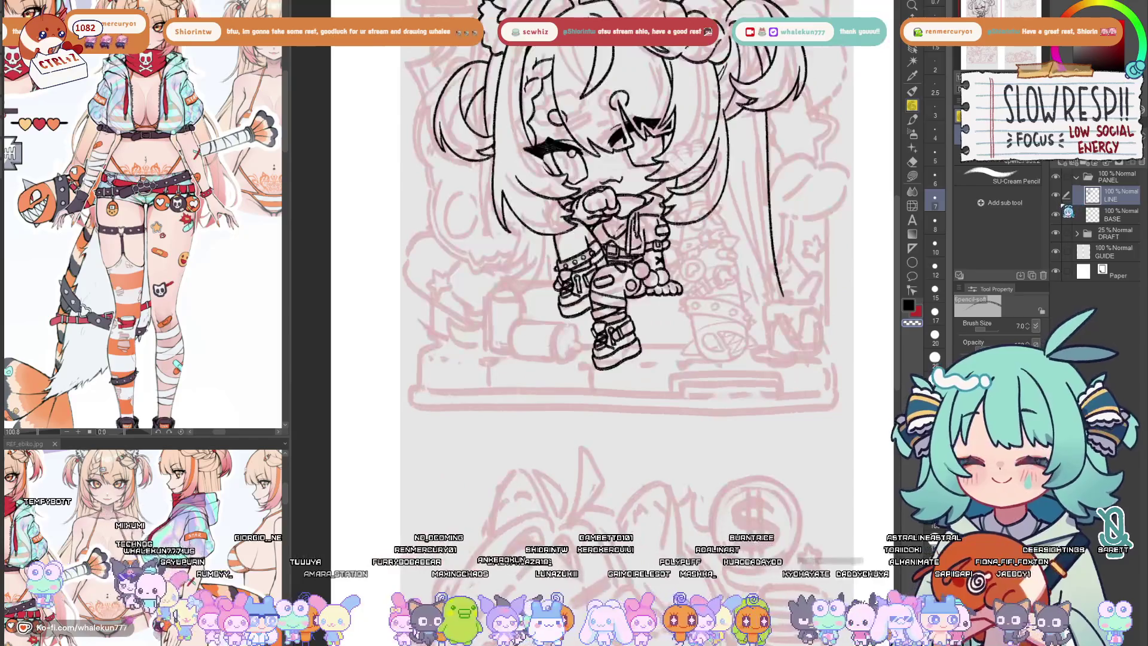
scroll(678, 200, up, 3)
drag(678, 200, 716, 284)
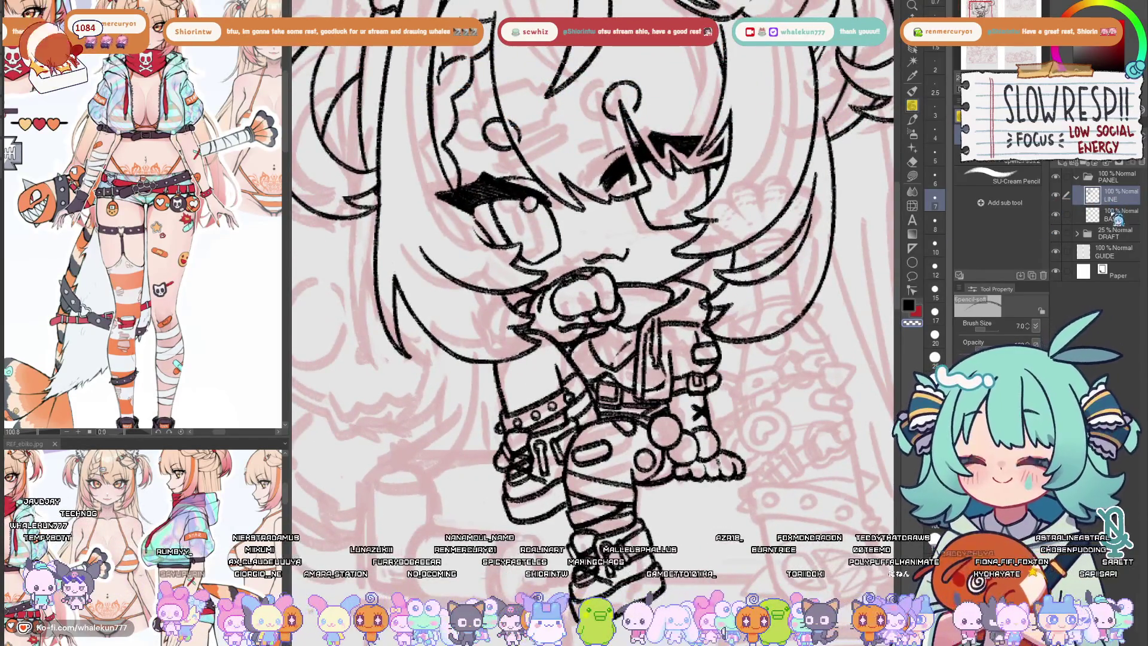
key(ctrl+minus)
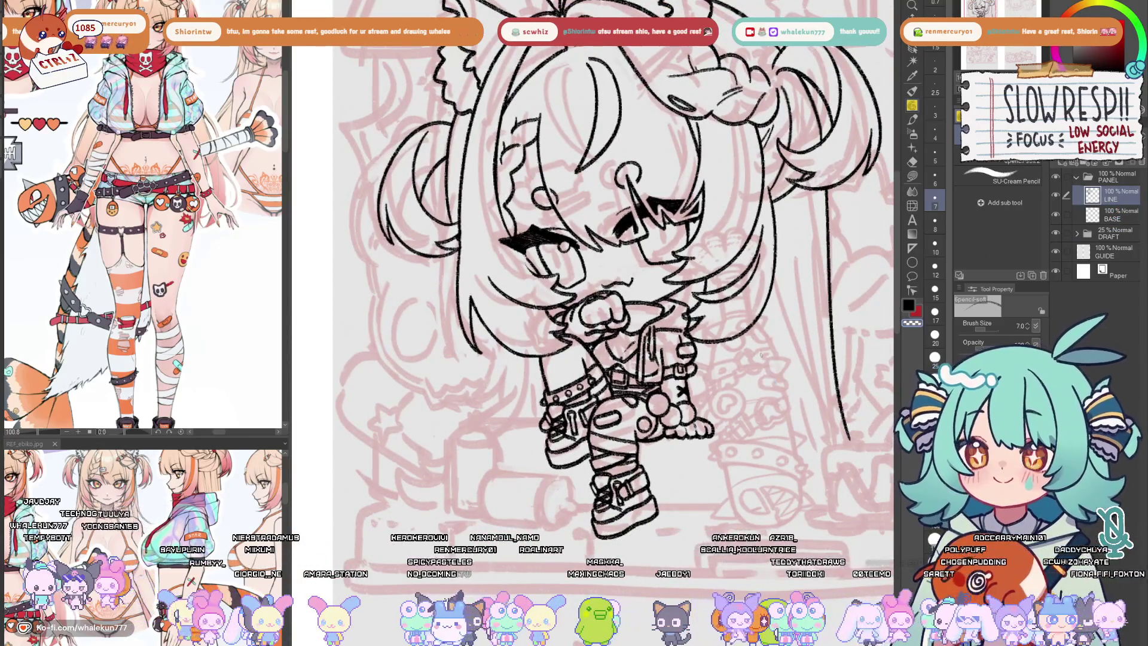
key(e)
scroll(688, 293, up, 4)
key(bracketleft)
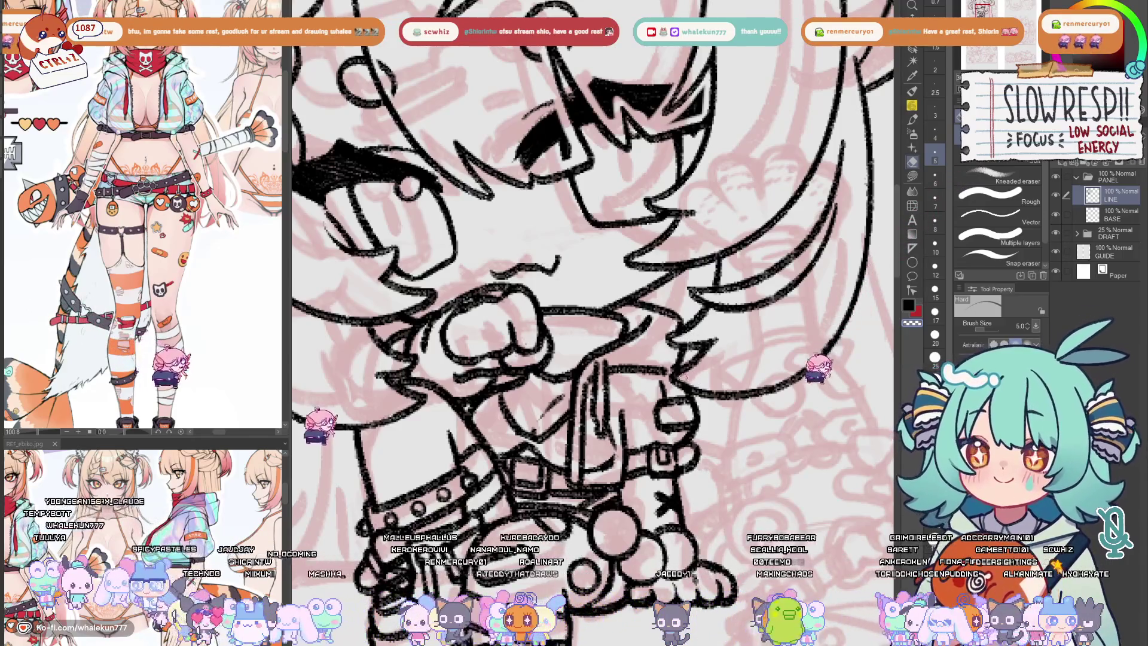
scroll(731, 342, down, 3)
scroll(731, 343, down, 2)
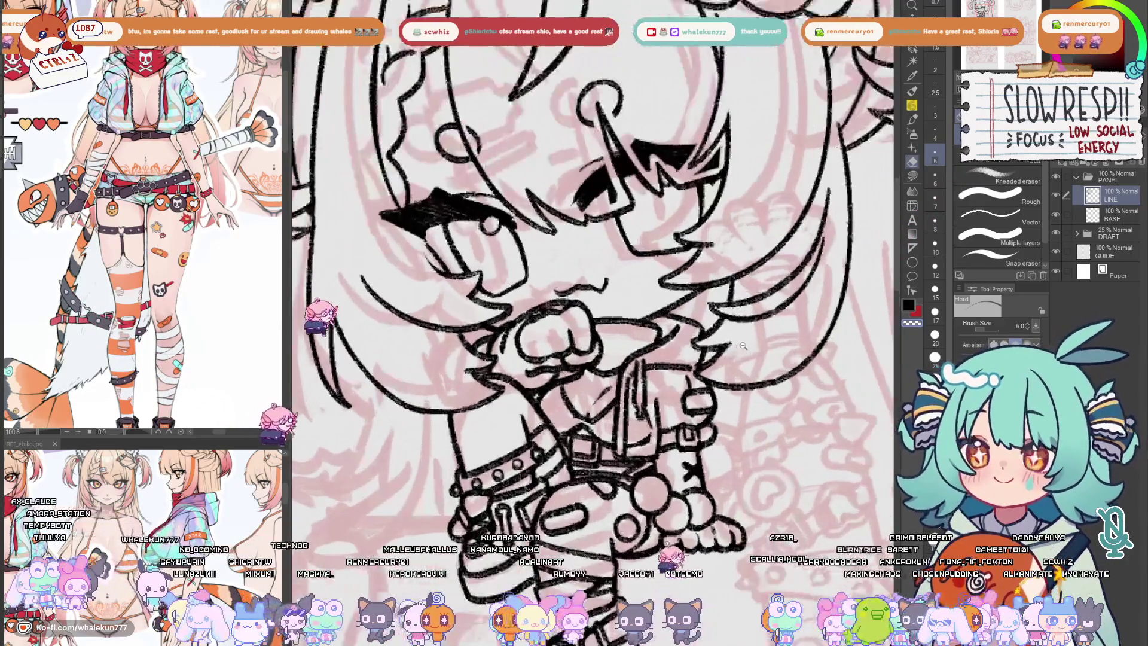
click(920, 116)
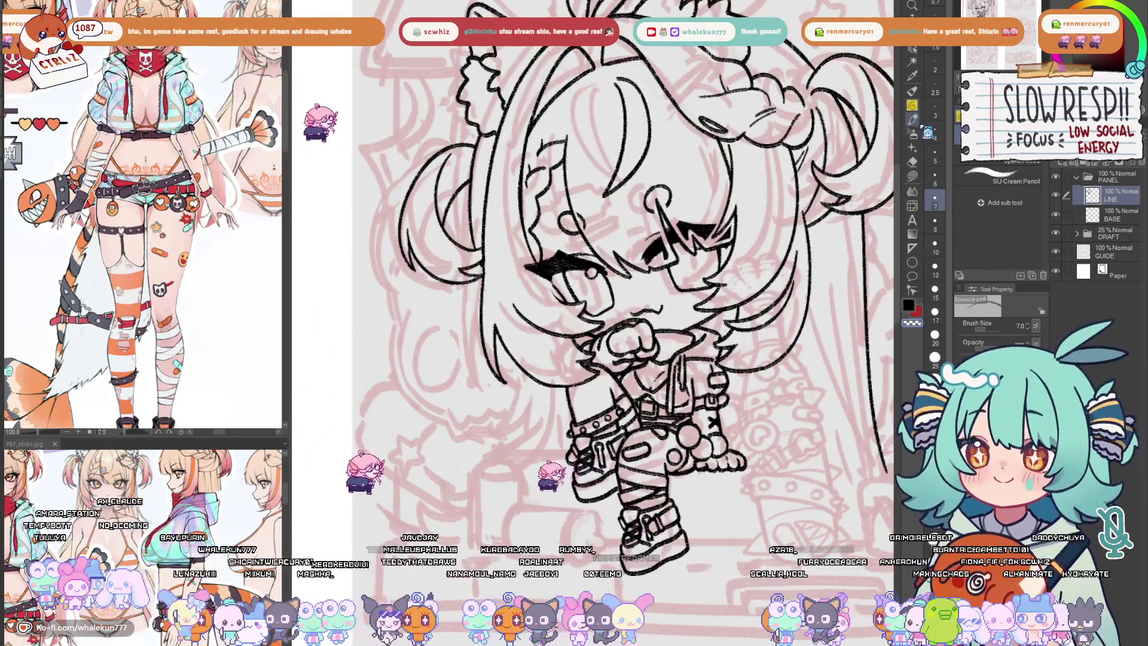
scroll(688, 439, up, 1)
scroll(689, 439, down, 3)
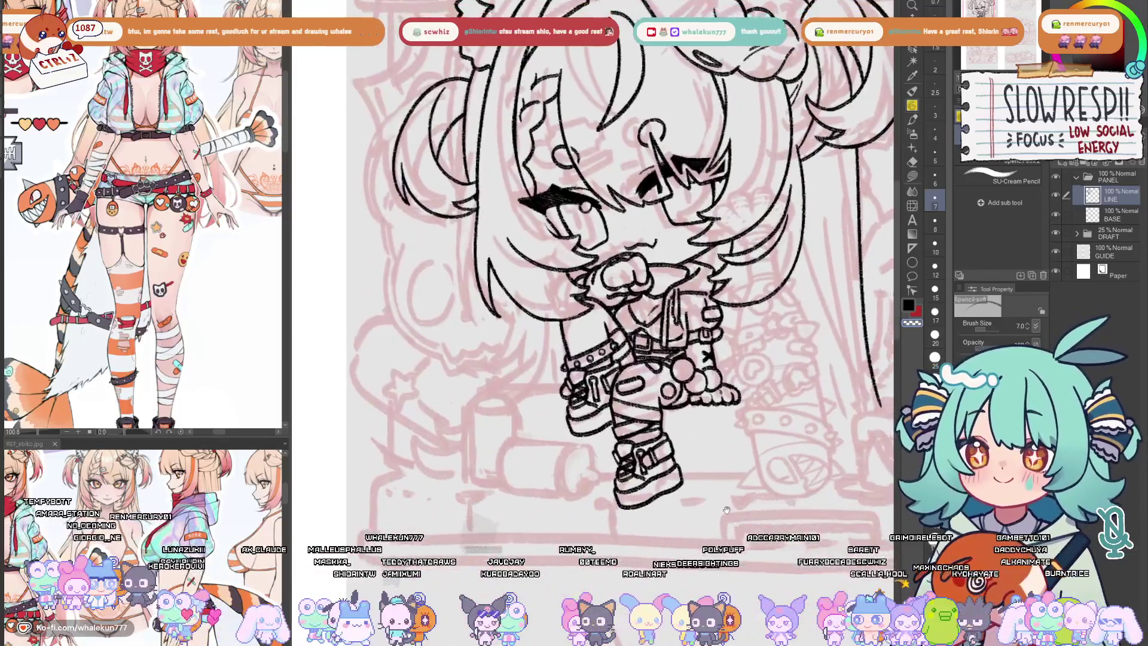
drag(727, 510, 667, 504)
- Create a new layer and place a full-length vertical symmetry ruler through the sketch
key(ctrl+shift+n)
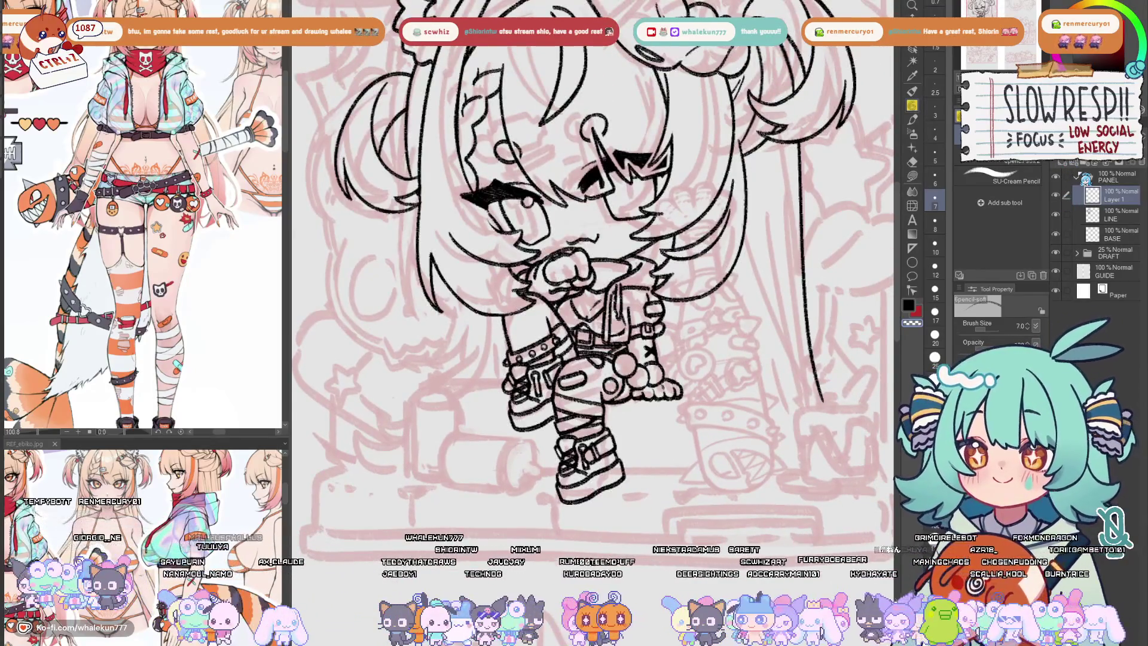
click(912, 247)
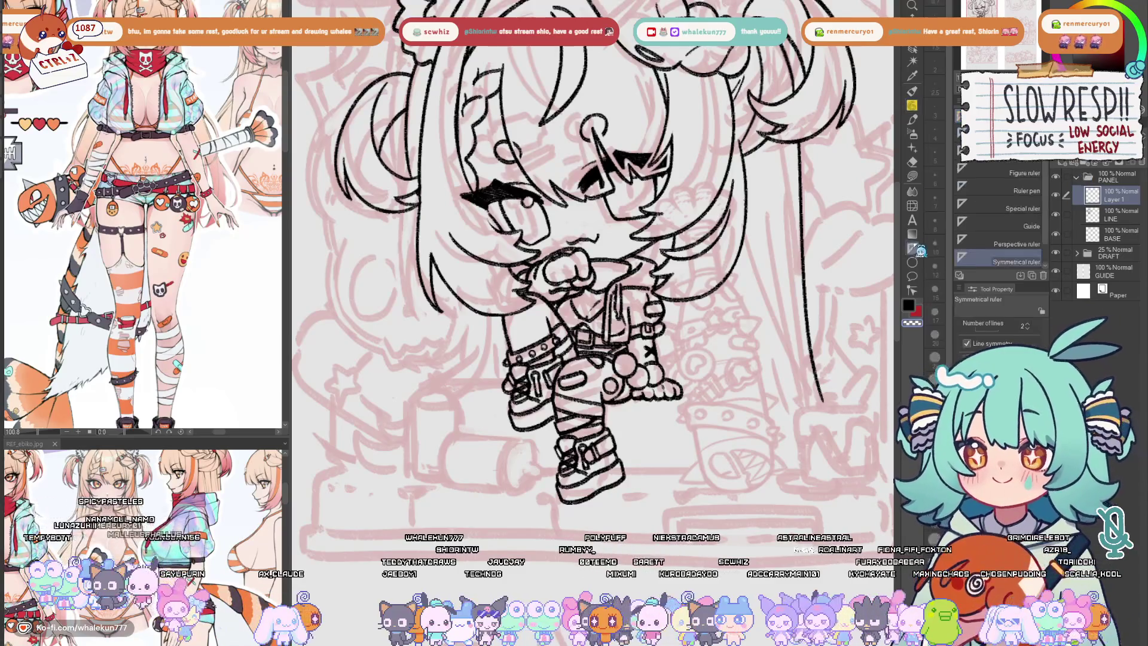
drag(725, 246, 707, 216)
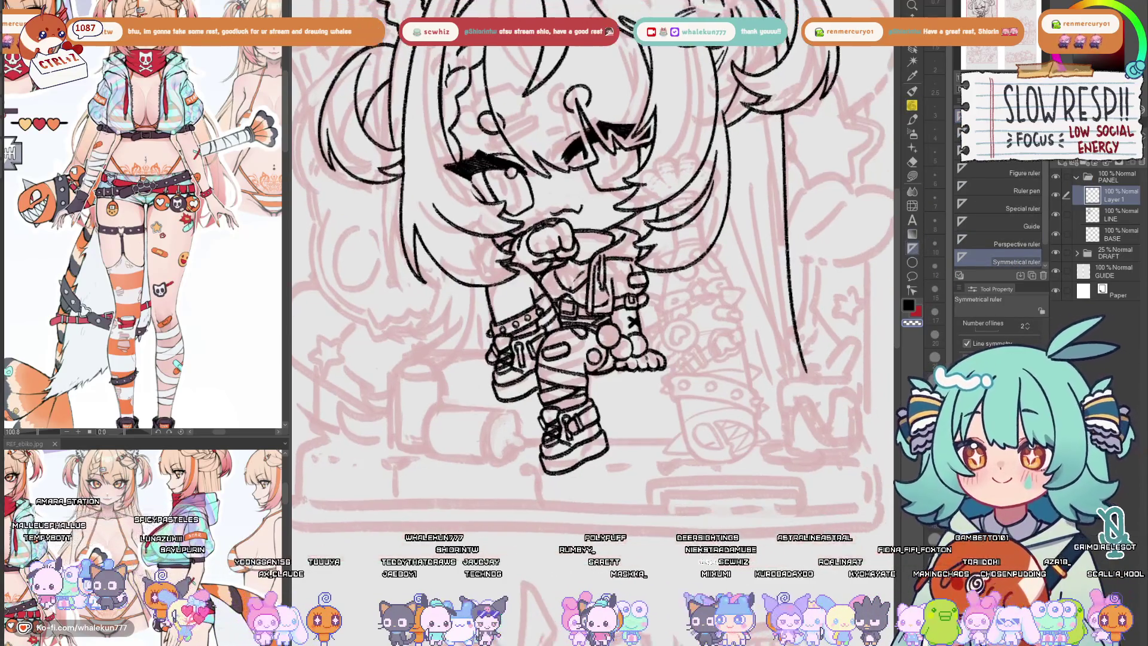
drag(676, 161, 729, 468)
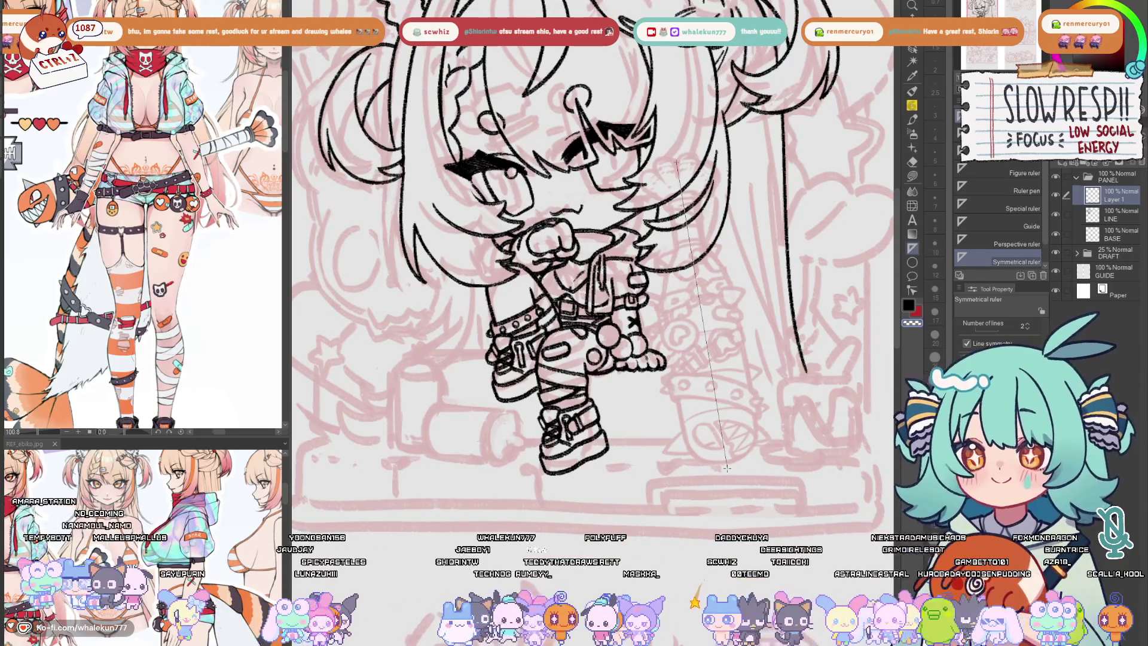
drag(726, 469, 729, 470)
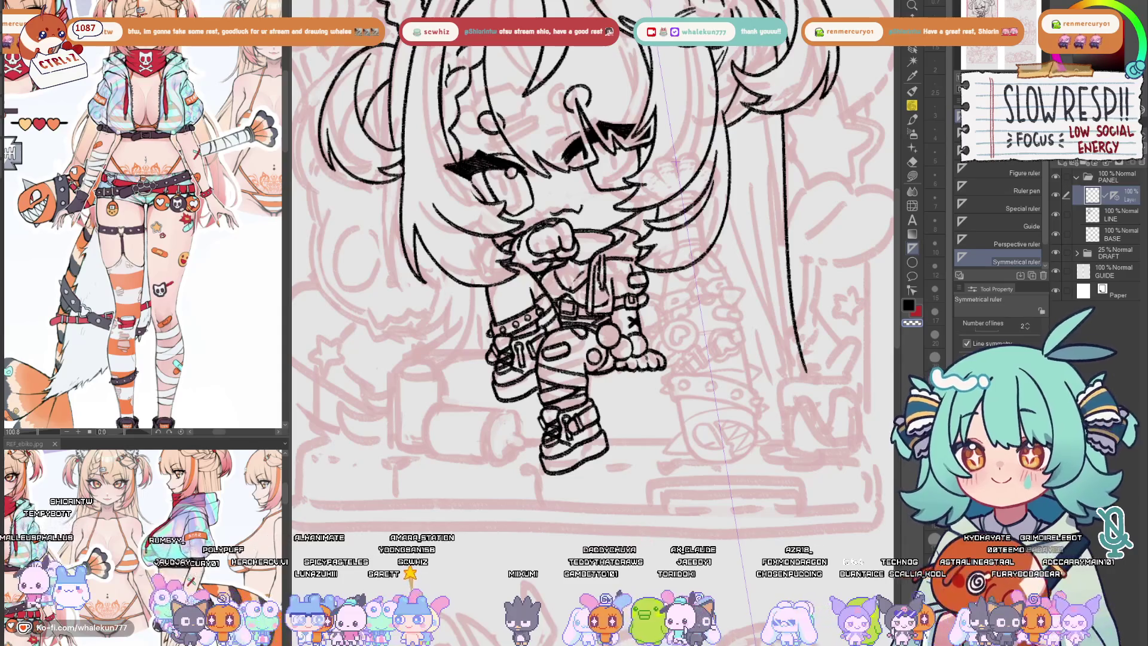
- Zoom in on the hair, test mirrored hair strokes and undo them, then hide the LINE layer
key(p)
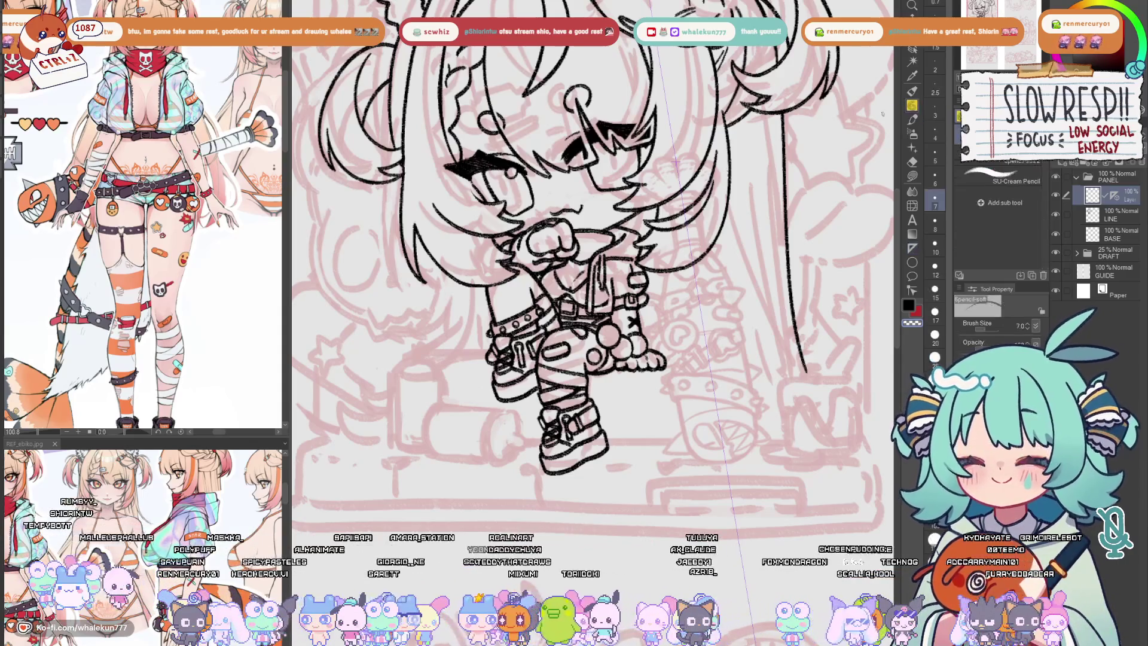
scroll(592, 257, up, 2)
key(ctrl+plus)
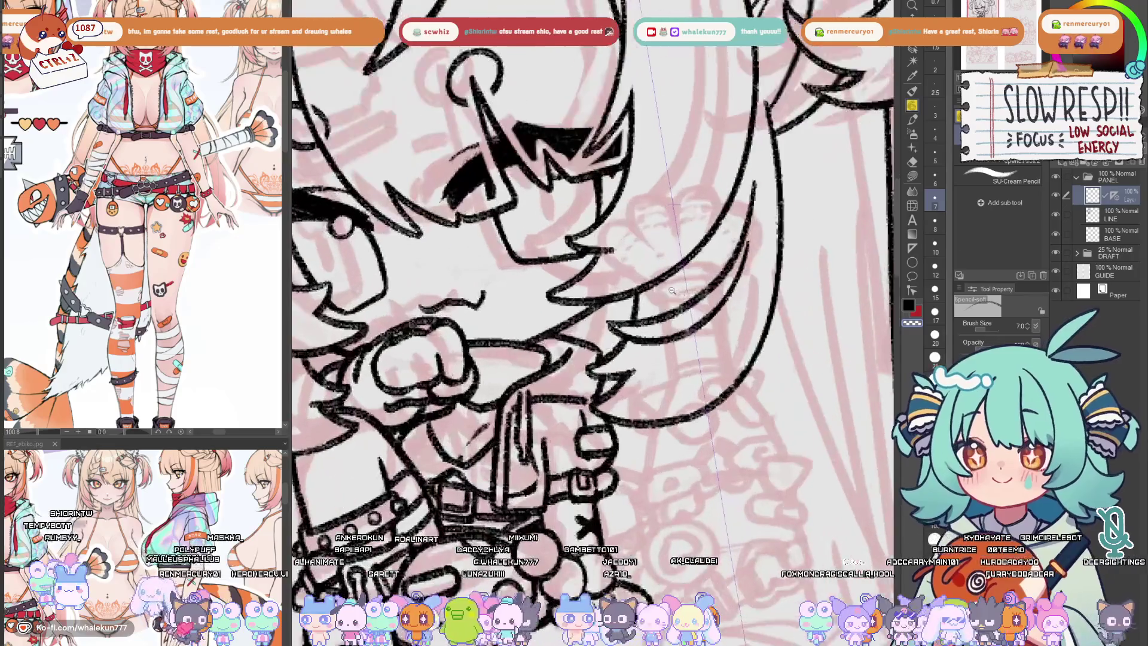
key(ctrl+plus)
click(1056, 215)
click(1056, 215)
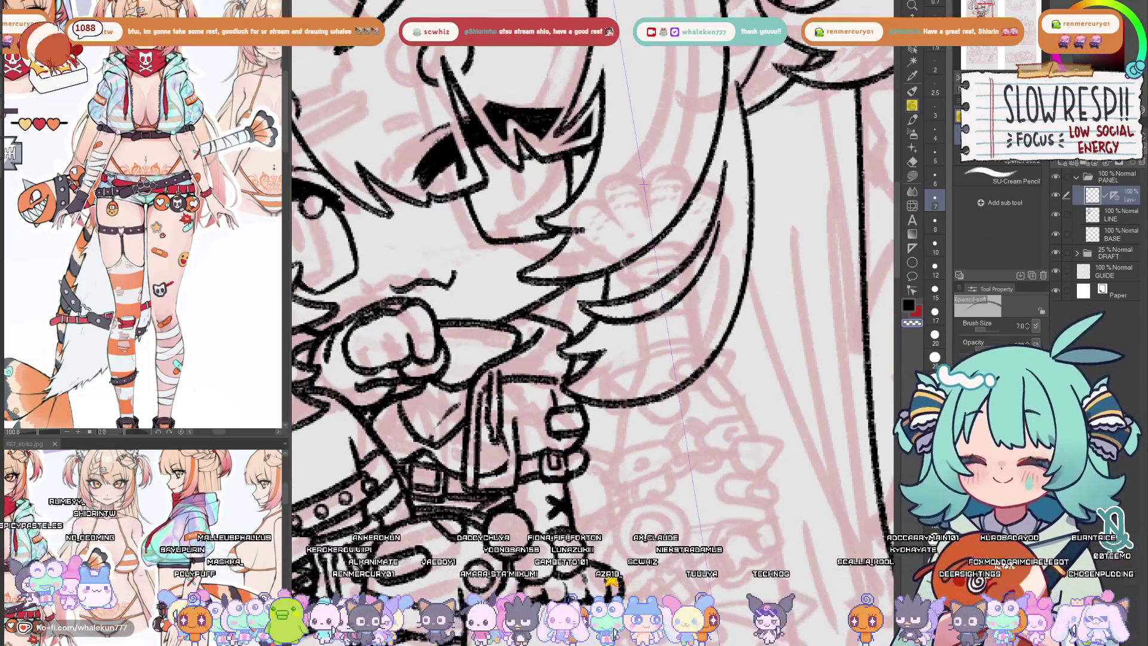
drag(688, 245, 696, 269)
mouse_move(619, 257)
mouse_down()
mouse_move(631, 281)
mouse_move(682, 239)
mouse_up()
key(ctrl+z)
key(ctrl+z)
key(ctrl+z)
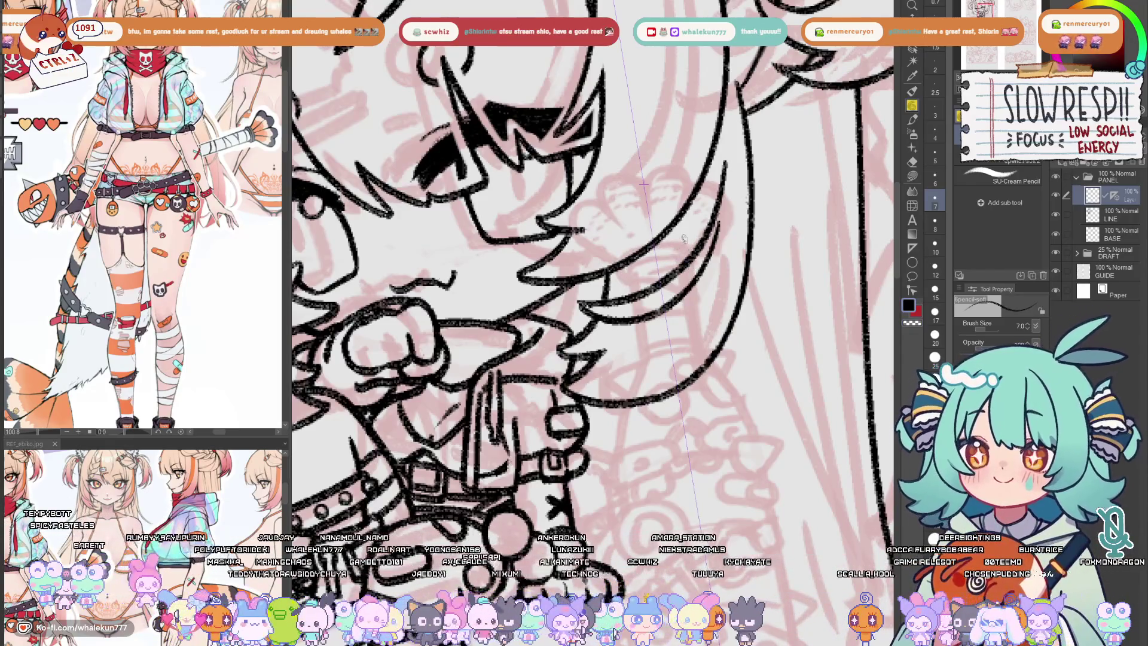
click(1056, 216)
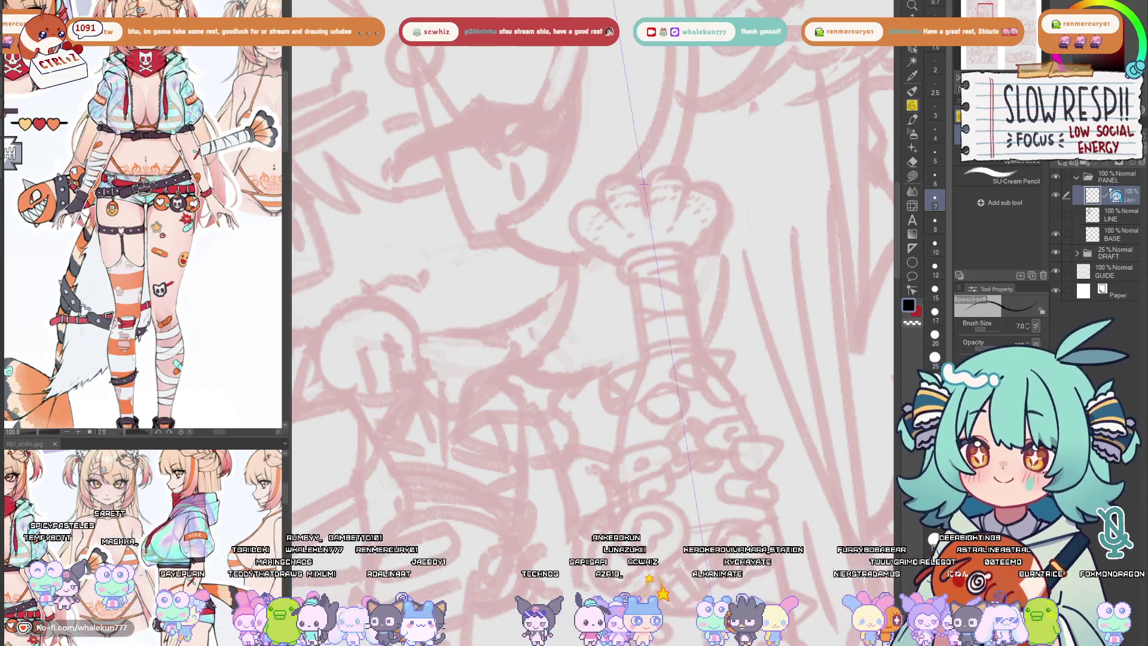
- Ink the crown's neck sides and a double band of arcs across it
drag(622, 269, 664, 302)
drag(732, 287, 734, 306)
mouse_move(663, 296)
mouse_down()
mouse_move(669, 319)
mouse_move(697, 277)
mouse_move(733, 288)
mouse_up()
key(ctrl+z)
key(ctrl+z)
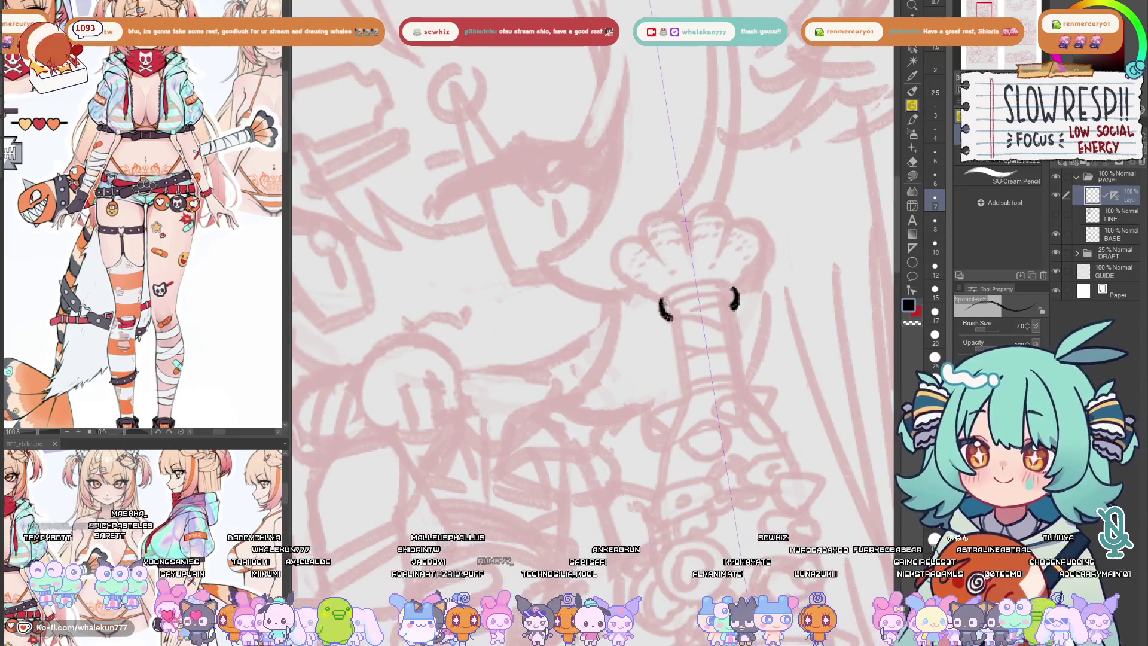
key(ctrl+z)
mouse_move(669, 317)
mouse_down()
mouse_move(661, 297)
mouse_move(735, 290)
mouse_up()
key(ctrl+z)
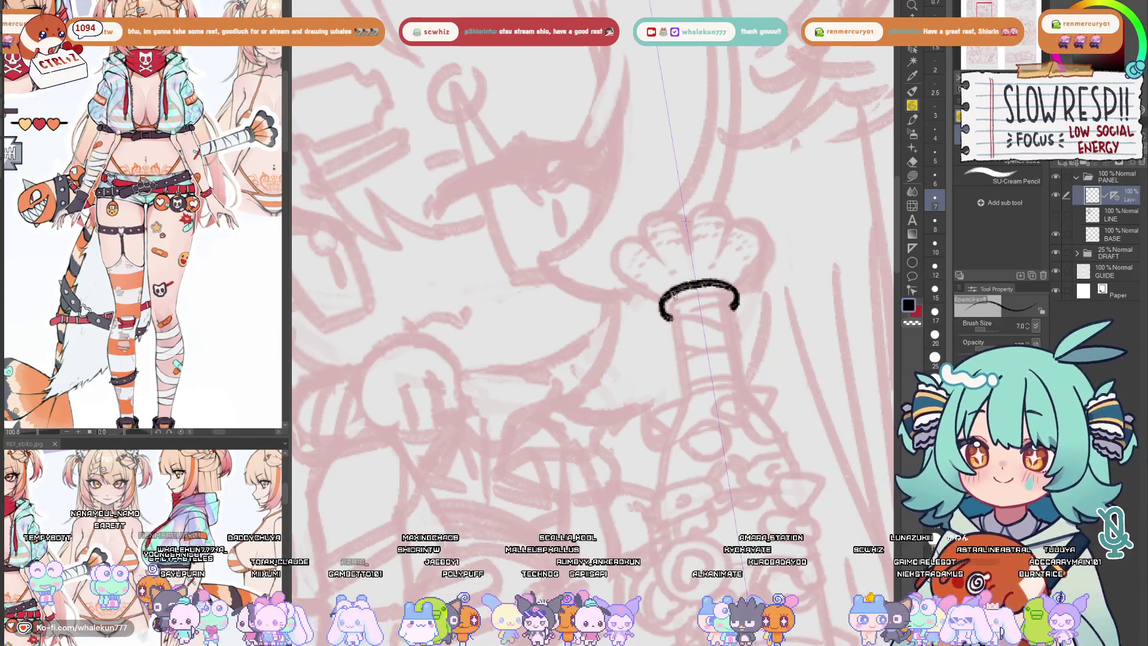
key(ctrl+z)
drag(669, 317, 661, 296)
mouse_move(661, 296)
mouse_down()
mouse_move(694, 279)
mouse_move(735, 290)
mouse_up()
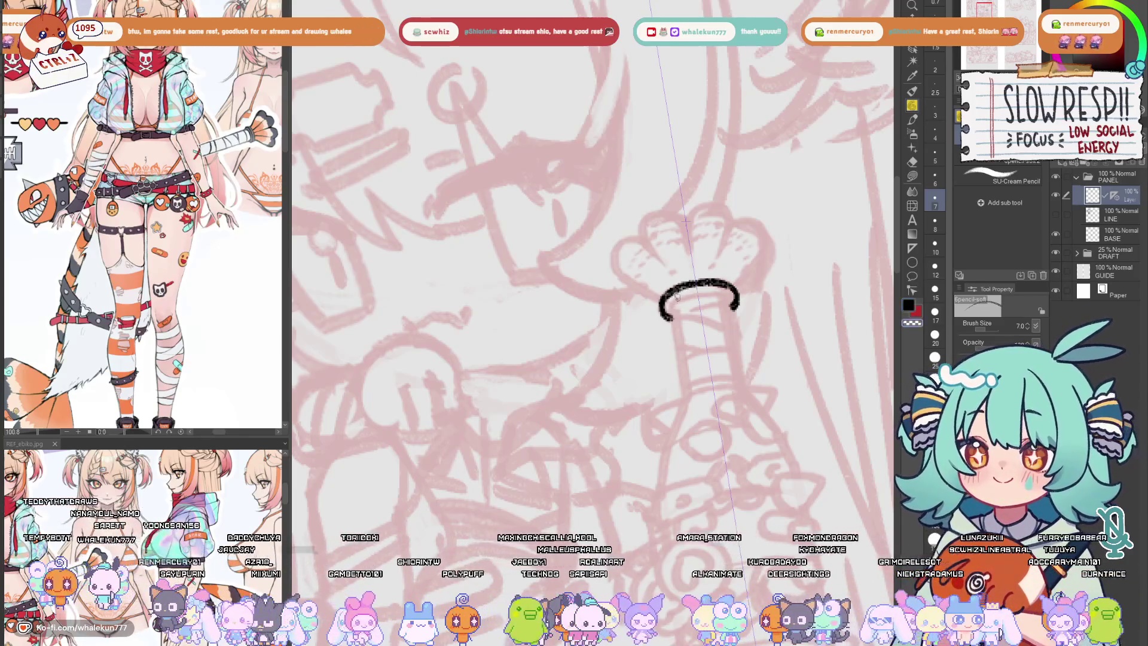
mouse_move(669, 317)
mouse_down()
mouse_move(731, 302)
mouse_move(673, 278)
mouse_up()
- Ink the crown's scalloped top edge and its sides down to the band
mouse_move(676, 215)
mouse_down()
mouse_move(676, 236)
mouse_move(693, 220)
mouse_up()
key(ctrl+z)
mouse_move(628, 254)
mouse_down()
mouse_move(717, 236)
mouse_move(655, 284)
mouse_up()
drag(715, 250, 695, 280)
drag(670, 238, 675, 276)
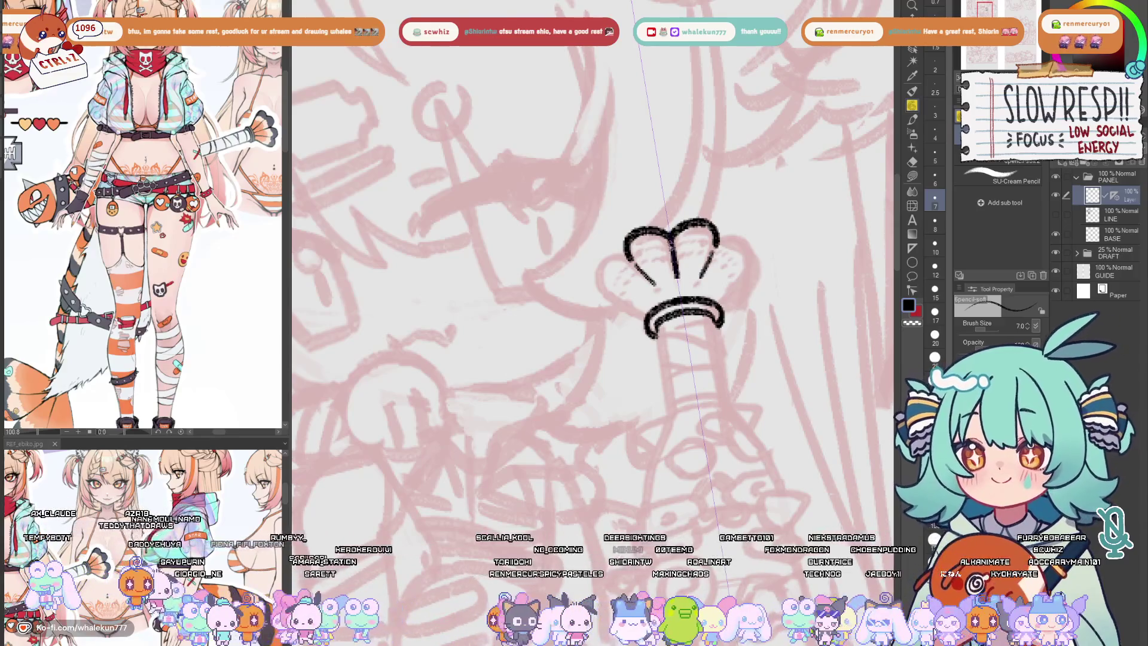
key(ctrl+z)
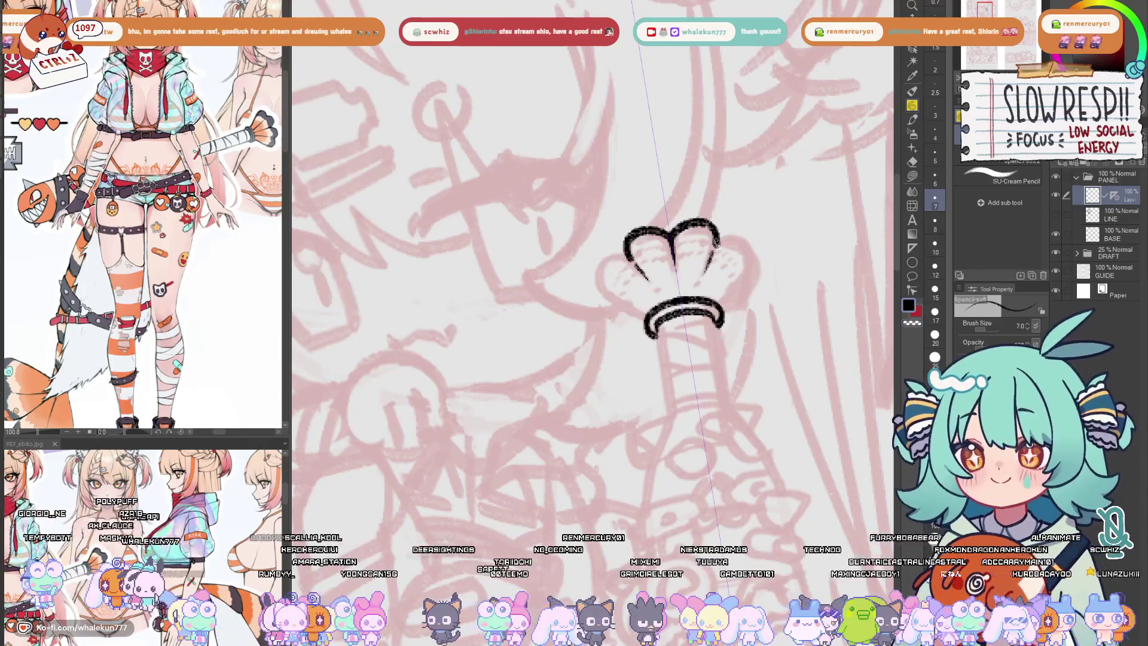
- Redraw the crown's outer scalloped lobes, mirrored on both sides
drag(718, 236, 747, 247)
drag(628, 253, 601, 272)
mouse_move(749, 240)
mouse_down()
mouse_move(748, 287)
mouse_move(720, 310)
mouse_up()
key(ctrl+z)
key(ctrl+z)
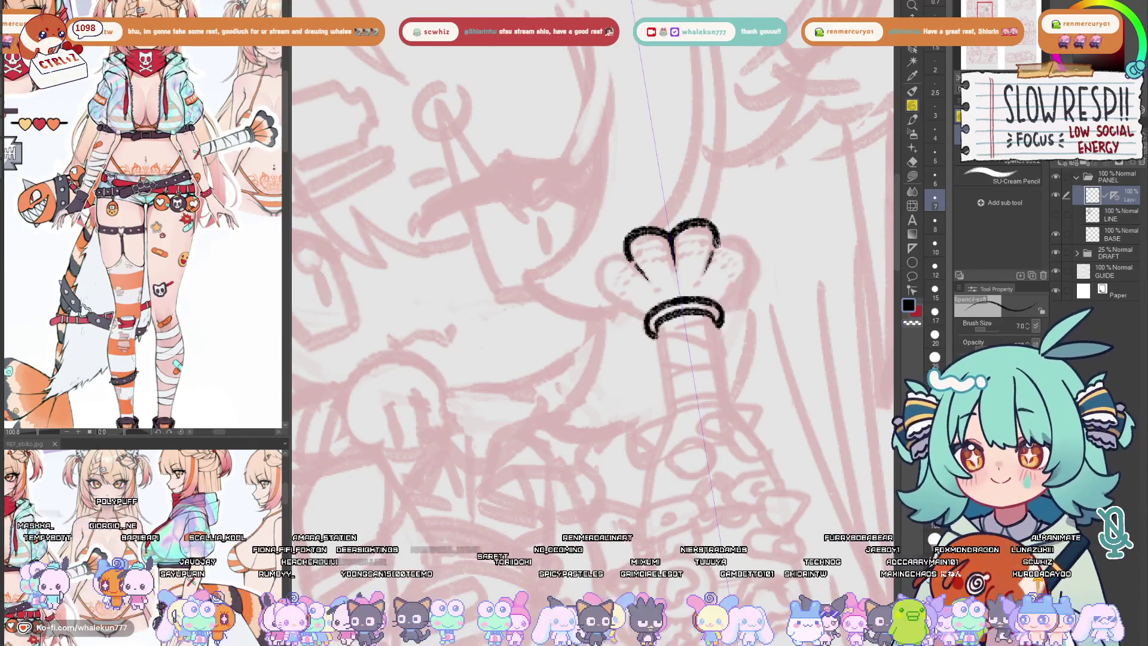
mouse_move(715, 236)
mouse_down()
mouse_move(751, 260)
mouse_move(718, 306)
mouse_up()
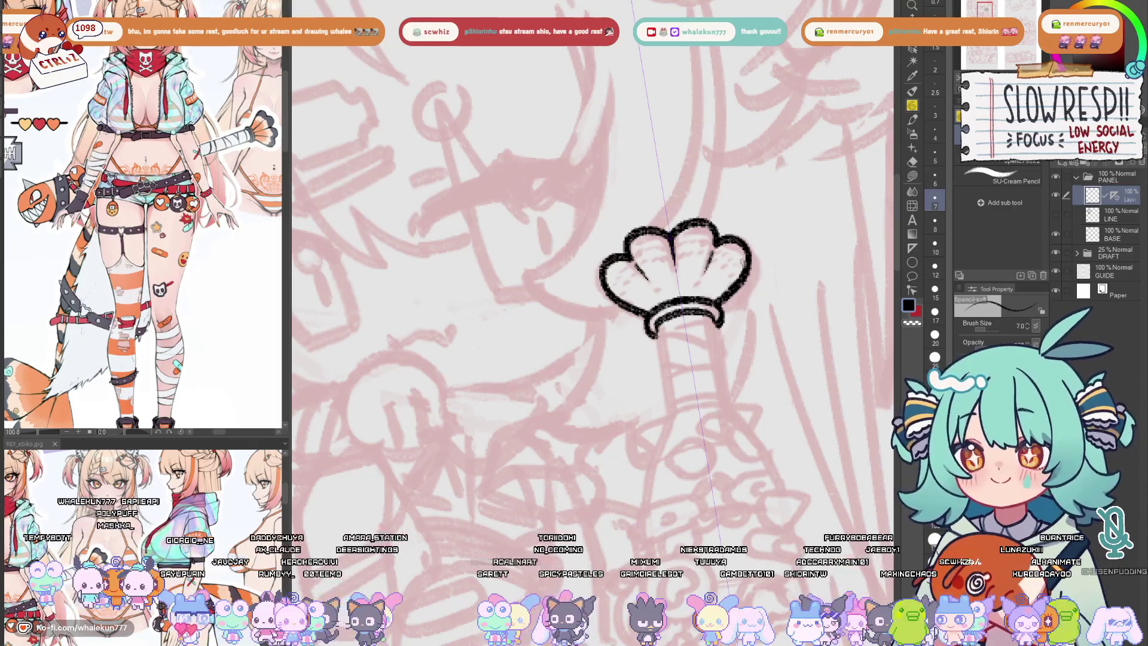
key(ctrl+z)
key(ctrl+z)
key(ctrl+z)
mouse_move(715, 239)
mouse_down()
mouse_move(752, 272)
mouse_move(721, 308)
mouse_up()
key(ctrl+z)
key(ctrl+z)
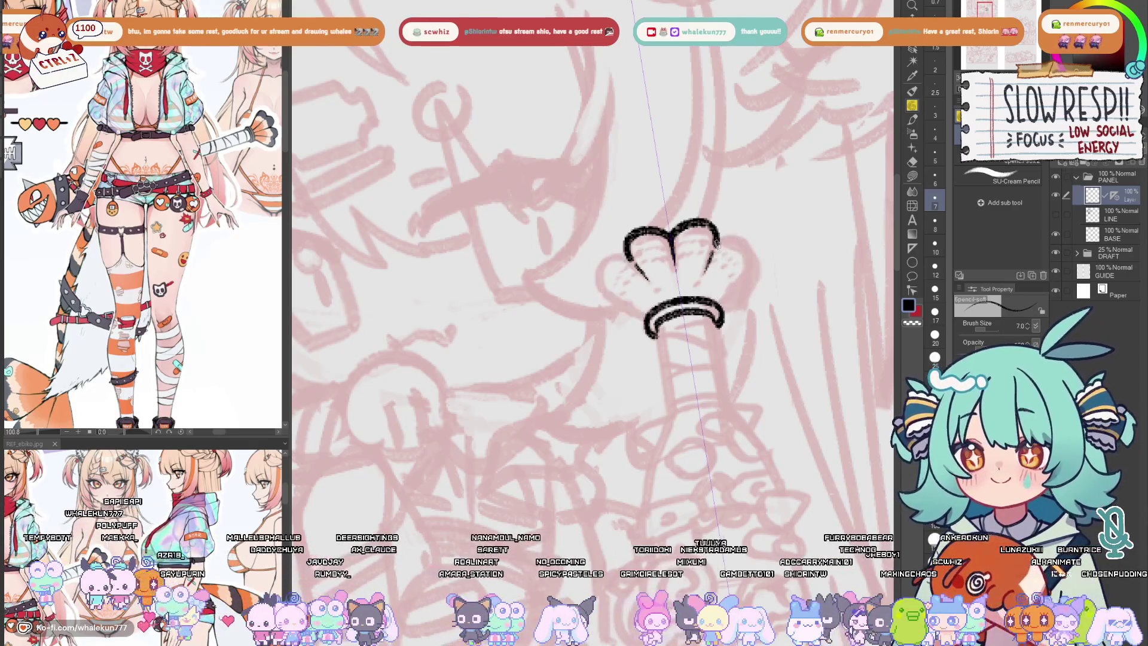
mouse_move(716, 239)
mouse_down()
mouse_move(752, 263)
mouse_move(721, 308)
mouse_up()
key(ctrl+z)
mouse_move(716, 234)
mouse_down()
mouse_move(748, 256)
mouse_move(722, 301)
mouse_up()
- Ink the short tube's two sides beneath the band
drag(749, 255, 720, 249)
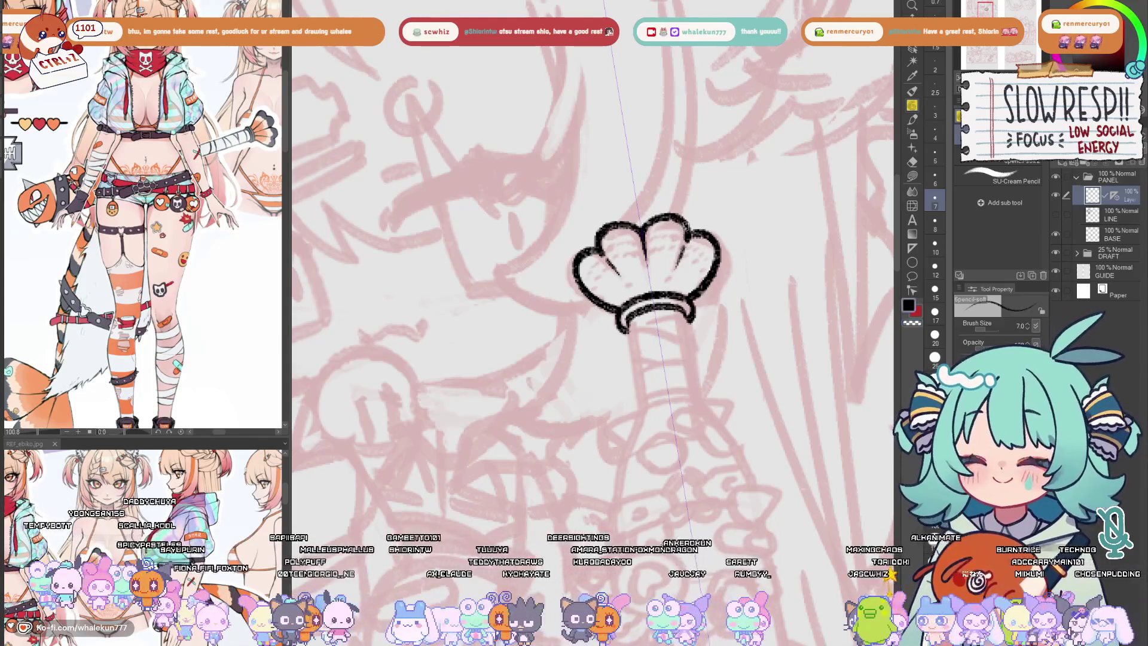
mouse_move(676, 349)
mouse_down()
mouse_move(650, 349)
mouse_move(643, 273)
mouse_move(603, 249)
mouse_move(601, 316)
mouse_up()
key(ctrl+z)
drag(593, 242, 609, 317)
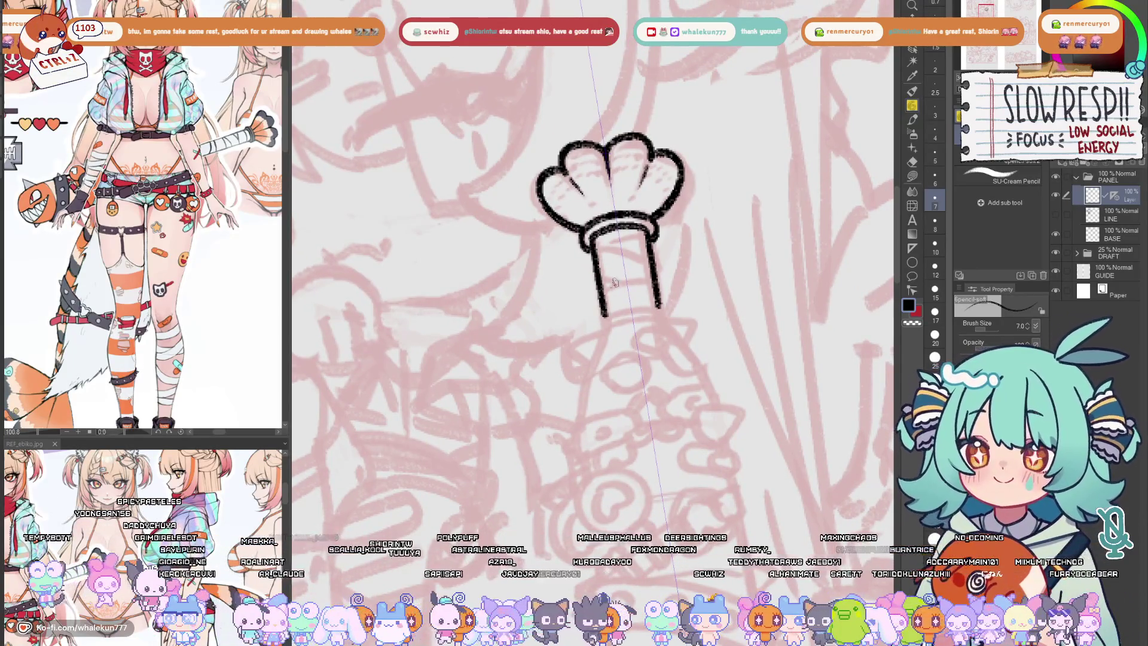
drag(650, 278, 658, 277)
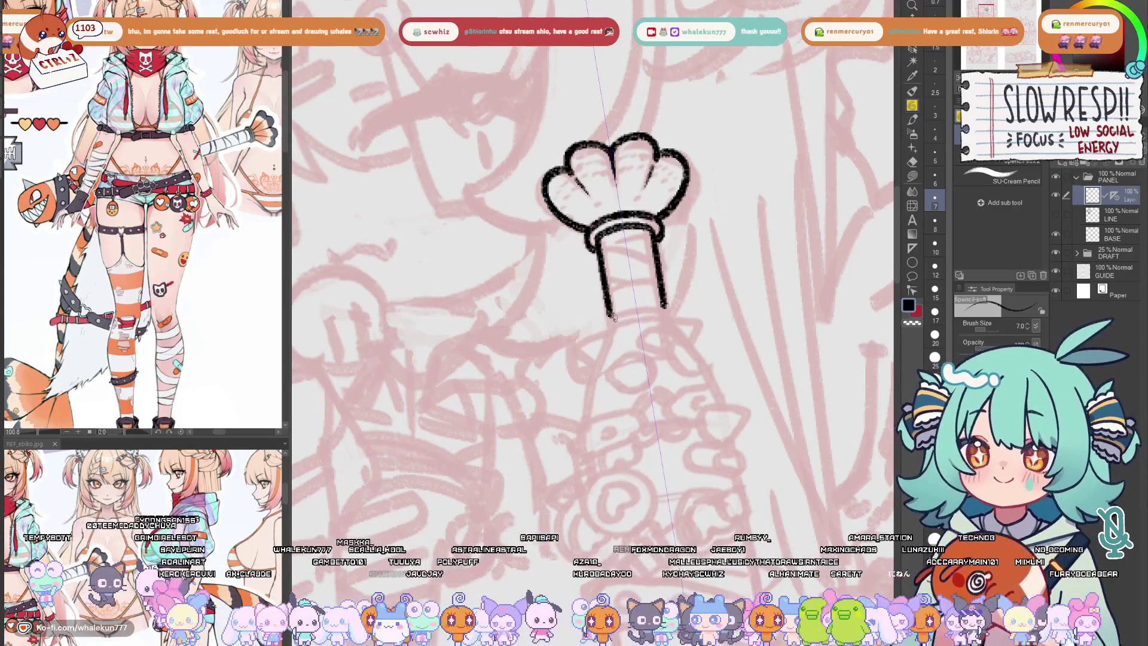
mouse_move(609, 307)
mouse_down()
mouse_move(619, 320)
mouse_move(664, 306)
mouse_move(628, 323)
mouse_move(670, 316)
mouse_up()
key(ctrl+z)
key(ctrl+z)
key(ctrl+z)
key(ctrl+z)
key(ctrl+z)
key(ctrl+z)
key(ctrl+z)
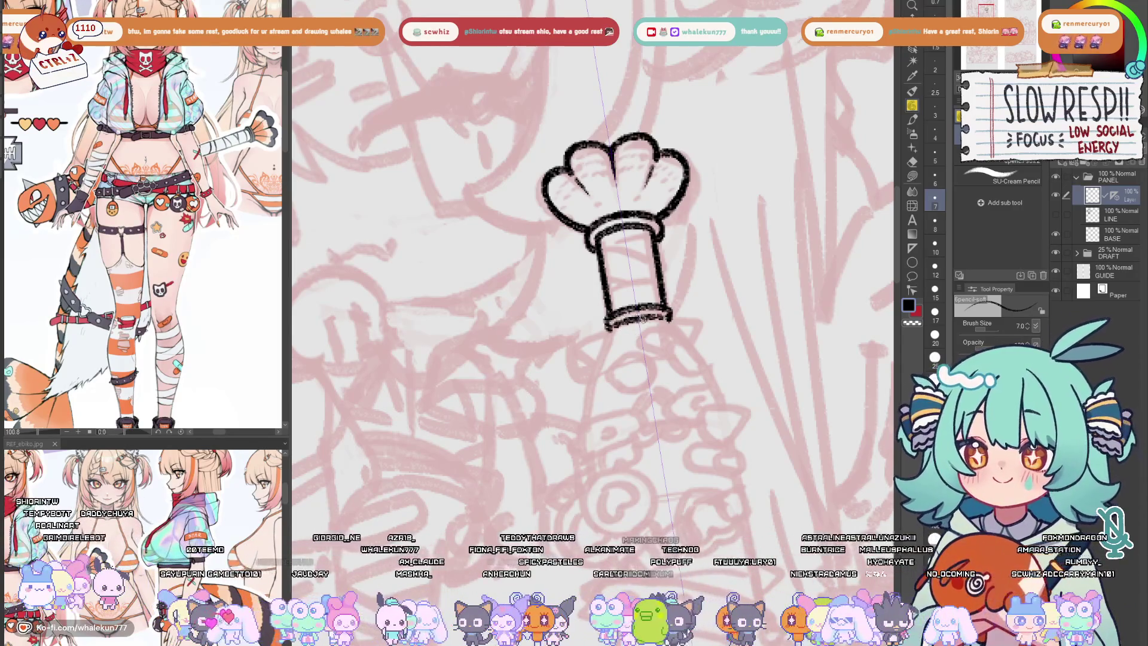
- Draw the bat's long side lines down from the cap and join them in a rounded bottom
scroll(641, 318, down, 5)
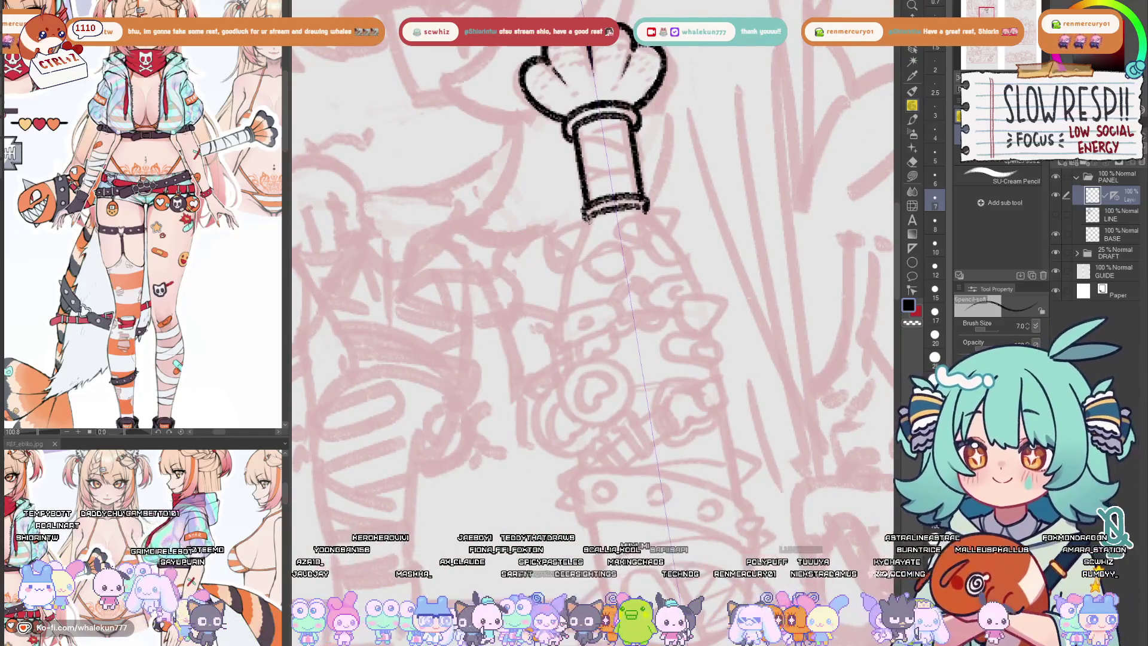
mouse_move(587, 217)
mouse_down()
mouse_move(564, 293)
mouse_move(565, 373)
mouse_move(579, 243)
mouse_move(563, 297)
mouse_move(570, 363)
mouse_up()
key(ctrl+z)
key(ctrl+z)
scroll(569, 361, down, 5)
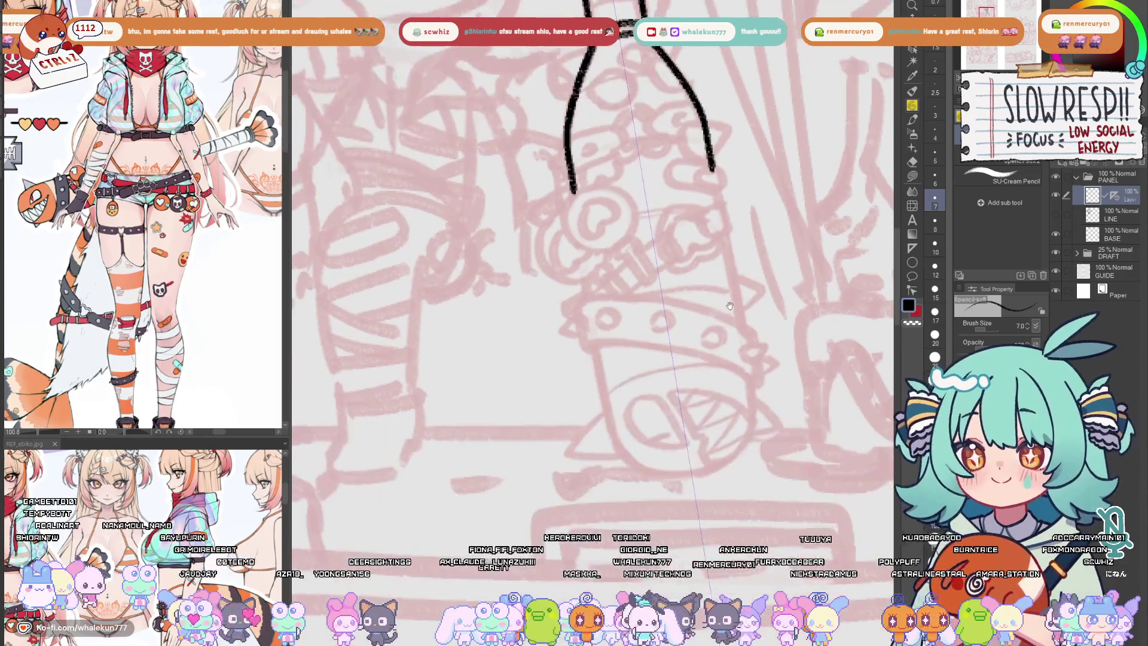
drag(573, 191, 615, 447)
scroll(617, 415, down, 3)
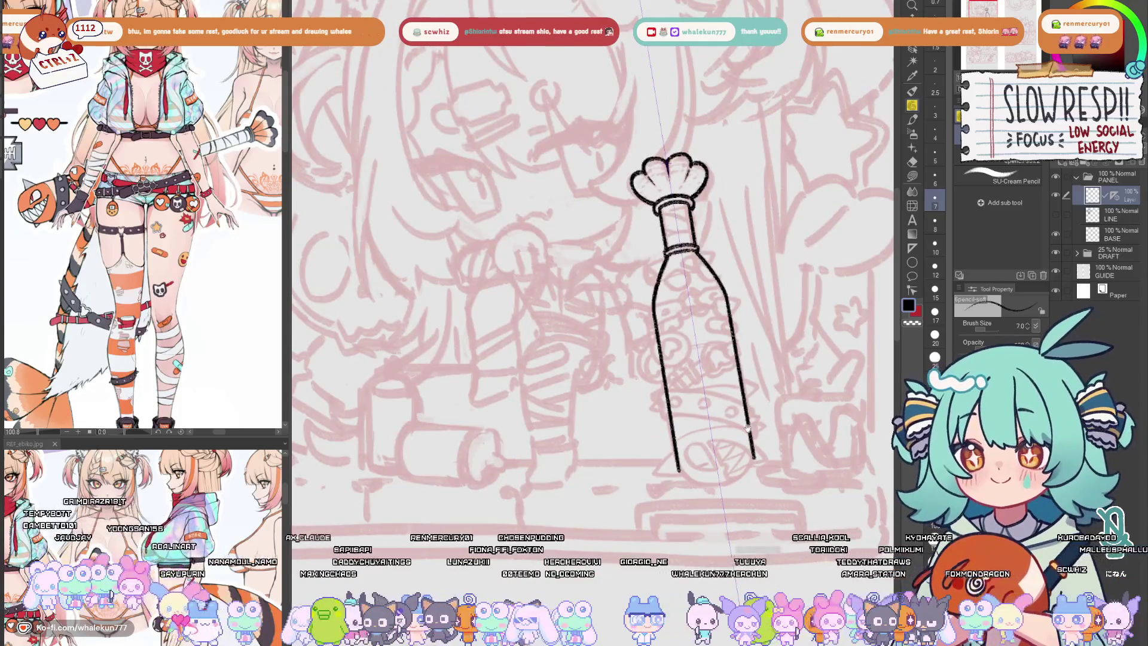
scroll(748, 428, up, 2)
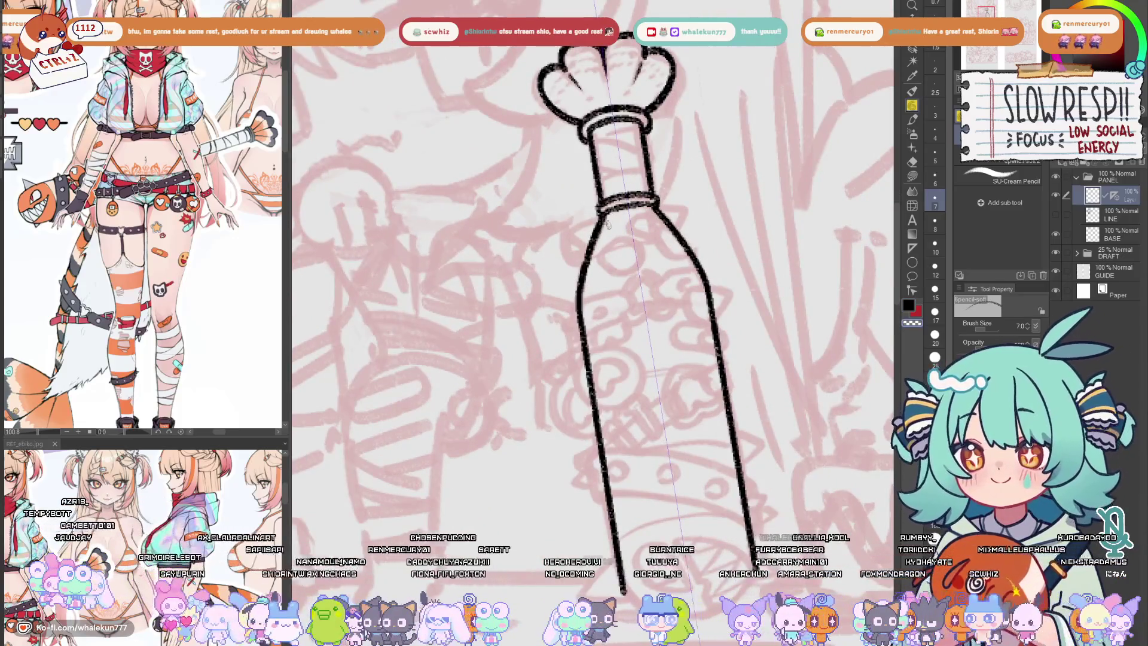
drag(642, 406, 627, 221)
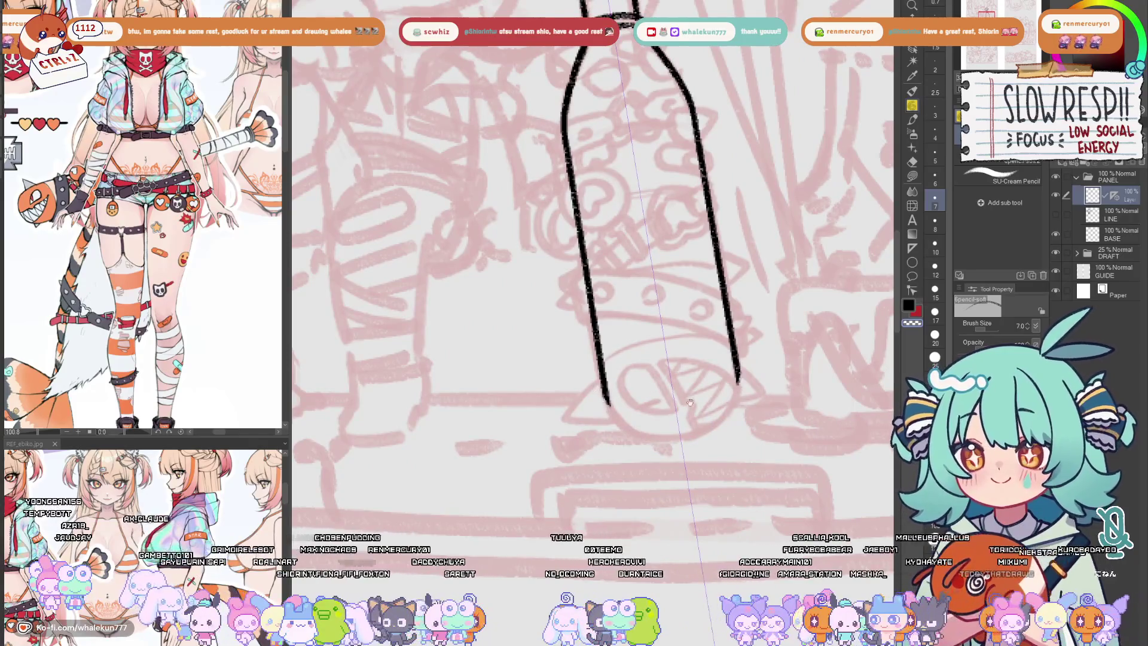
mouse_move(690, 403)
mouse_down()
mouse_move(687, 372)
mouse_move(691, 402)
mouse_move(710, 395)
mouse_up()
key(ctrl+z)
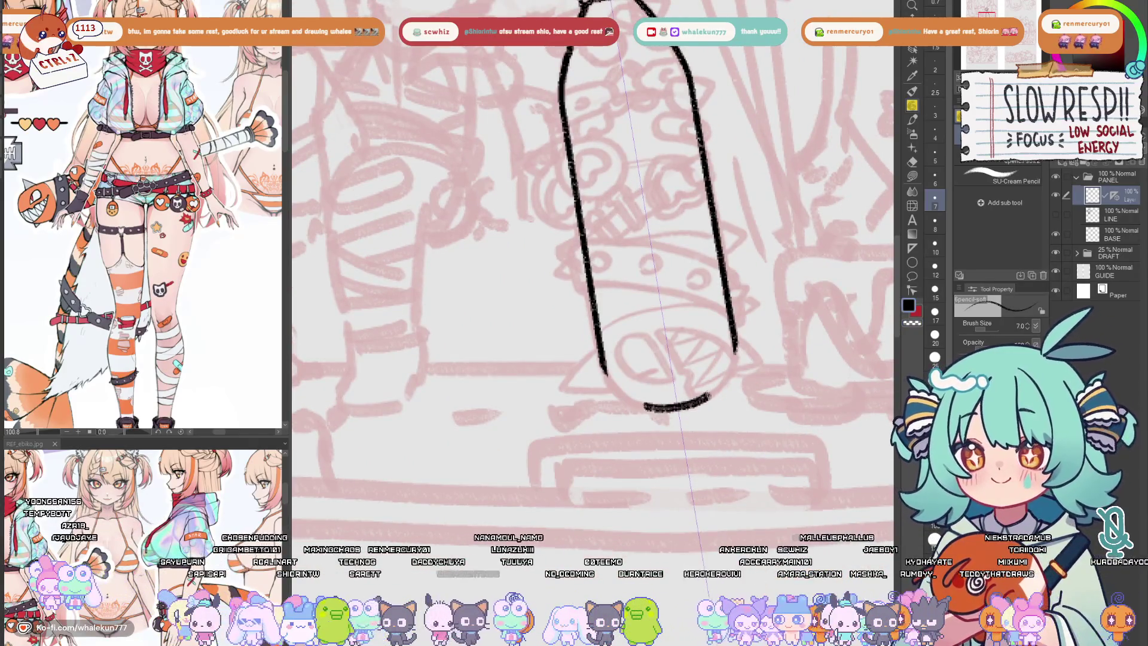
drag(605, 372, 733, 358)
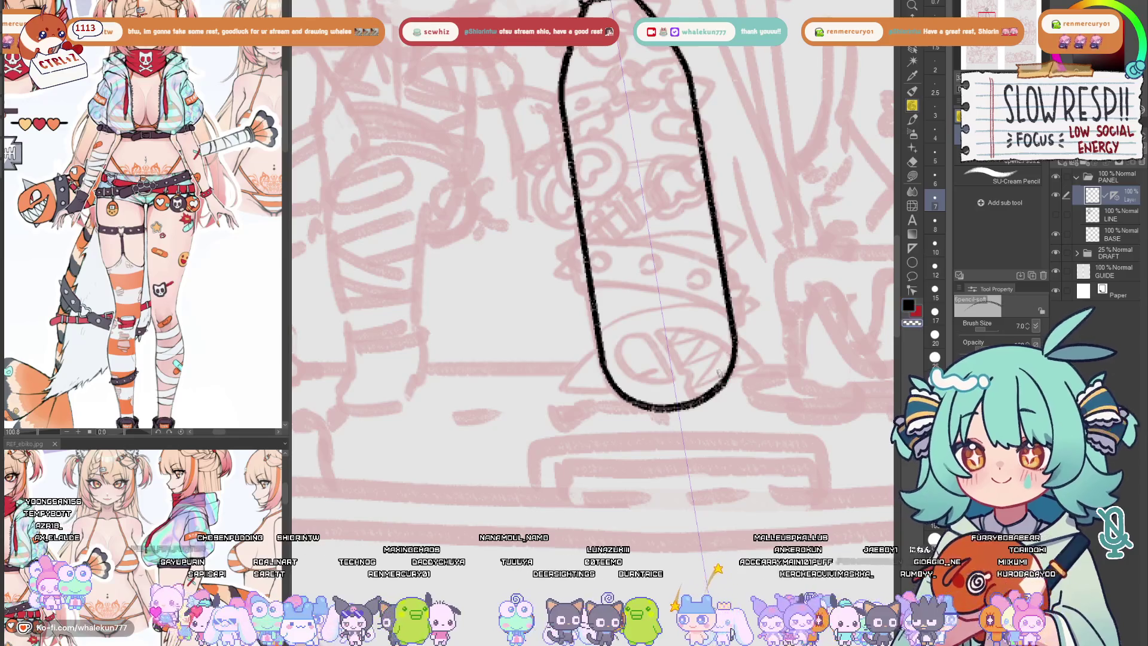
- Ink curved bands across the lower and middle sections of the bat
drag(722, 404, 782, 453)
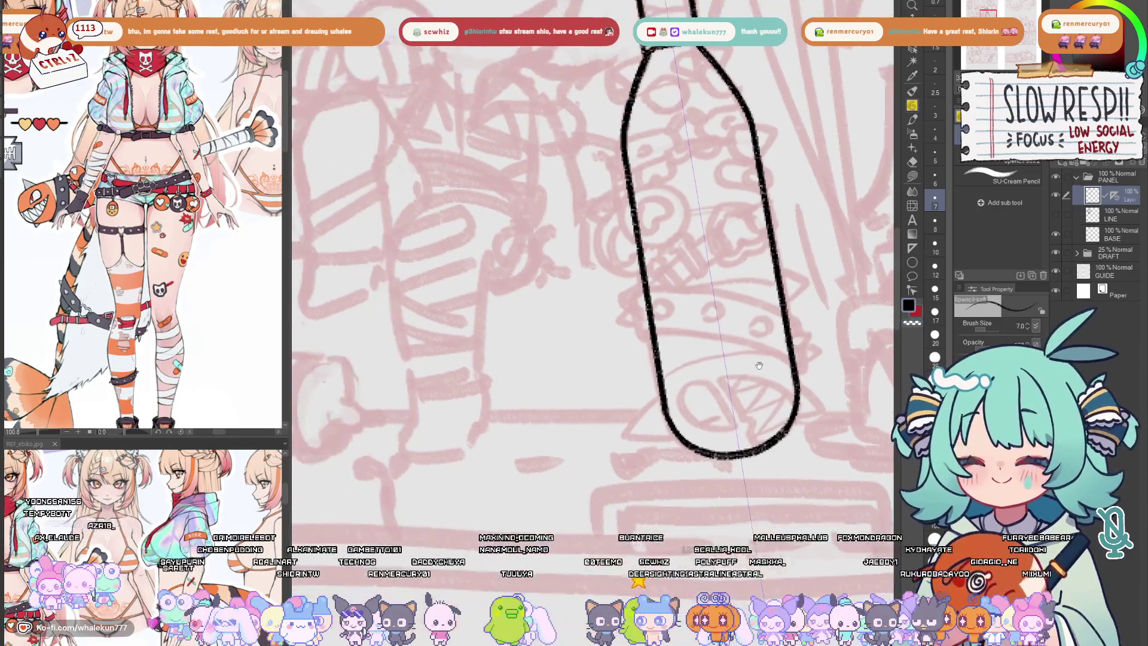
drag(665, 376, 788, 356)
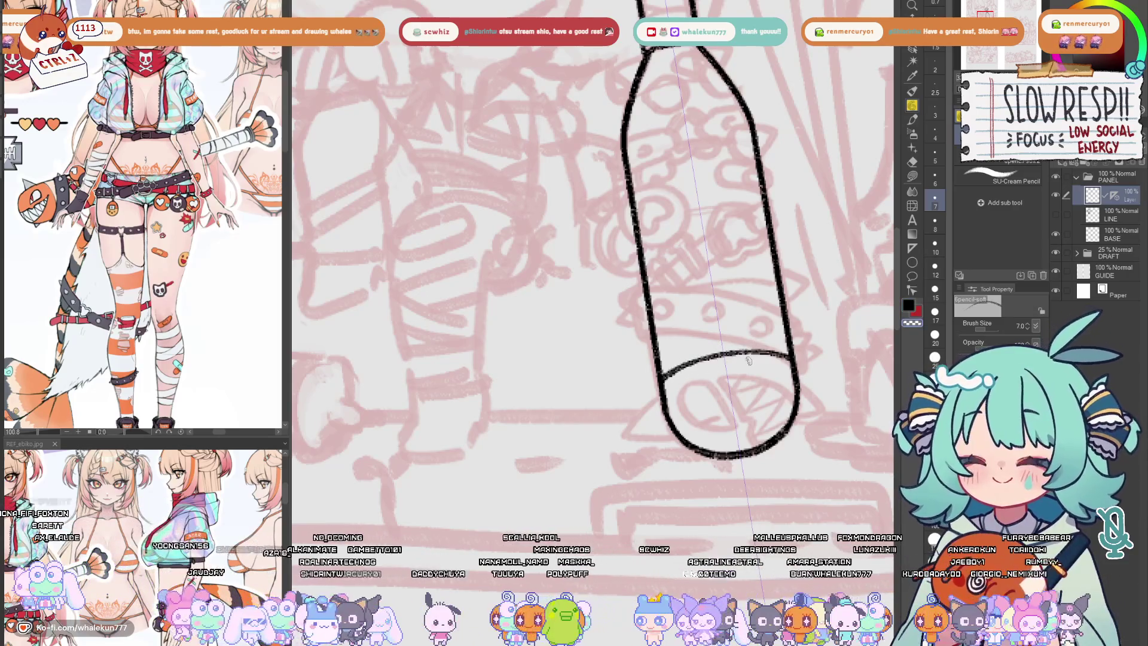
drag(749, 360, 748, 381)
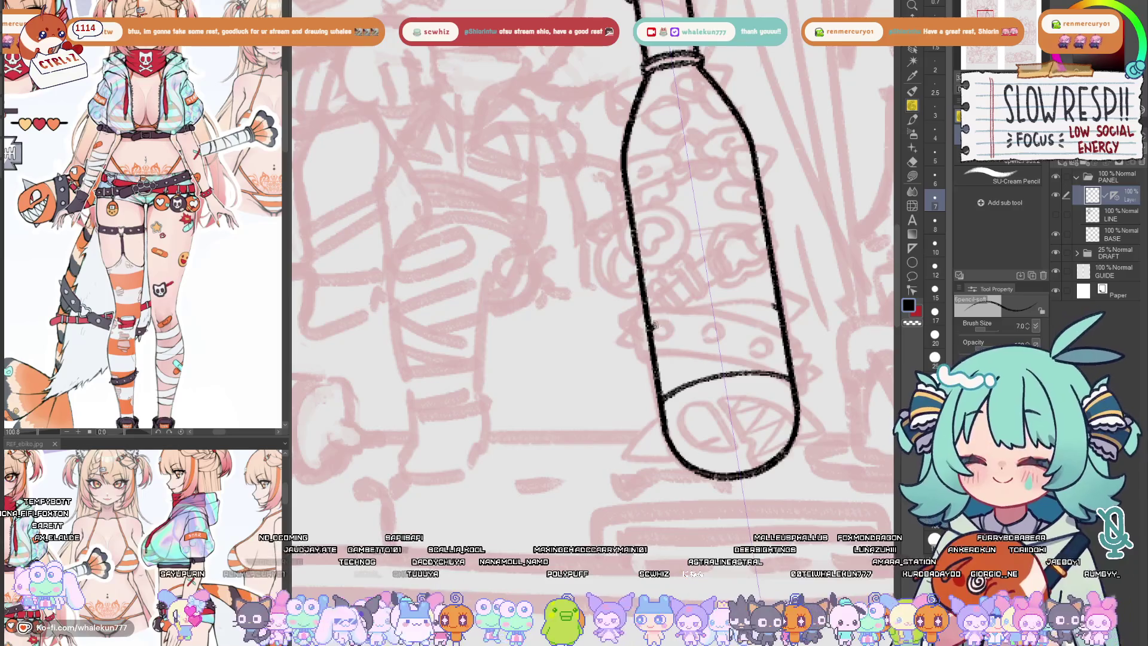
drag(649, 328, 778, 306)
key(ctrl+z)
key(ctrl+z)
drag(648, 329, 778, 306)
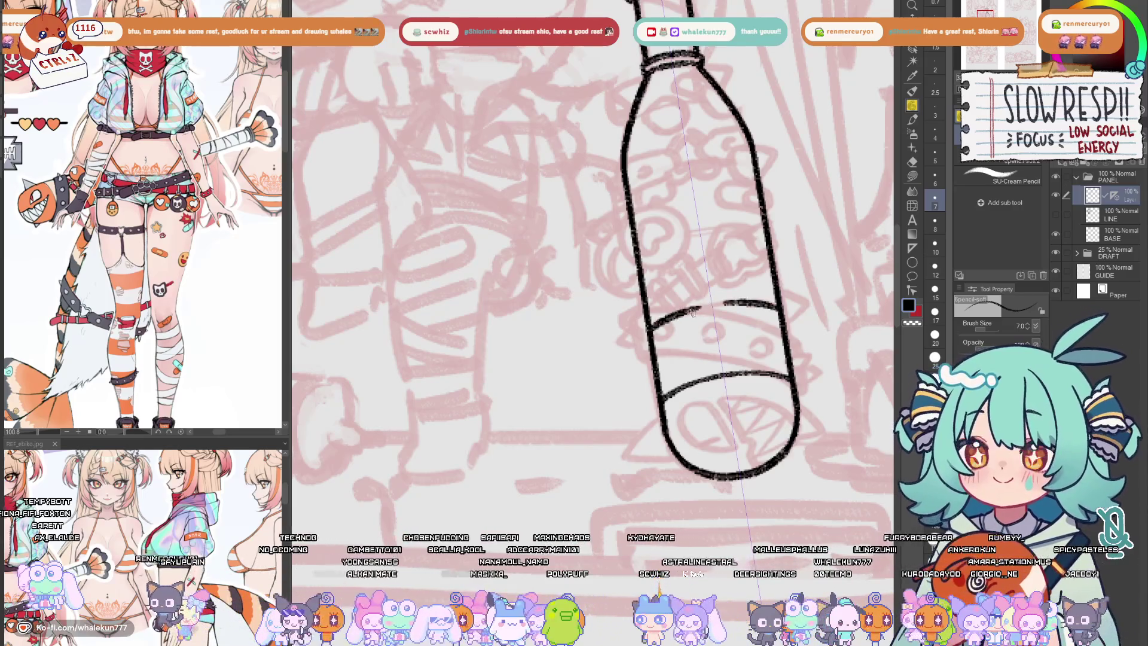
drag(686, 311, 720, 304)
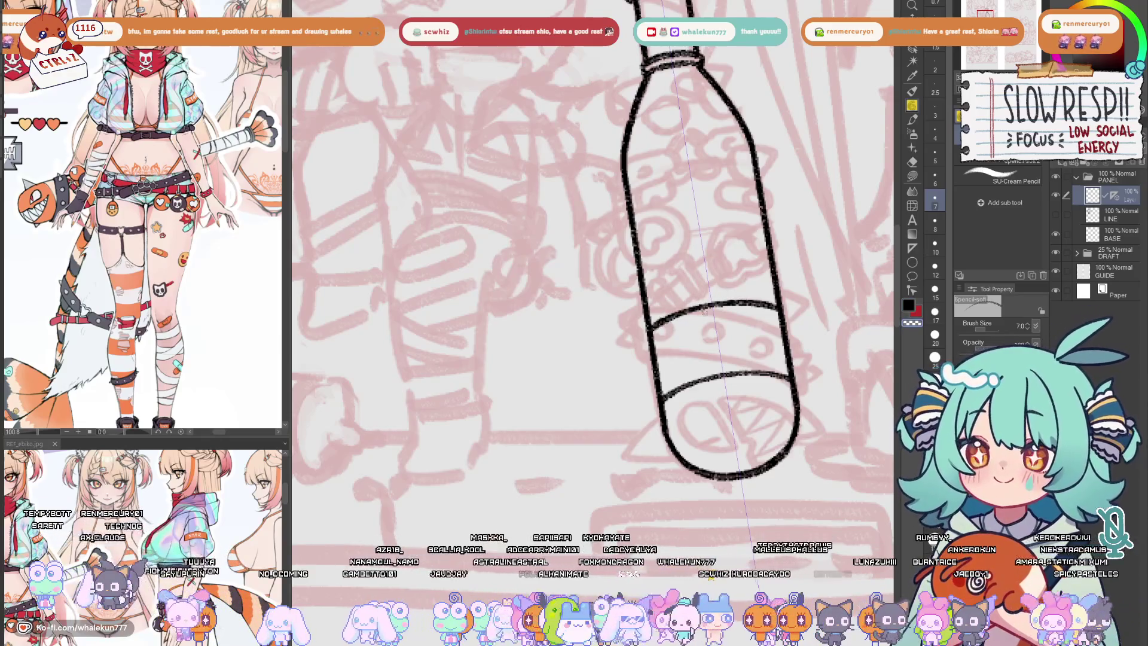
- Add more bands up the bat, erasing part of the upper band with transparent colour
drag(745, 311, 723, 315)
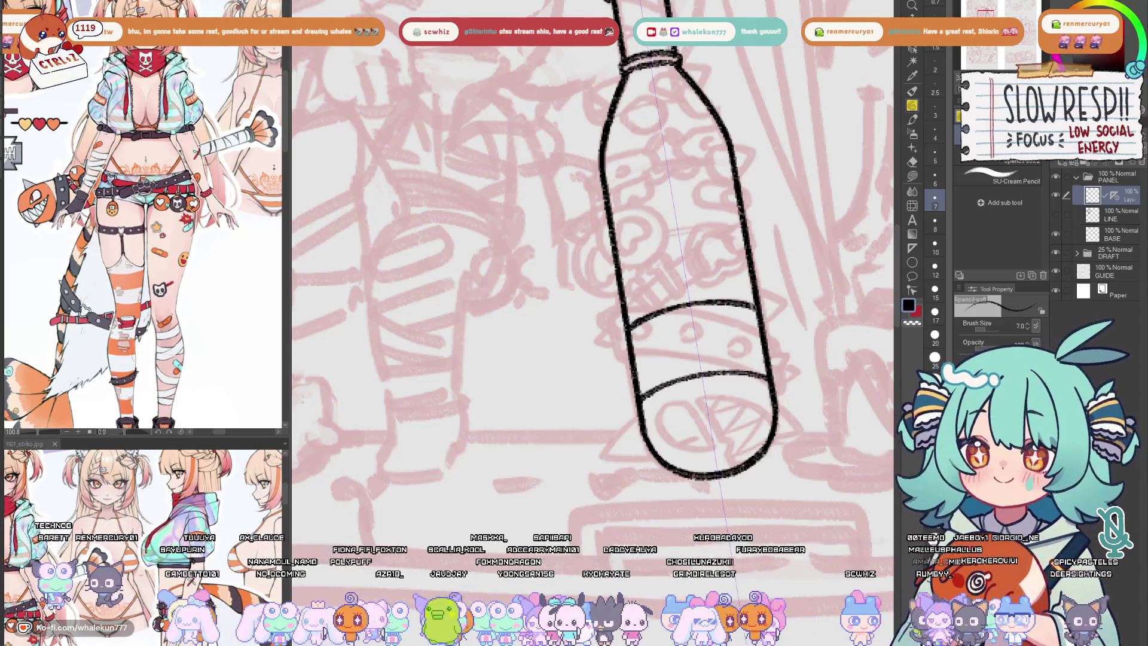
drag(755, 308, 824, 364)
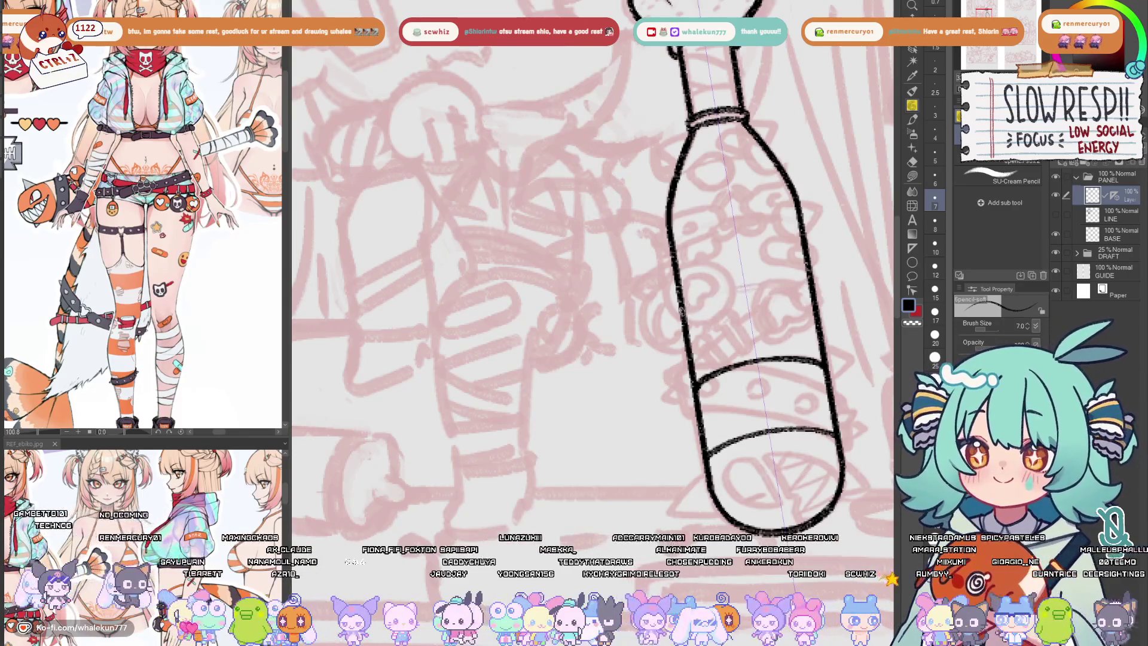
drag(682, 311, 811, 286)
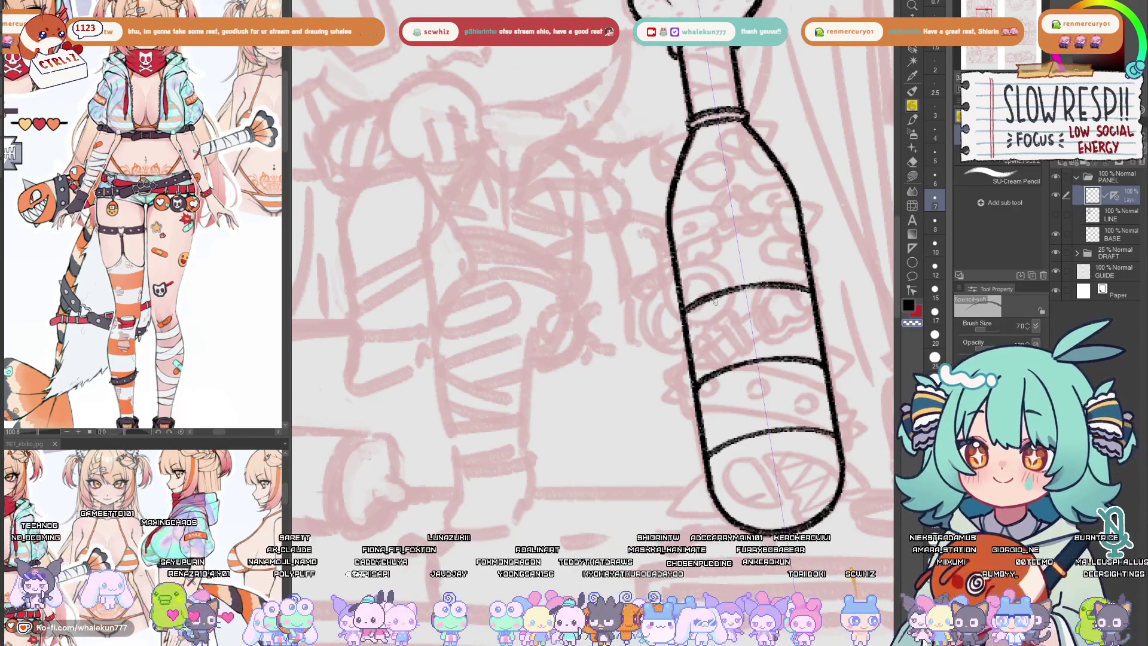
key(ctrl+z)
drag(684, 311, 810, 287)
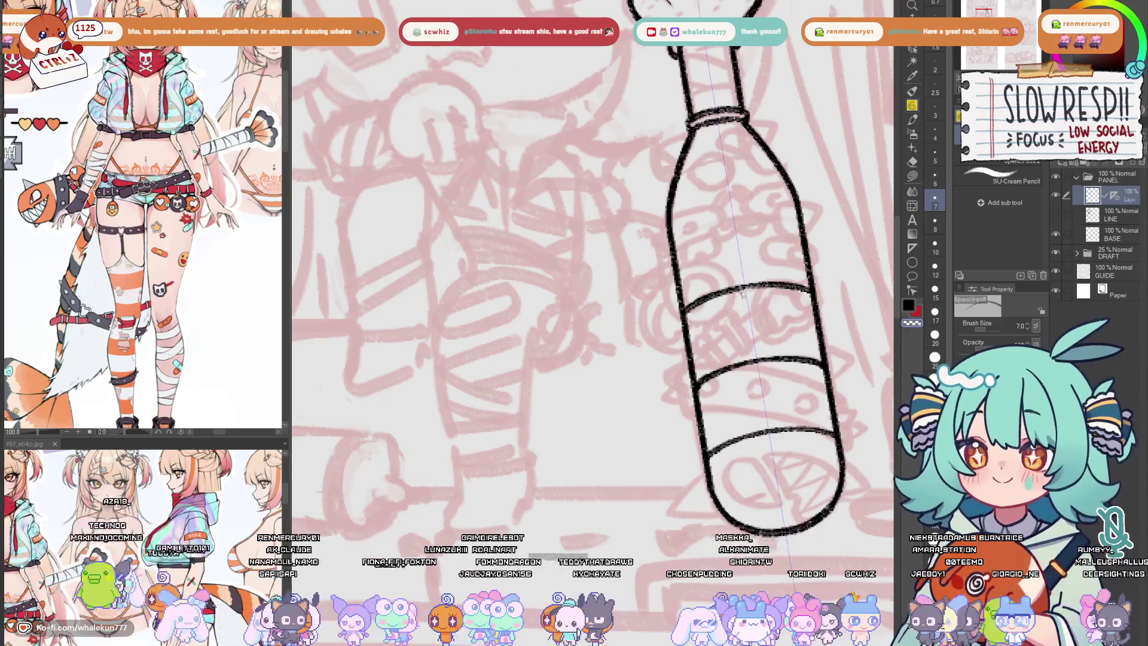
drag(735, 297, 723, 331)
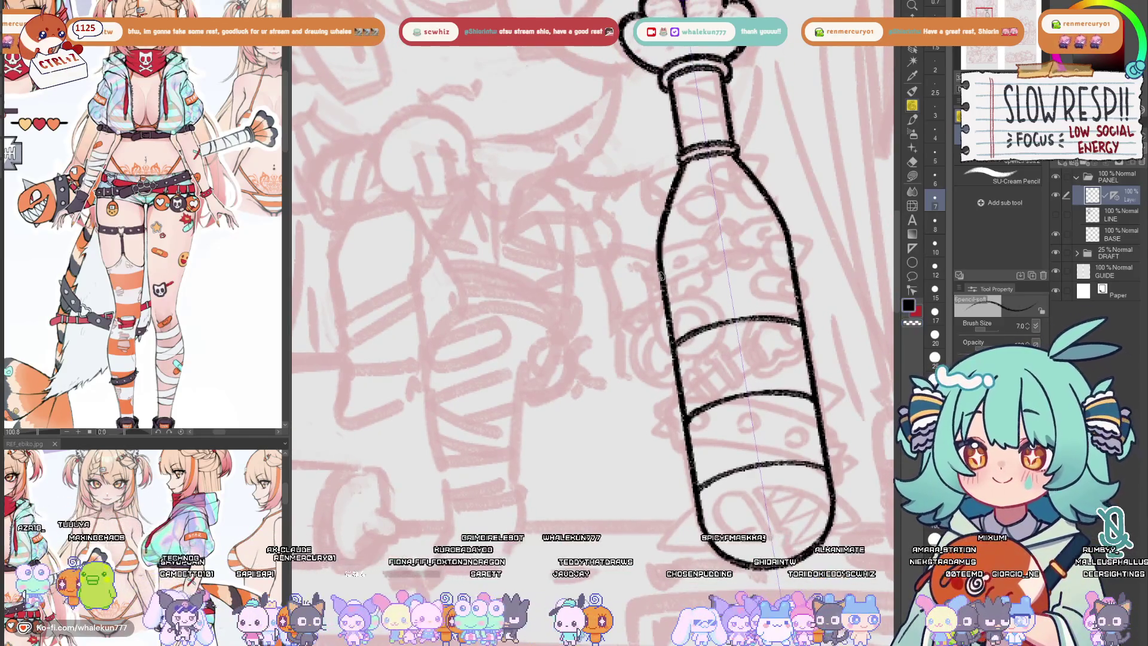
drag(665, 273, 788, 251)
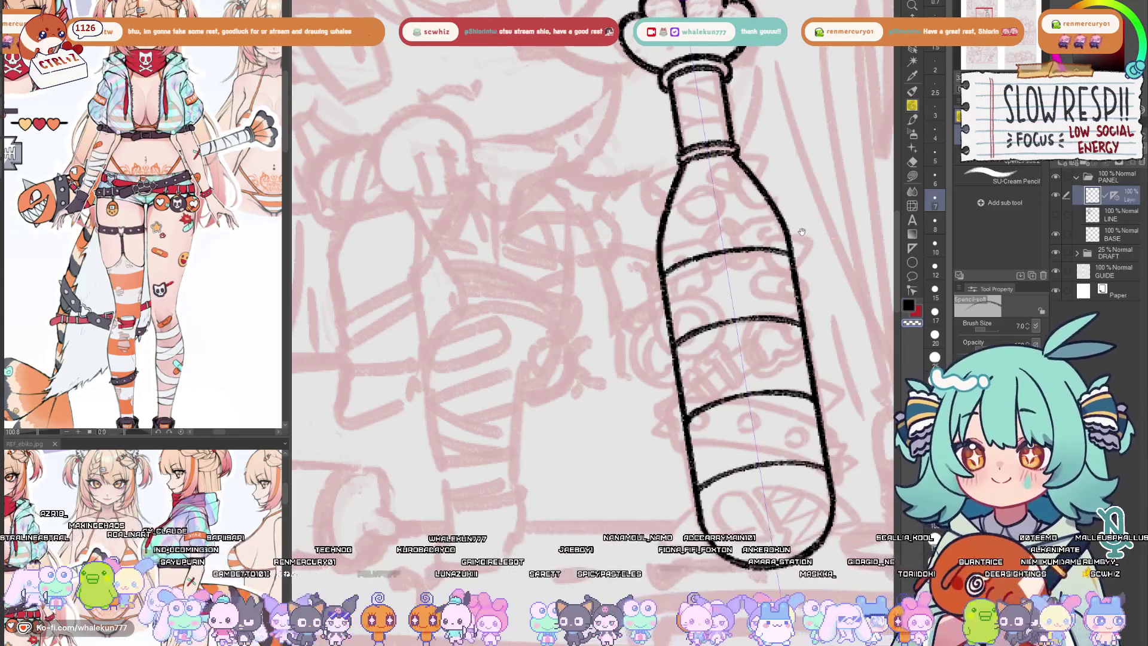
drag(802, 232, 770, 246)
key(ctrl+z)
drag(633, 226, 732, 204)
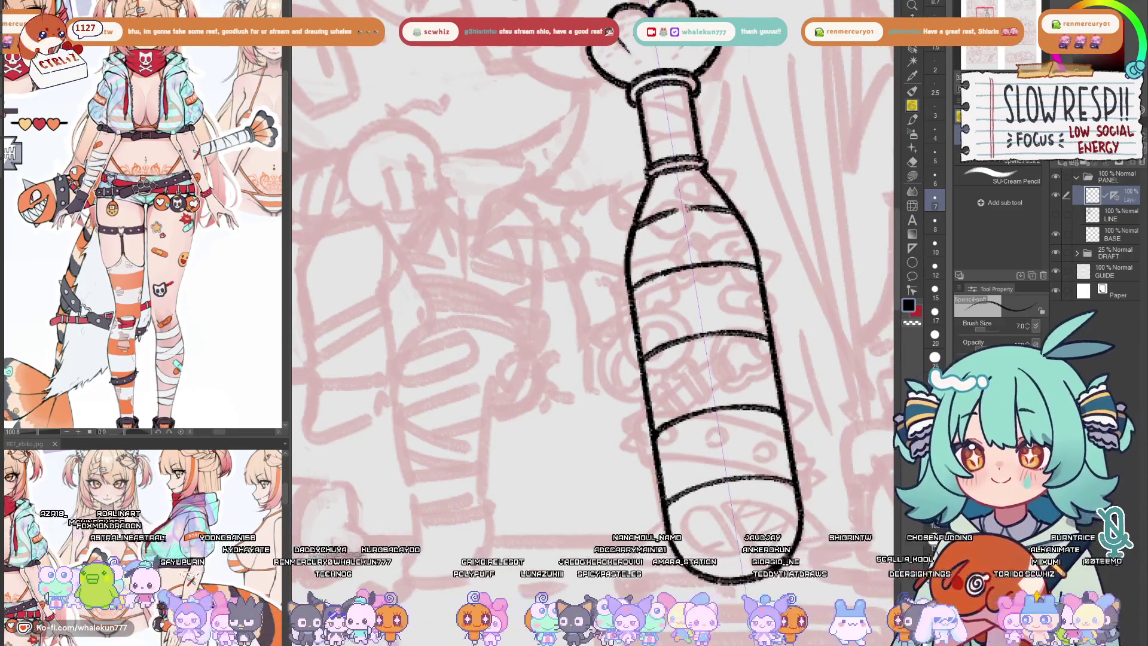
key(ctrl+z)
drag(633, 226, 732, 205)
key(c)
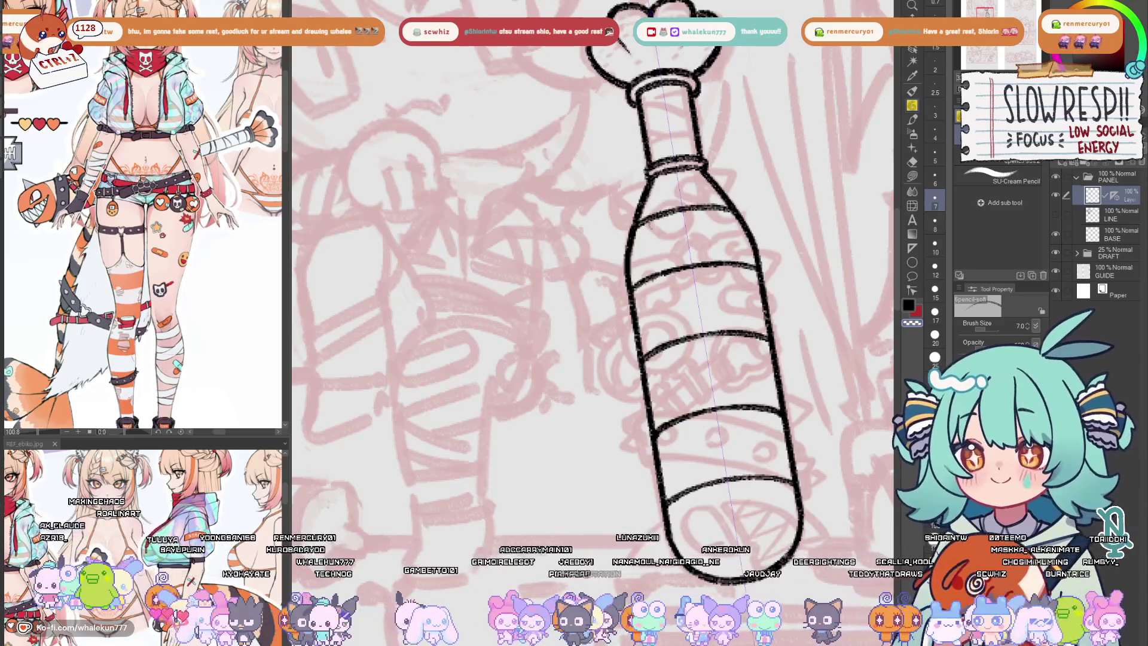
drag(652, 224, 697, 214)
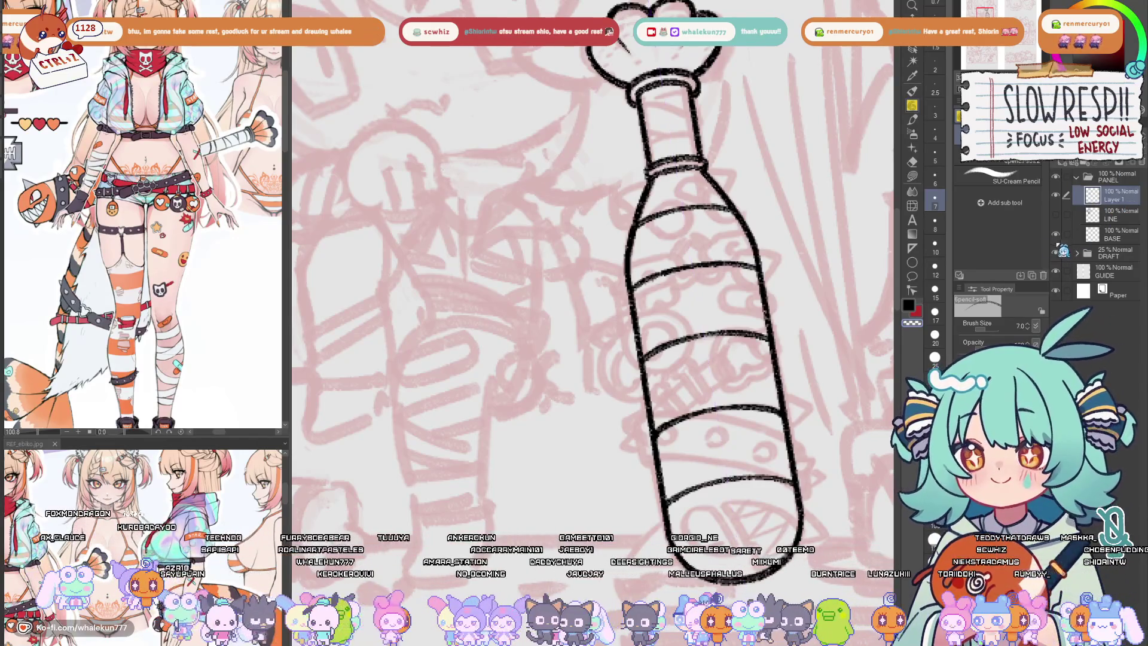
- Centre the bat and pan and rotate the reference sub-view to the bat illustration
drag(771, 314, 770, 386)
drag(760, 343, 754, 348)
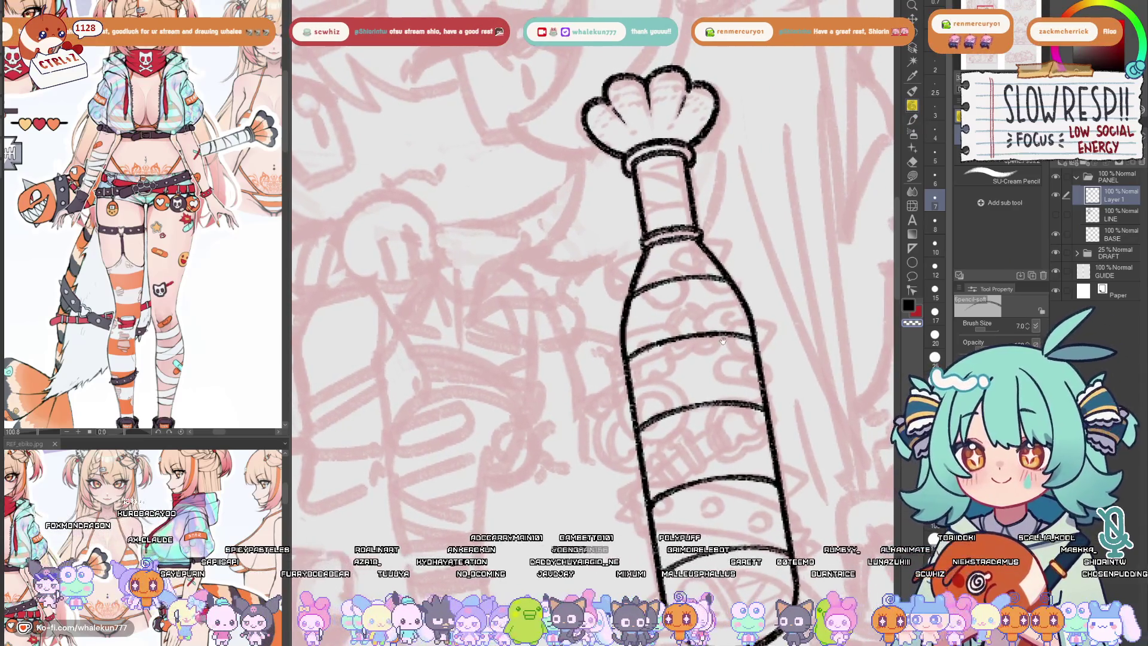
mouse_move(180, 269)
mouse_down()
mouse_move(332, 315)
mouse_move(252, 119)
mouse_move(293, 227)
mouse_move(250, 258)
mouse_up()
key(r)
- Draw the curved mouth line and first zigzag teeth inside the bat's rounded end
click(782, 365)
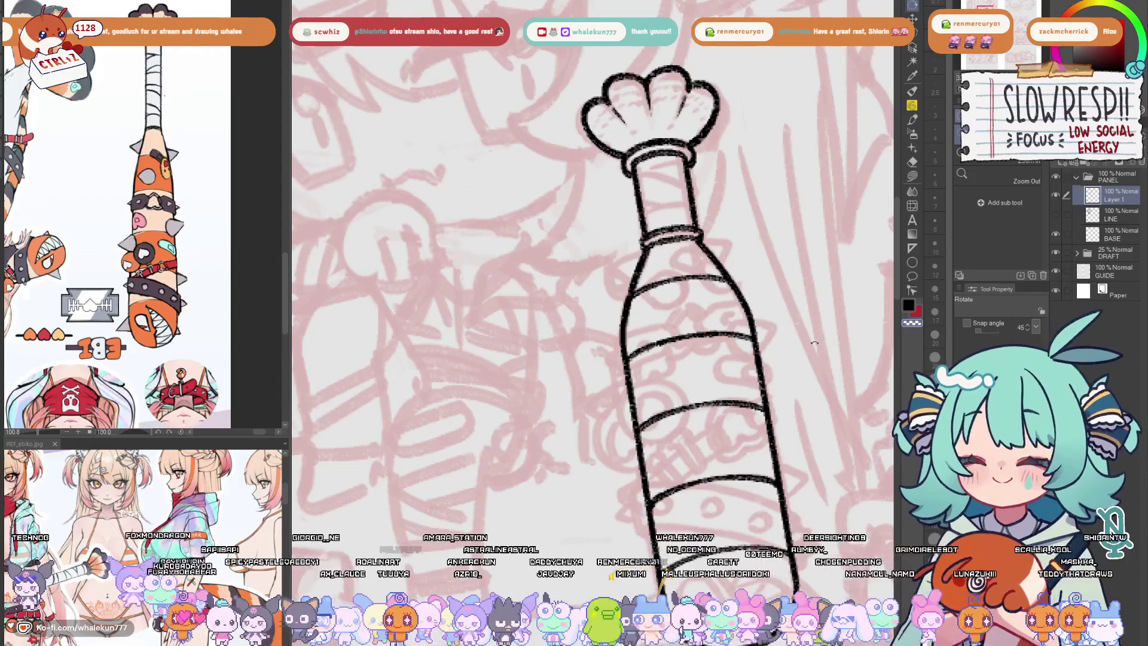
drag(729, 535, 669, 313)
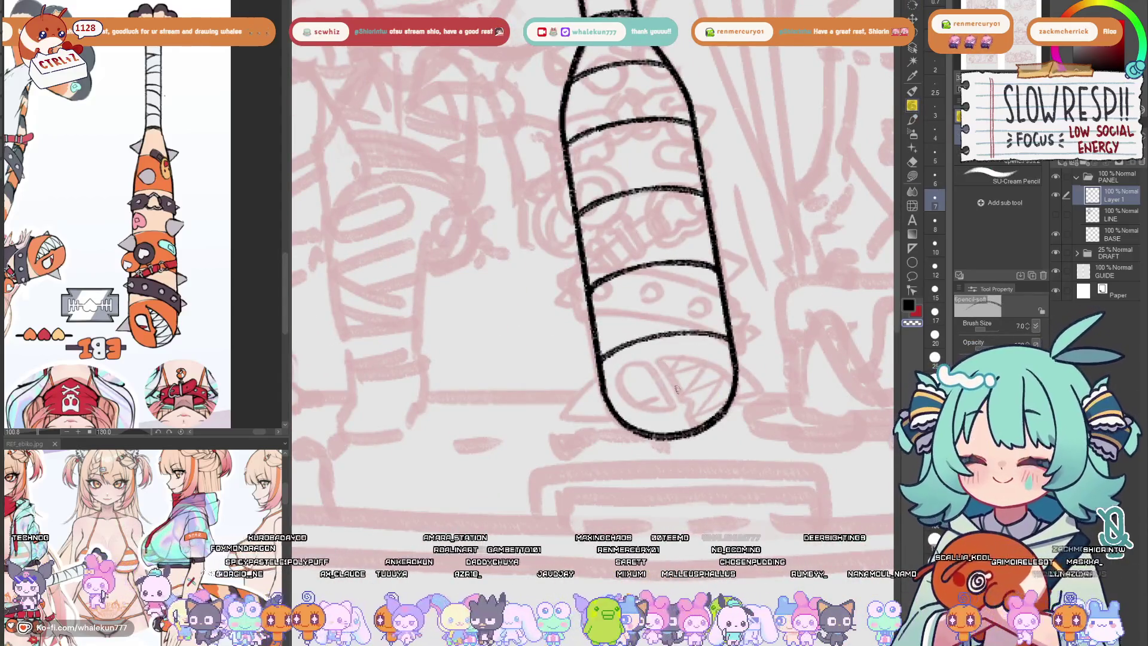
drag(658, 361, 685, 401)
key(ctrl+z)
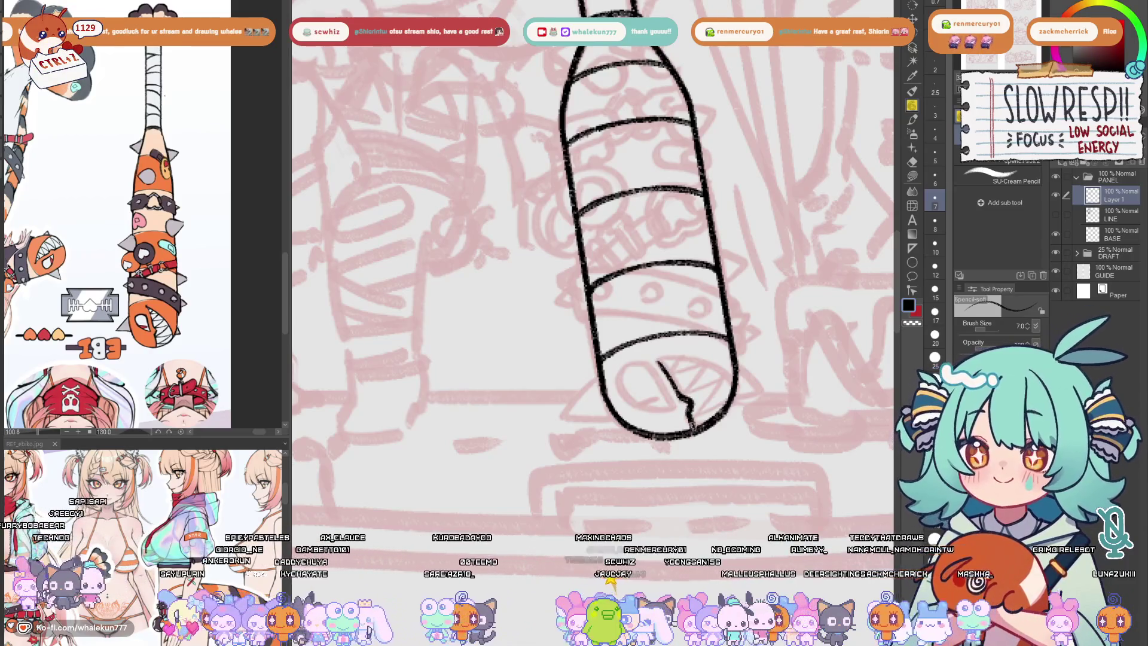
key(ctrl+z)
mouse_move(658, 359)
mouse_down()
mouse_move(680, 400)
mouse_move(598, 373)
mouse_move(646, 359)
mouse_up()
key(ctrl+z)
mouse_move(571, 385)
mouse_down()
mouse_move(594, 366)
mouse_move(643, 361)
mouse_move(592, 364)
mouse_up()
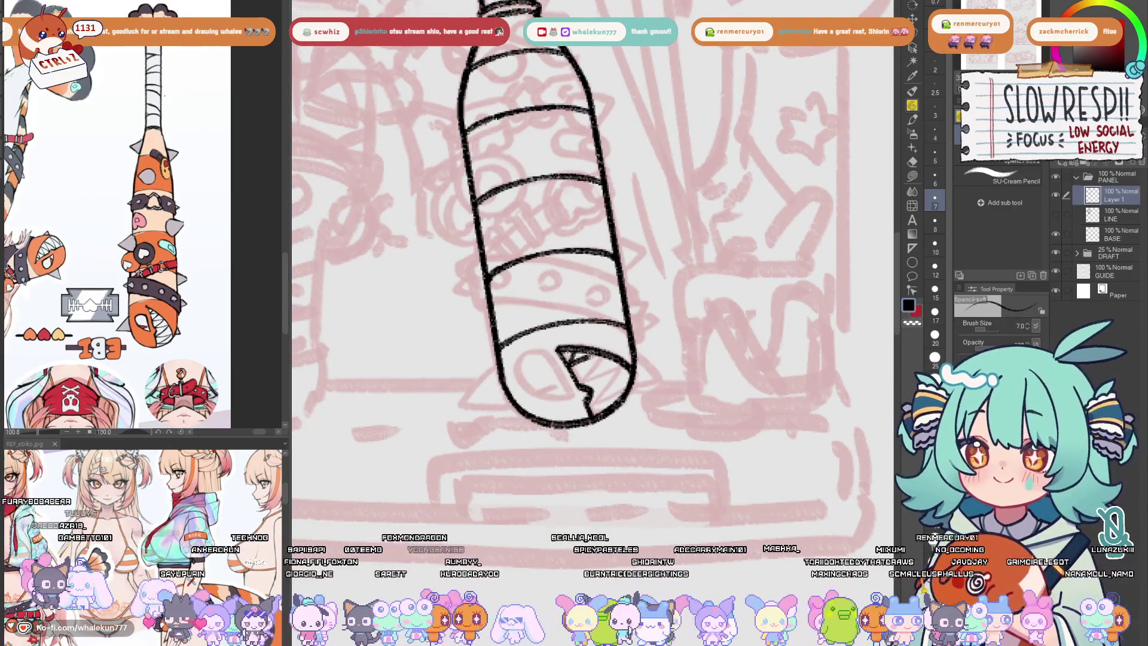
mouse_move(605, 354)
mouse_down()
mouse_move(580, 385)
mouse_move(628, 362)
mouse_move(598, 401)
mouse_move(629, 387)
mouse_up()
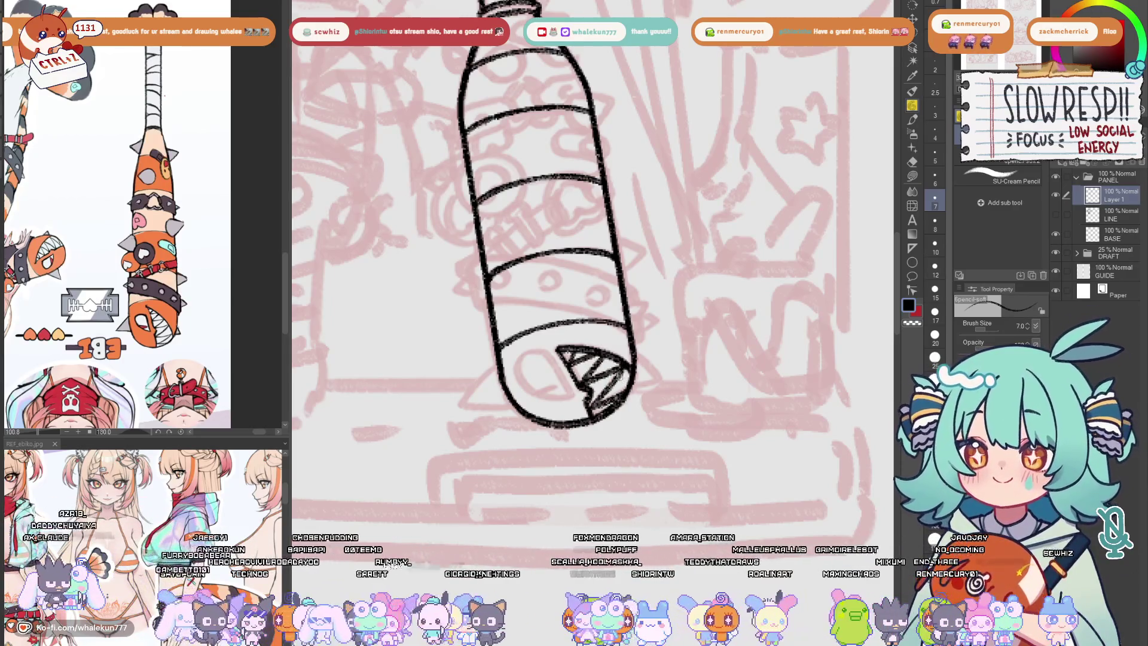
key(ctrl+z)
key(ctrl+z)
key(ctrl+z)
- Drop the pencil to size 5 to redraw thinner zigzag teeth, then return to size 7
key(bracketleft)
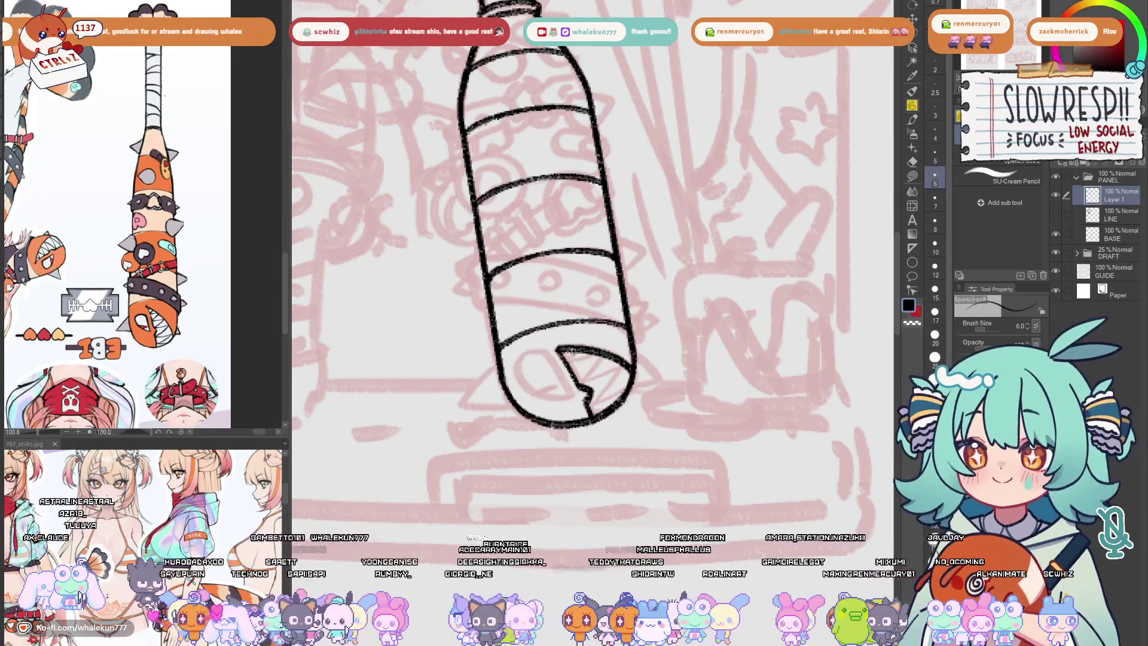
key(bracketleft)
mouse_move(567, 359)
mouse_down()
mouse_move(612, 357)
mouse_move(602, 349)
mouse_up()
key(ctrl+z)
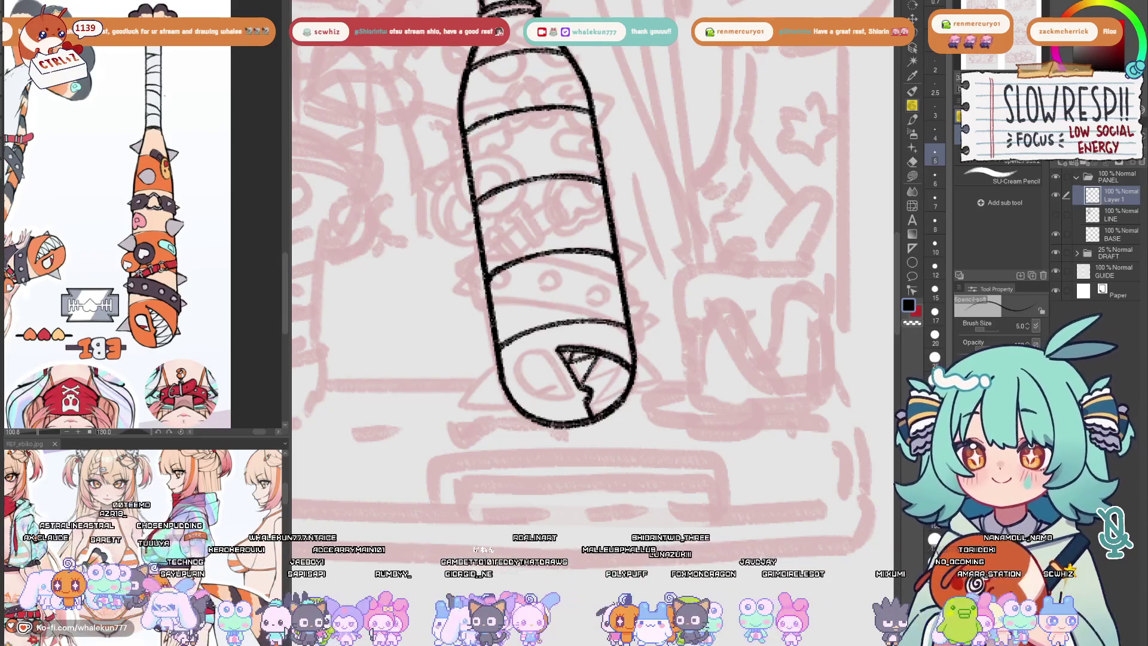
mouse_move(580, 386)
mouse_down()
mouse_move(625, 362)
mouse_move(597, 397)
mouse_move(629, 384)
mouse_move(598, 408)
mouse_up()
key(bracketright)
key(bracketright)
key(ctrl+z)
key(ctrl+z)
mouse_move(568, 362)
mouse_down()
mouse_move(597, 409)
mouse_move(587, 395)
mouse_up()
key(ctrl+z)
- Add a new Layer 3 above Layer 1 and recentre the view on the bat
drag(646, 343, 700, 334)
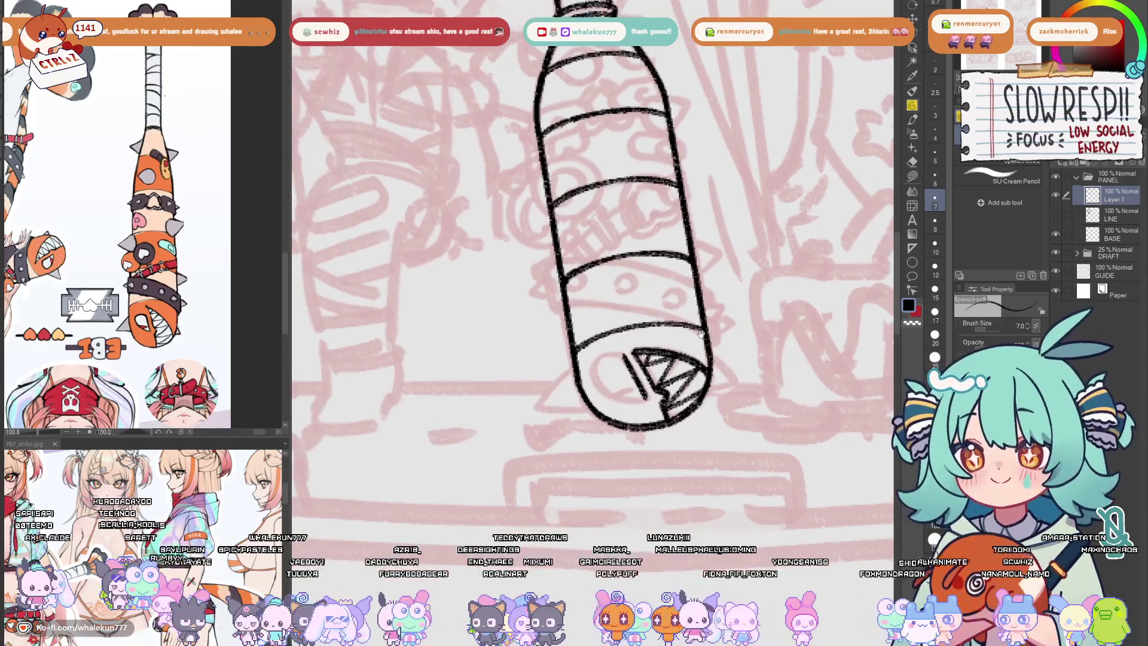
mouse_move(650, 386)
mouse_down()
mouse_move(598, 383)
mouse_move(649, 370)
mouse_move(596, 344)
mouse_move(607, 379)
mouse_move(657, 371)
mouse_move(752, 438)
mouse_move(705, 429)
mouse_up()
key(ctrl+shift+n)
mouse_move(559, 397)
mouse_down()
mouse_move(655, 375)
mouse_move(626, 398)
mouse_up()
- Ink the band's upper diagonal line across the bat's lower end, mirroring the view to check it
drag(594, 418, 797, 394)
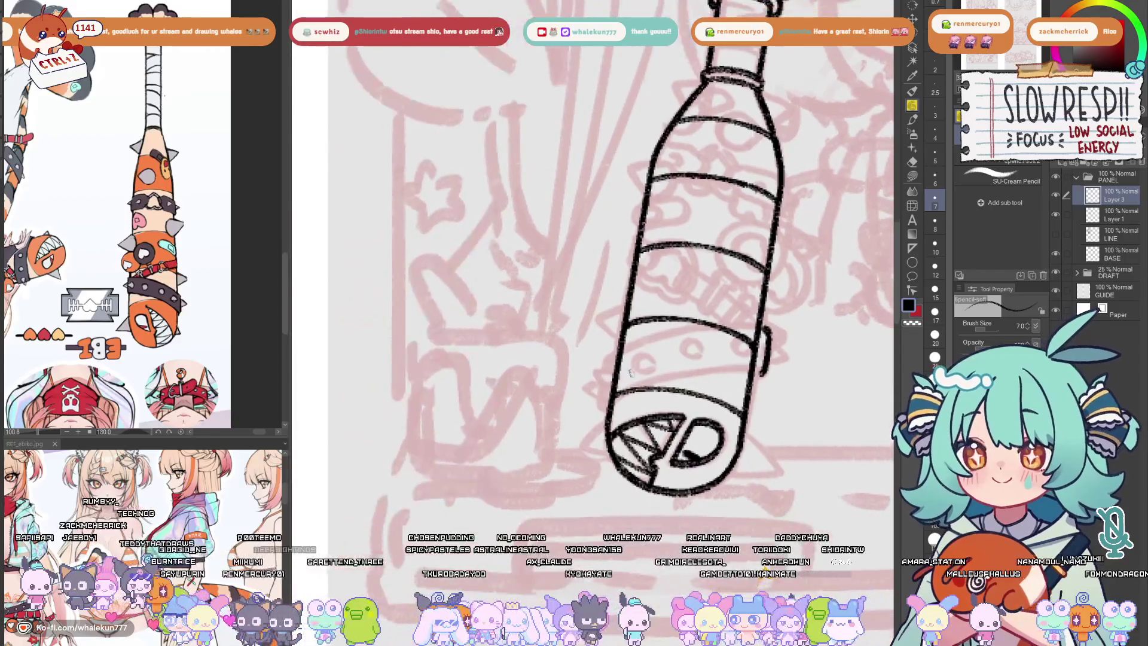
drag(607, 359, 727, 321)
key(ctrl+z)
key(ctrl+z)
mouse_move(605, 360)
mouse_down()
mouse_move(727, 321)
mouse_move(764, 328)
mouse_up()
key(ctrl+z)
mouse_move(606, 359)
mouse_down()
mouse_move(670, 335)
mouse_move(758, 328)
mouse_up()
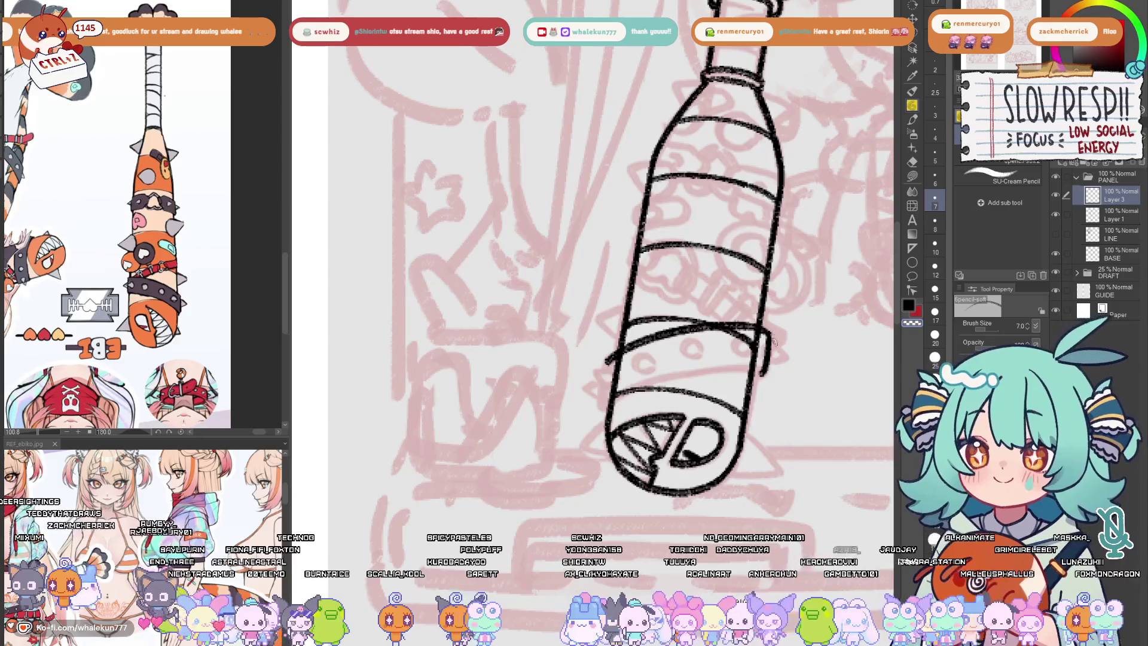
key(h)
key(h)
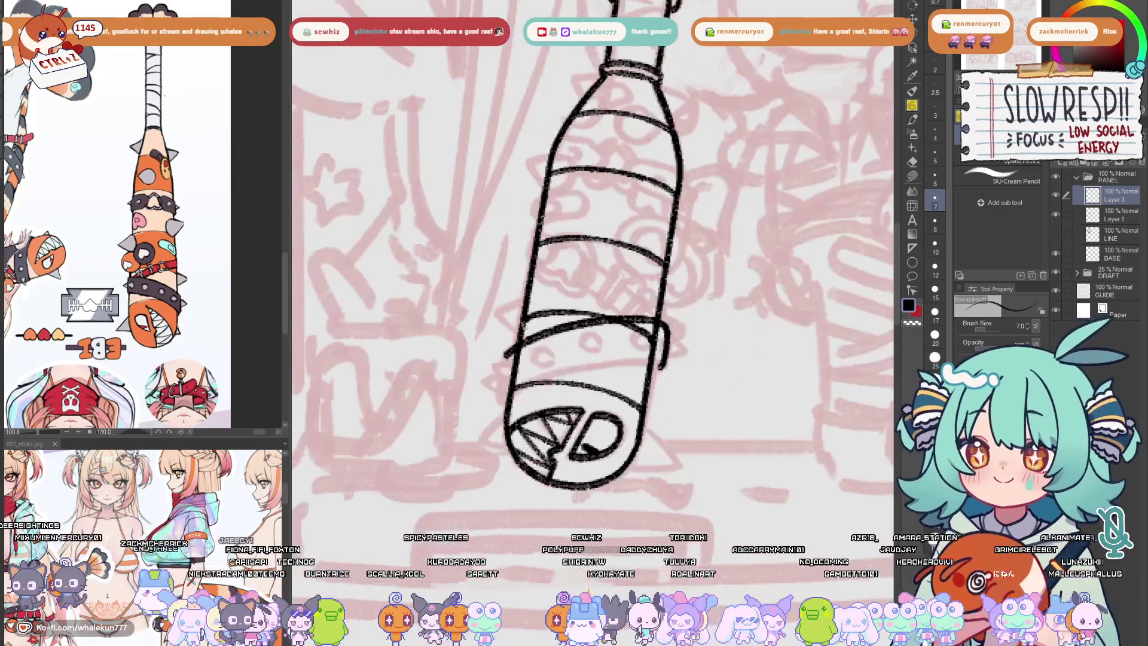
mouse_move(524, 326)
mouse_down()
mouse_move(595, 331)
mouse_move(585, 370)
mouse_move(748, 330)
mouse_up()
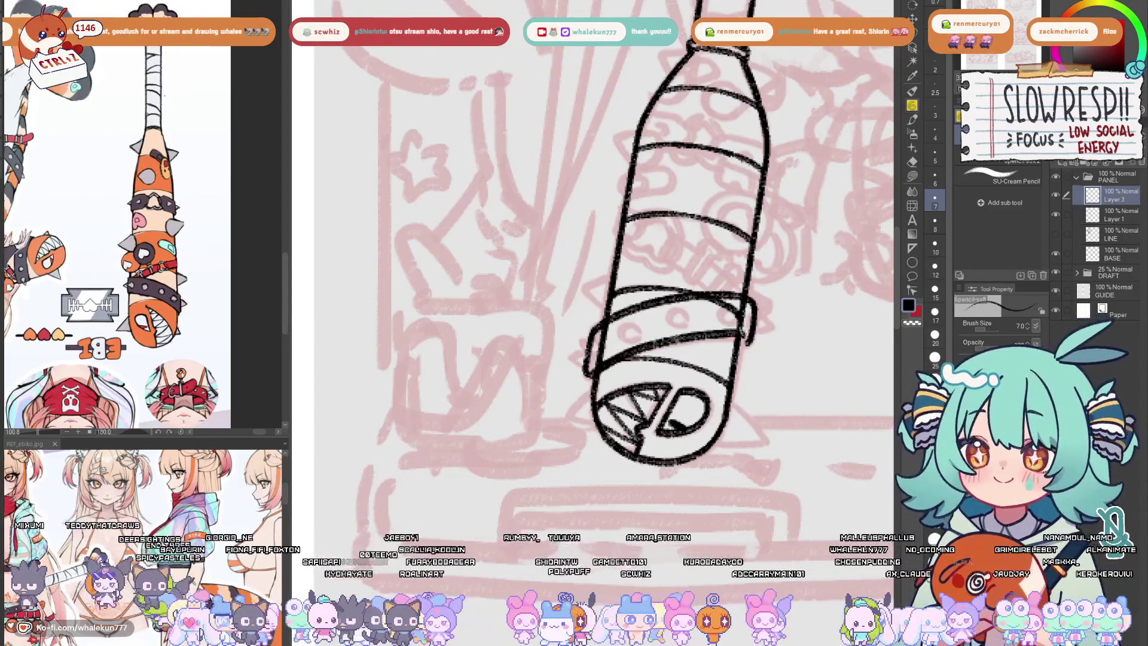
- Draw the band's lower diagonal edge across the bat, redrawing it until clean
key(ctrl+z)
mouse_move(598, 375)
mouse_down()
mouse_move(685, 338)
mouse_move(754, 330)
mouse_up()
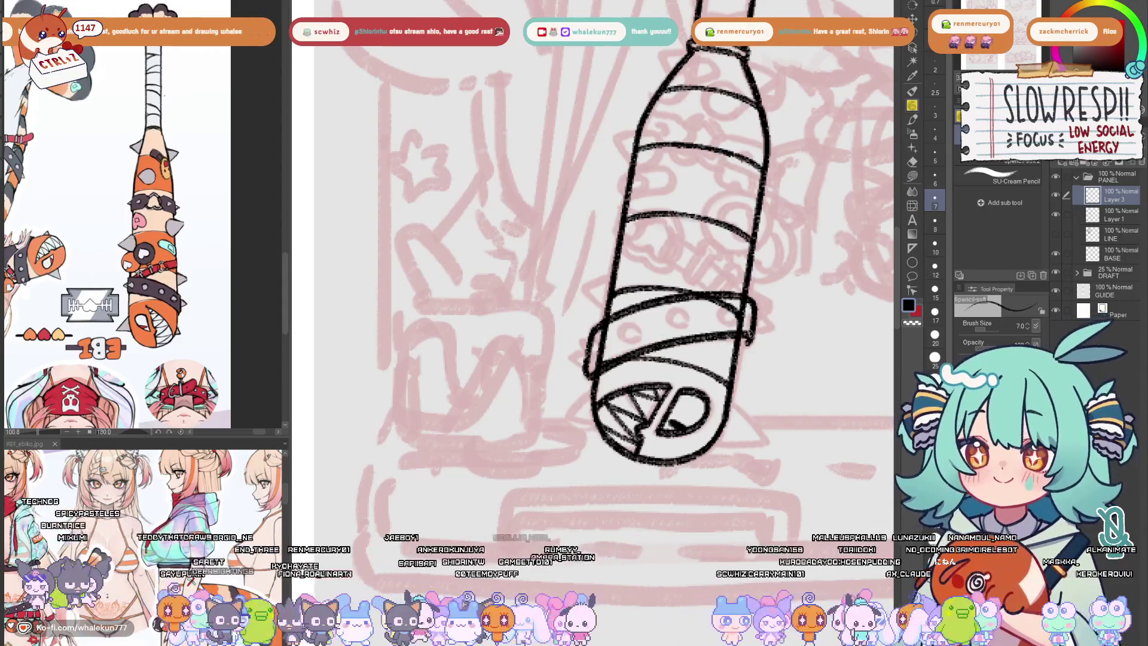
key(ctrl+z)
mouse_move(589, 380)
mouse_down()
mouse_move(700, 336)
mouse_move(752, 332)
mouse_up()
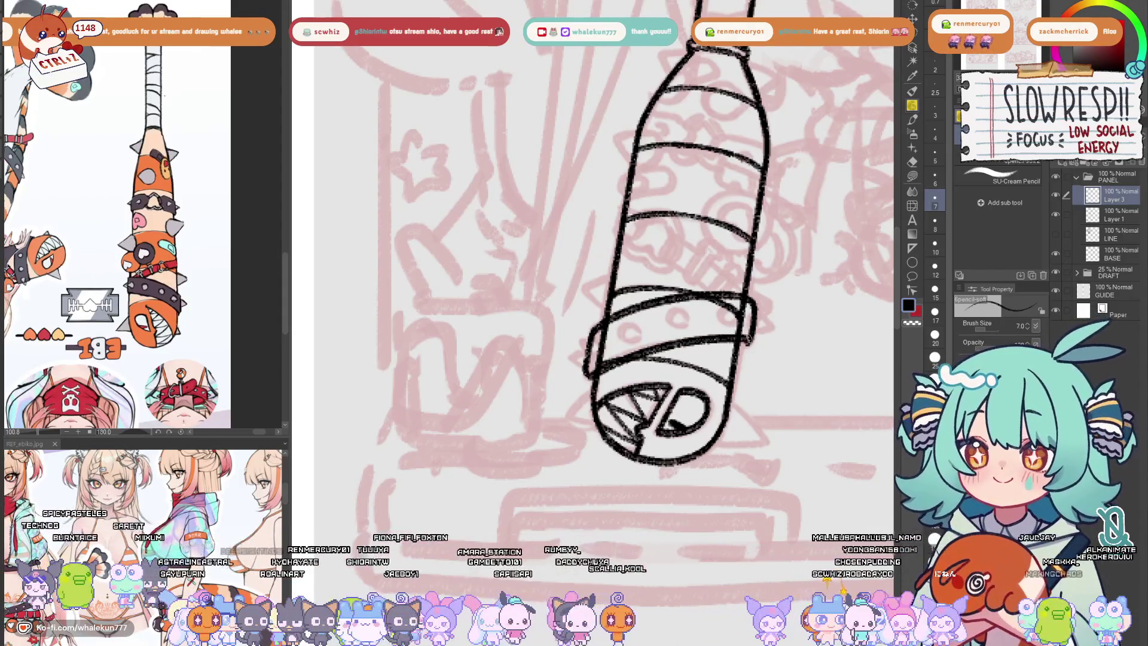
key(ctrl+z)
mouse_move(592, 377)
mouse_down()
mouse_move(694, 339)
mouse_move(751, 335)
mouse_up()
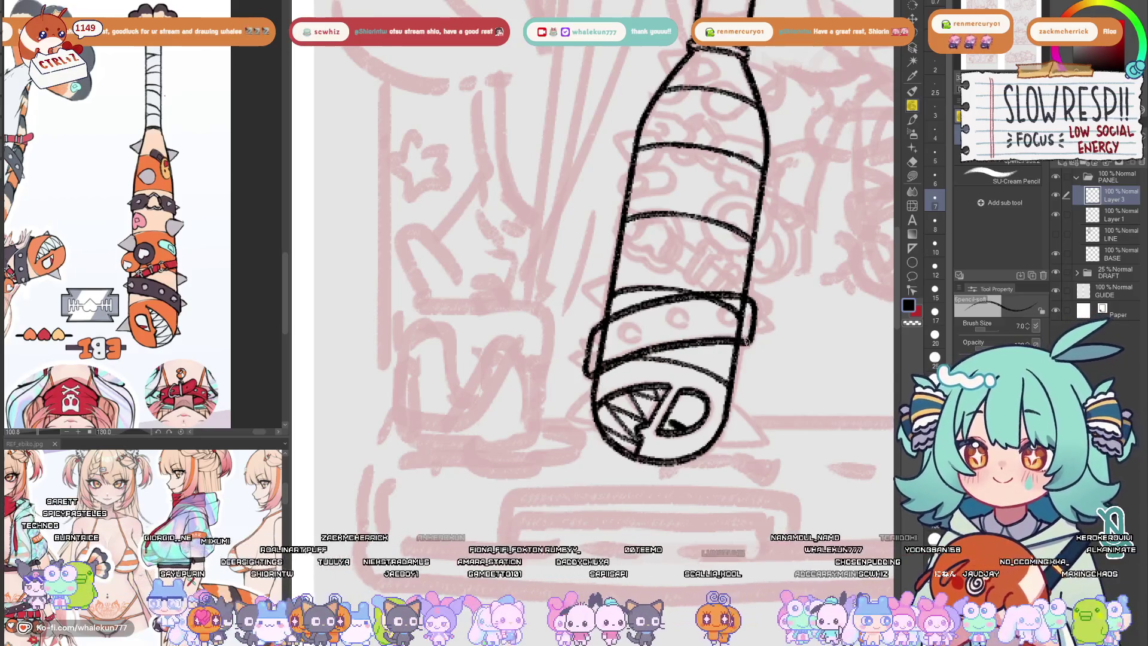
key(ctrl+z)
mouse_move(591, 381)
mouse_down()
mouse_move(613, 362)
mouse_move(750, 336)
mouse_up()
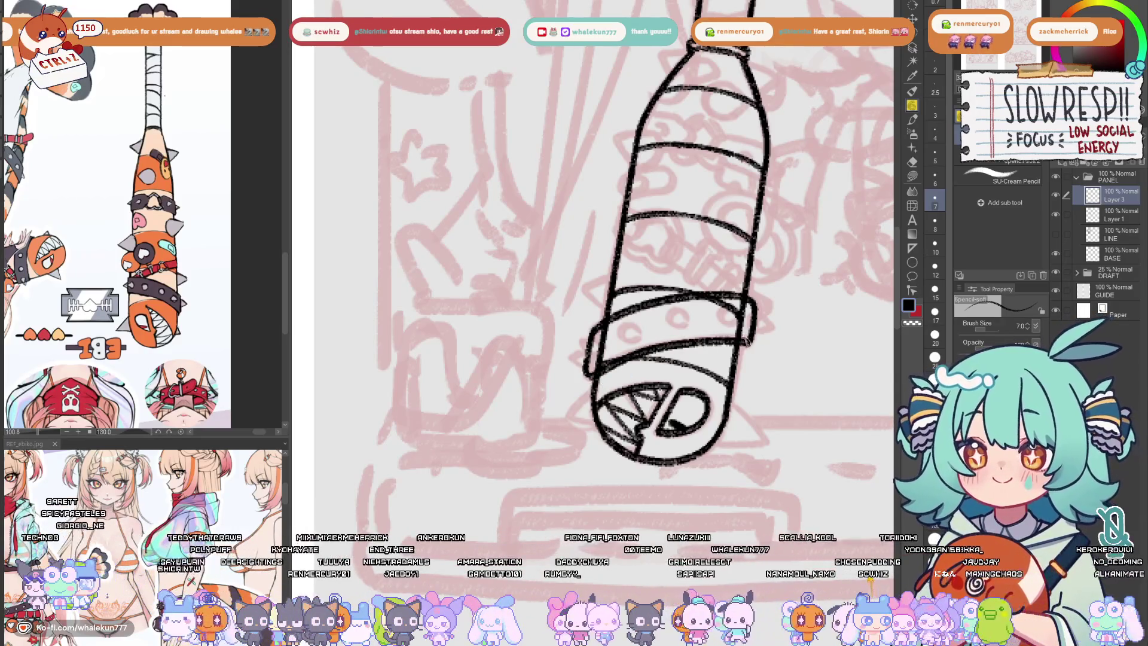
key(ctrl+z)
mouse_move(591, 379)
mouse_down()
mouse_move(616, 359)
mouse_move(734, 336)
mouse_up()
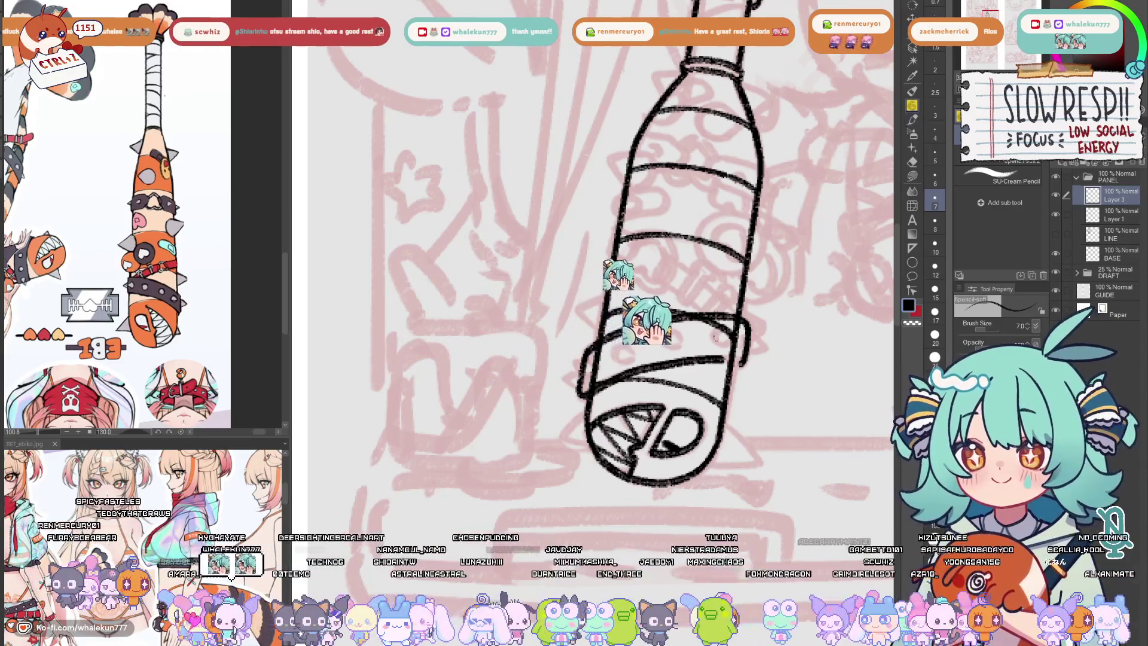
- Draw the right edge of the band at the bat's lower end
drag(729, 359, 763, 353)
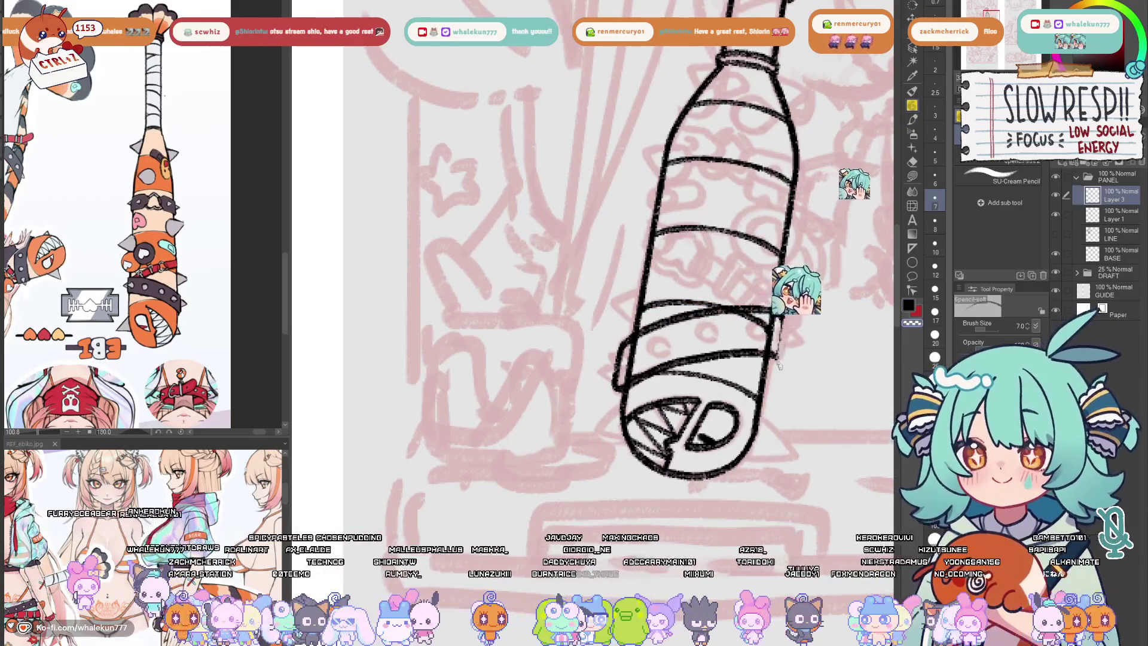
drag(779, 334, 777, 359)
key(ctrl+z)
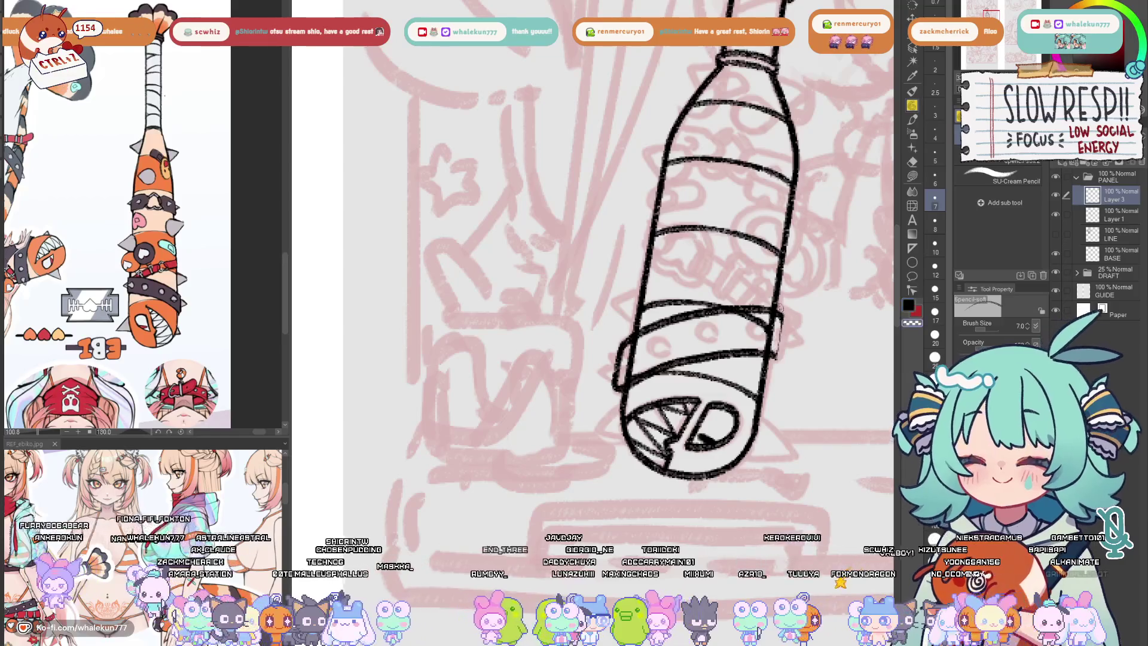
drag(783, 313, 773, 359)
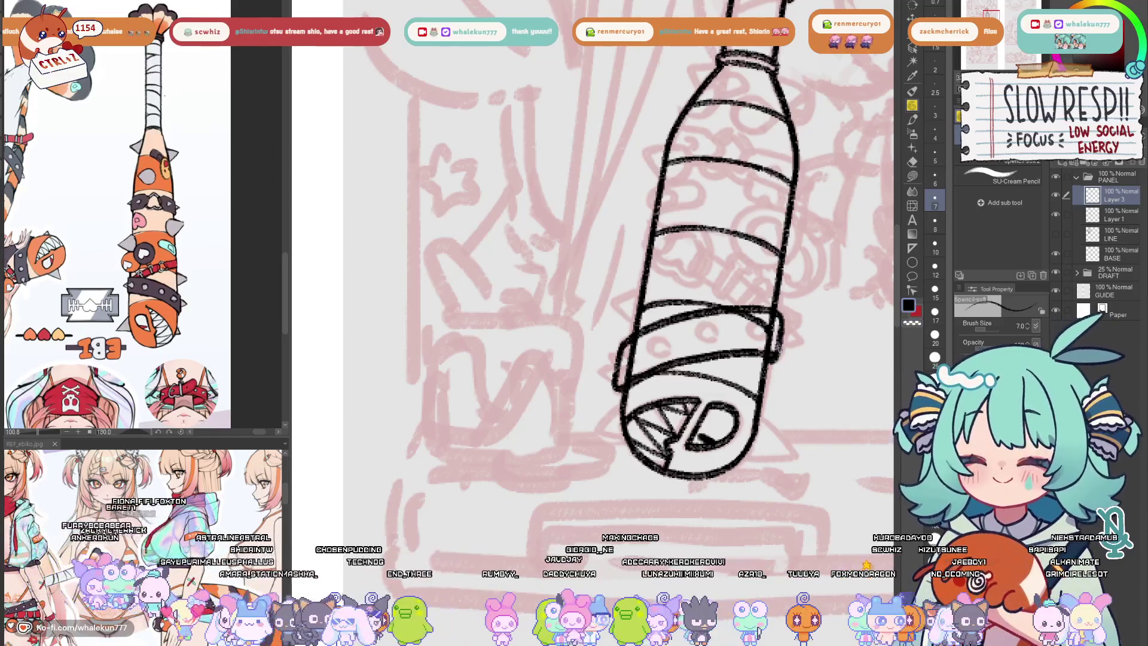
key(ctrl+z)
drag(783, 312, 777, 350)
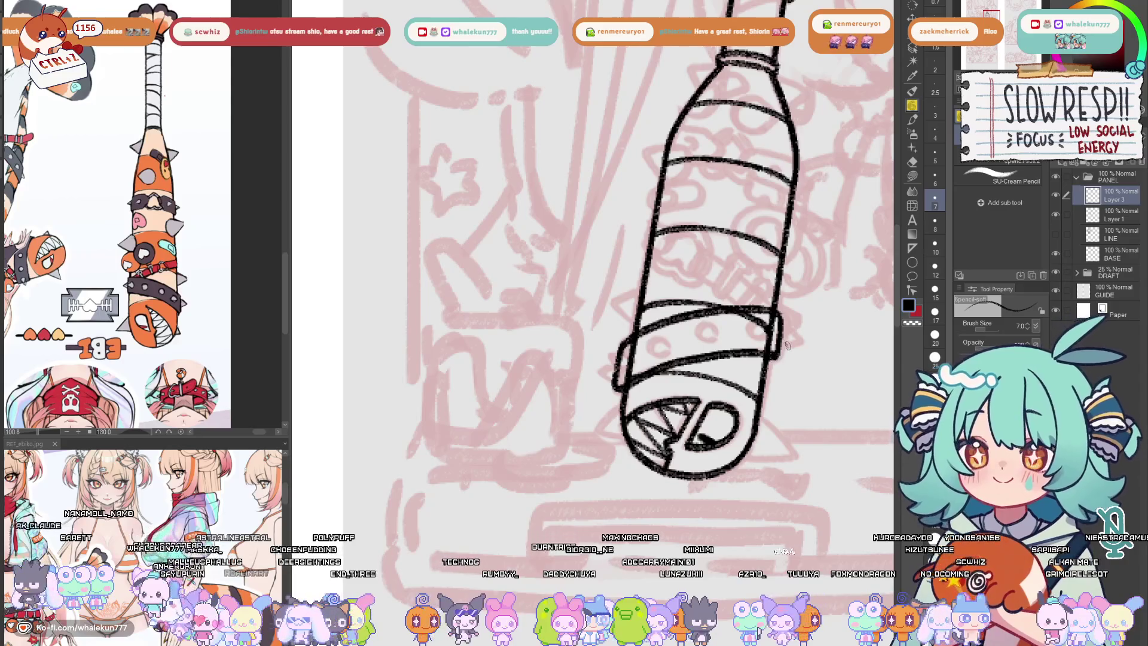
- Rotate the view and draw pointed triangular spikes at the band's lower-left end
key(minus)
key(minus)
key(minus)
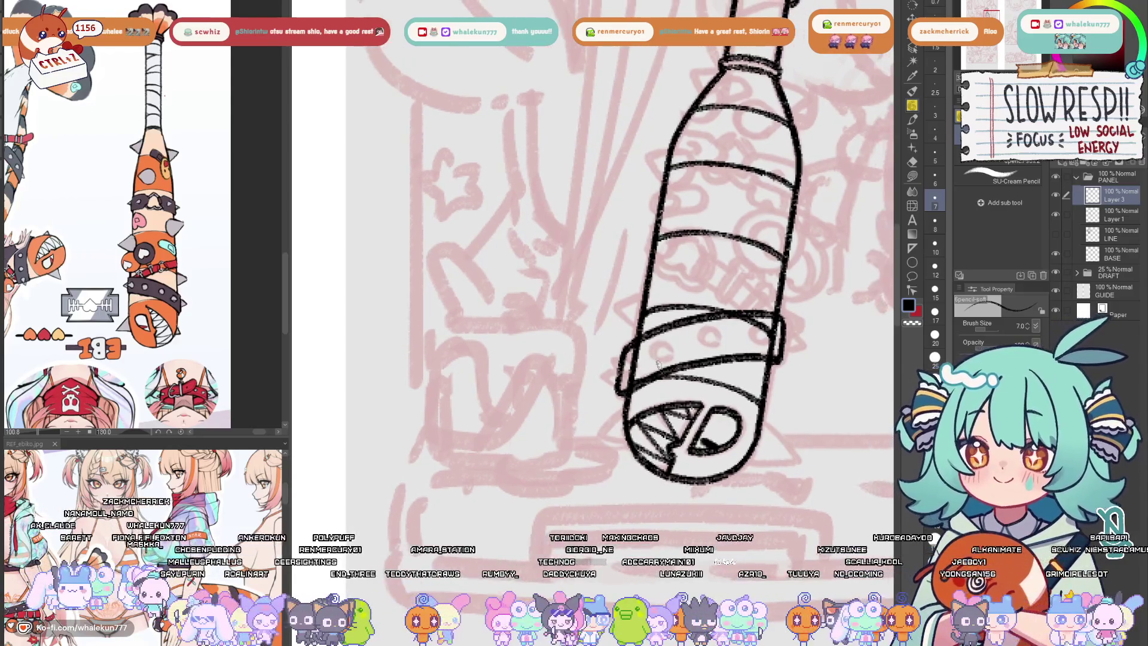
key(minus)
key(minus)
key(minus)
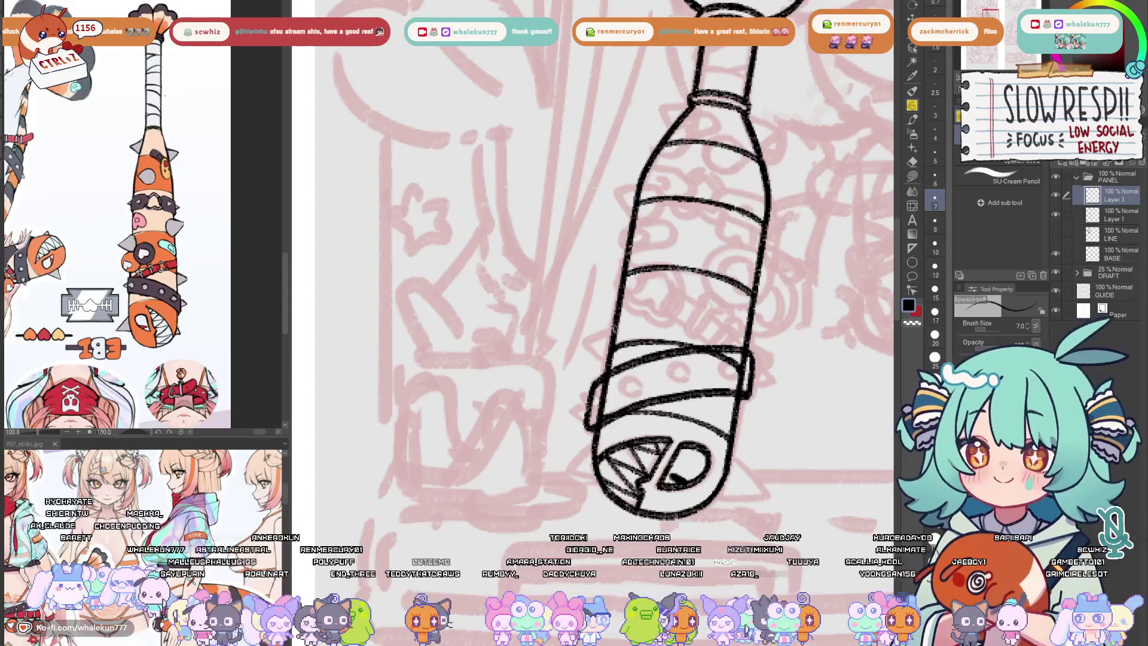
drag(610, 329, 604, 359)
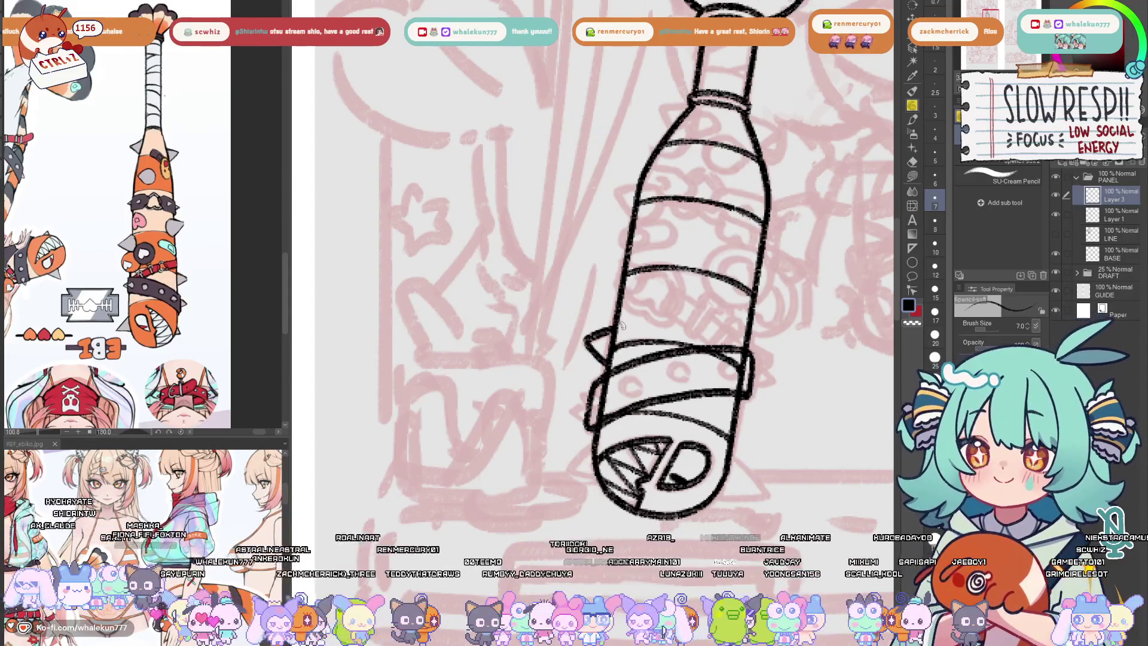
key(minus)
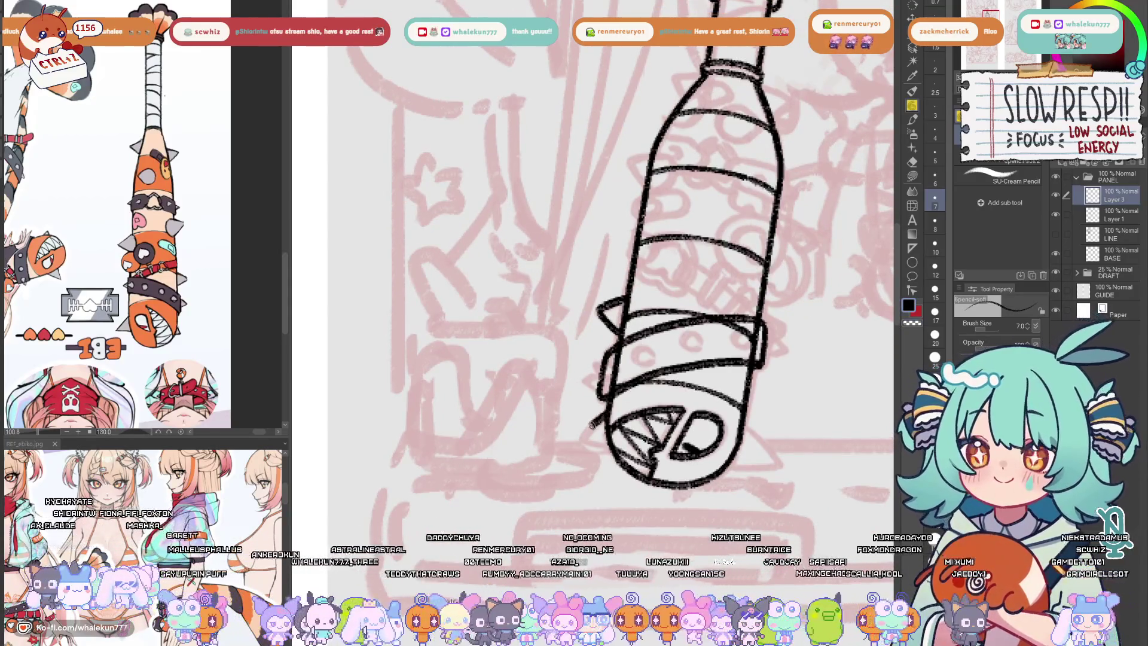
key(ctrl+z)
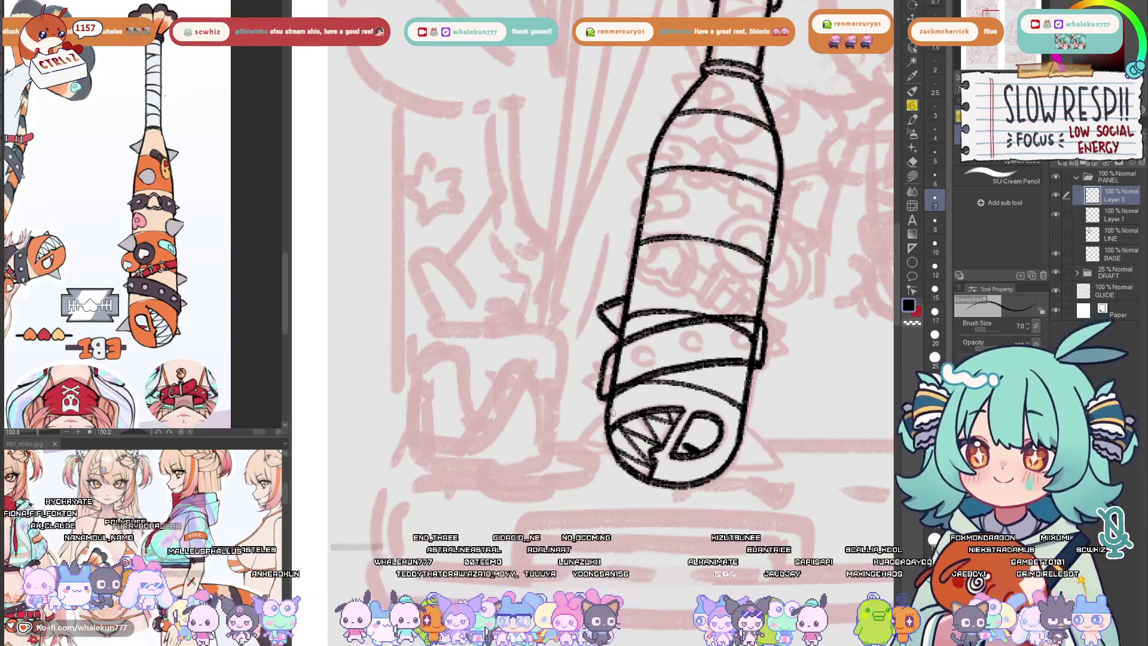
drag(605, 413, 614, 439)
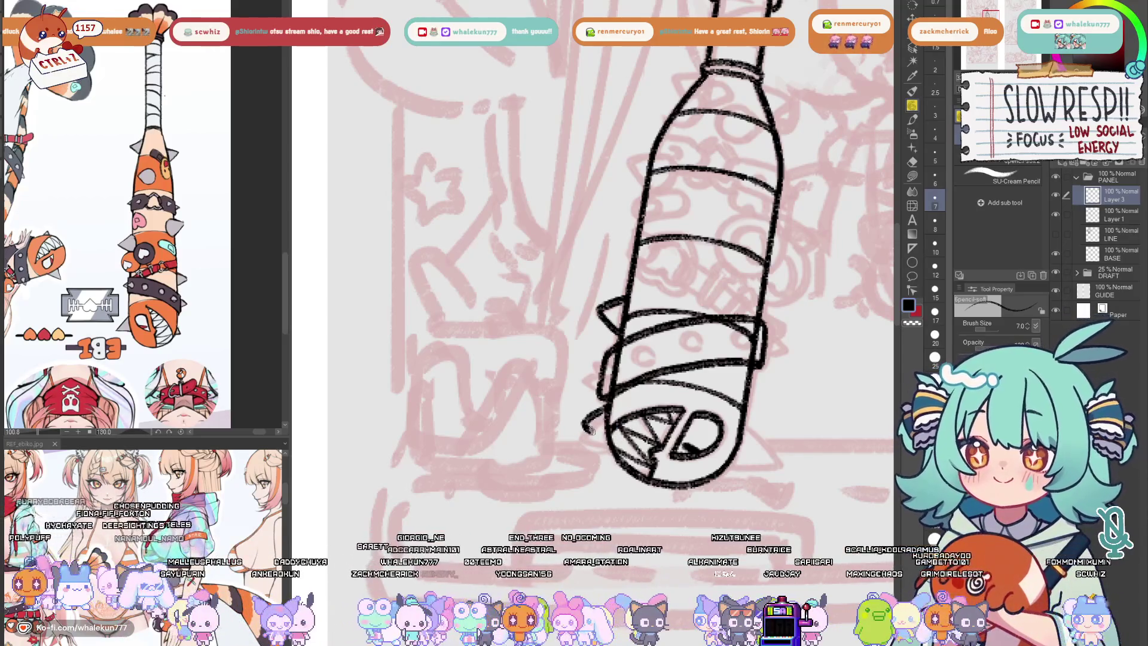
key(minus)
key(minus)
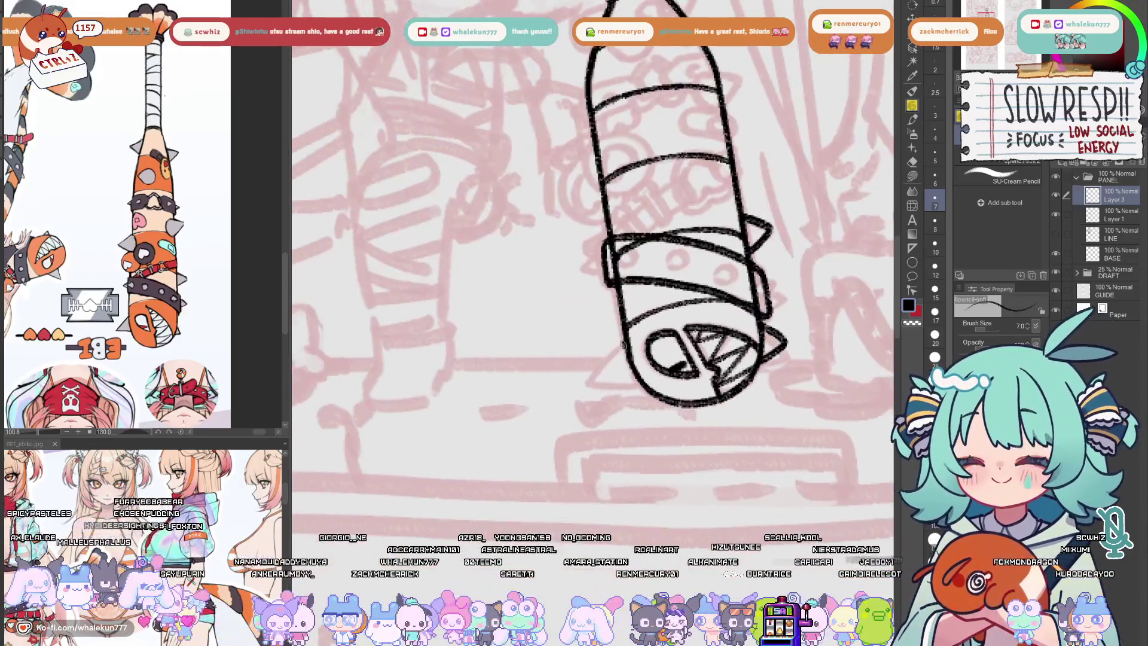
mouse_move(624, 350)
mouse_down()
mouse_move(593, 379)
mouse_move(647, 387)
mouse_up()
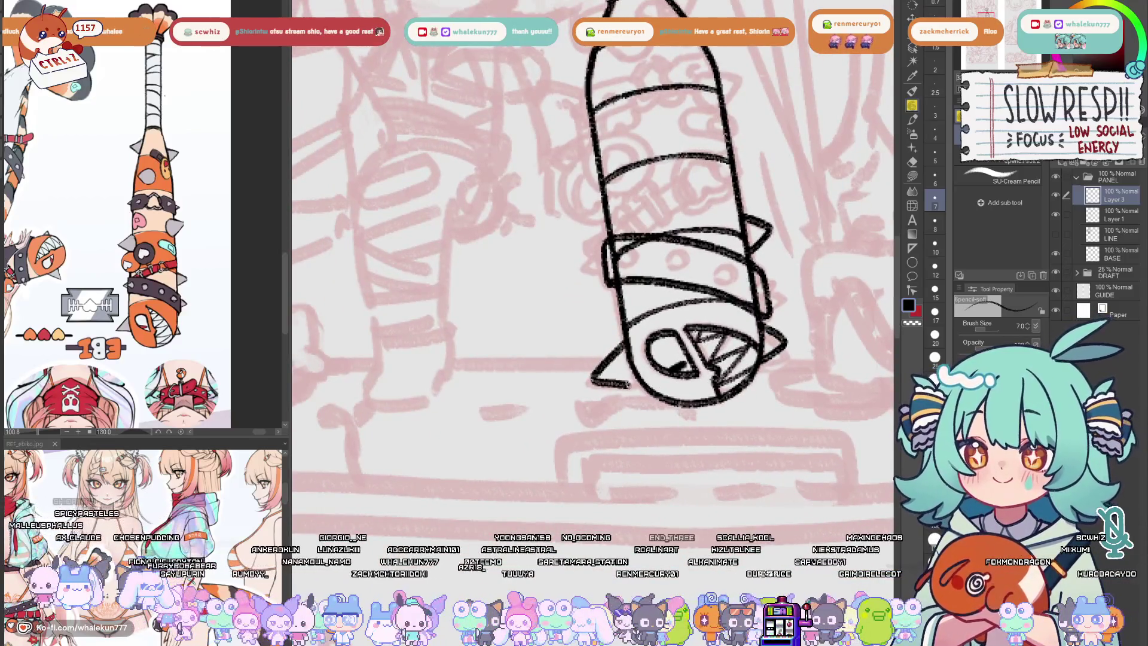
key(minus)
key(minus)
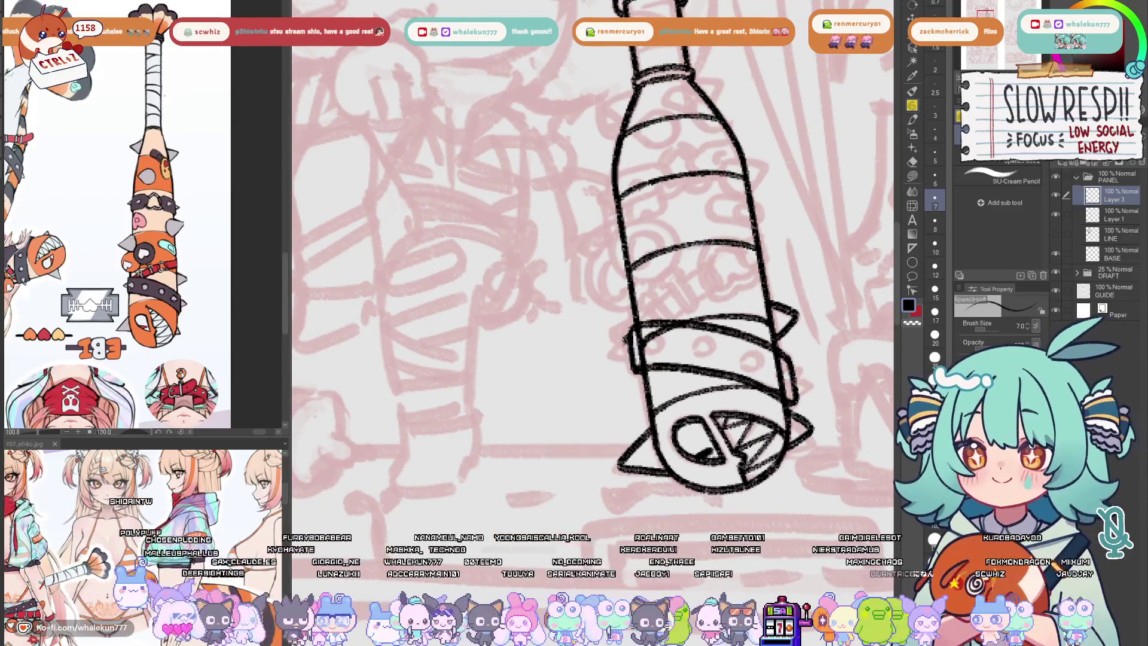
key(minus)
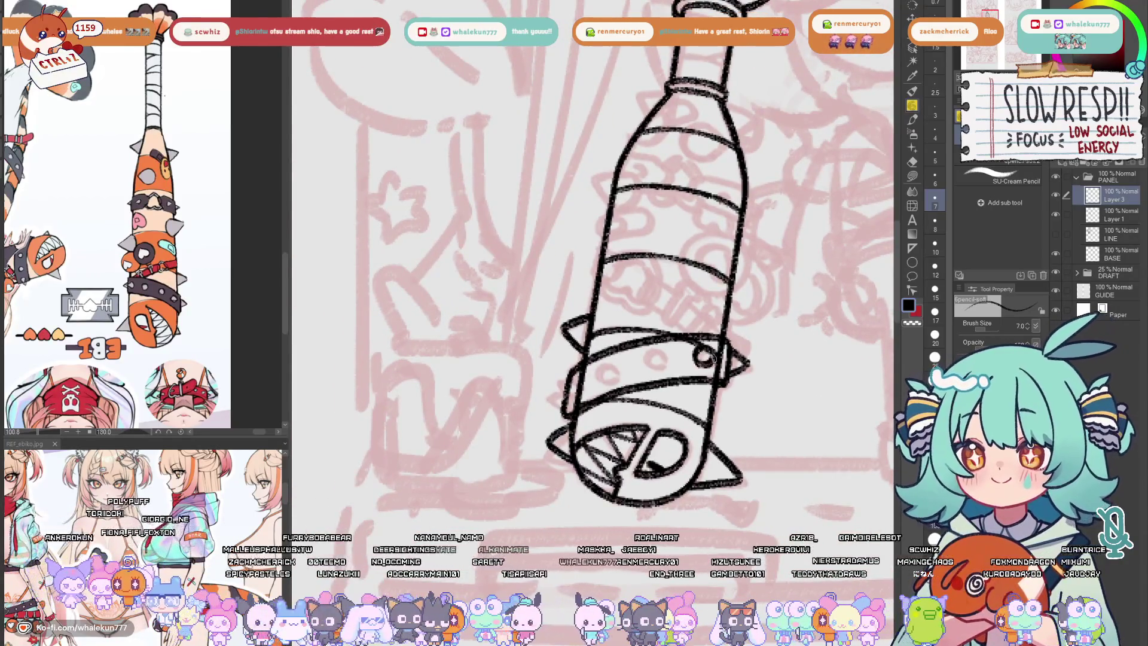
drag(649, 357, 672, 359)
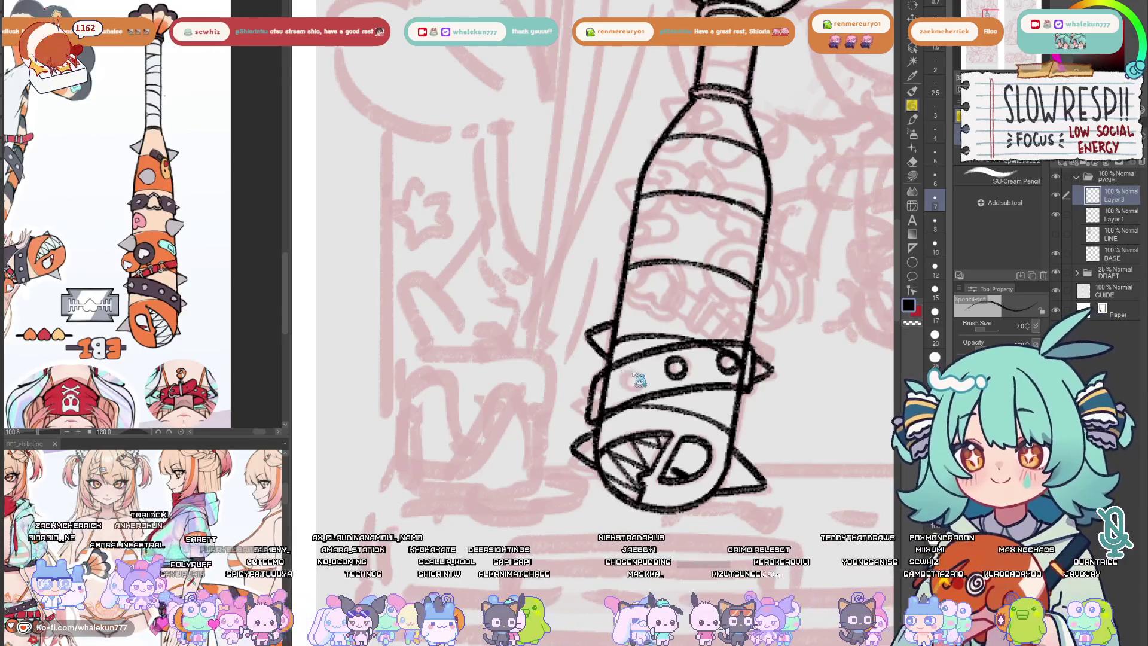
- Draw a full rivet circle on the bat's band
drag(622, 378, 637, 383)
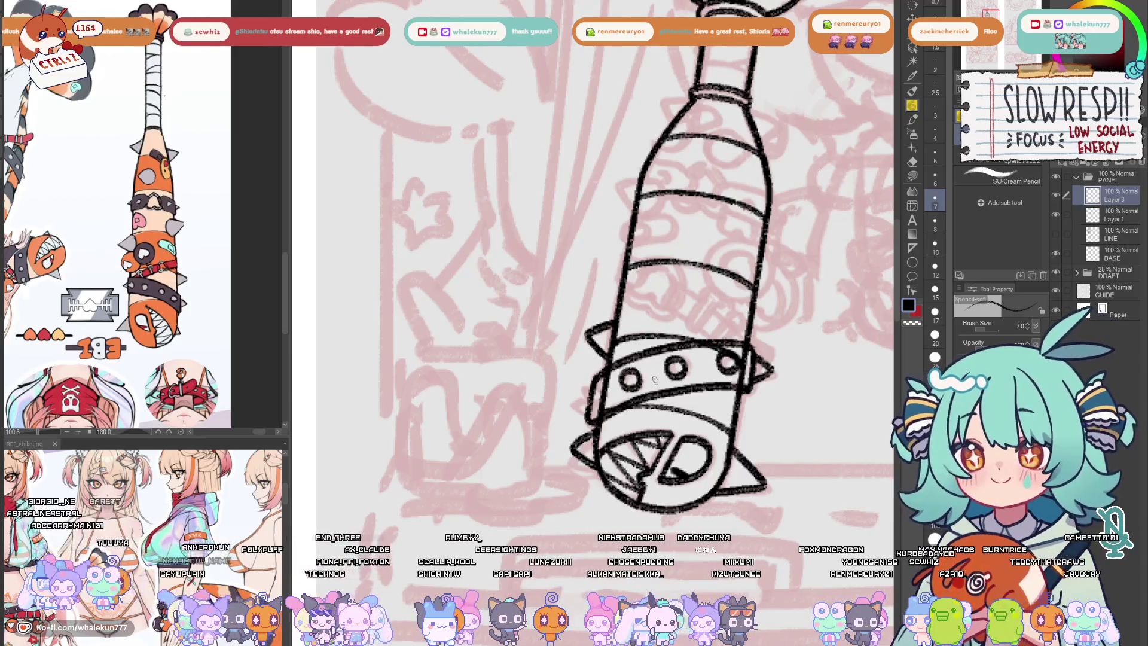
drag(641, 383, 661, 385)
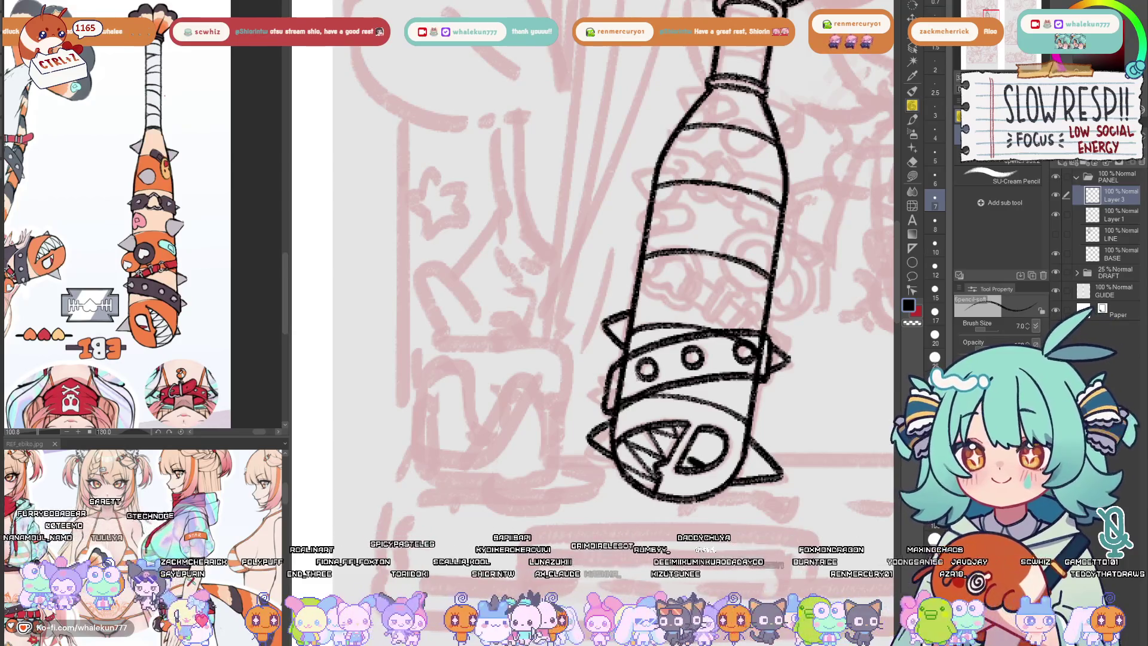
key(ctrl+z)
drag(646, 378, 639, 366)
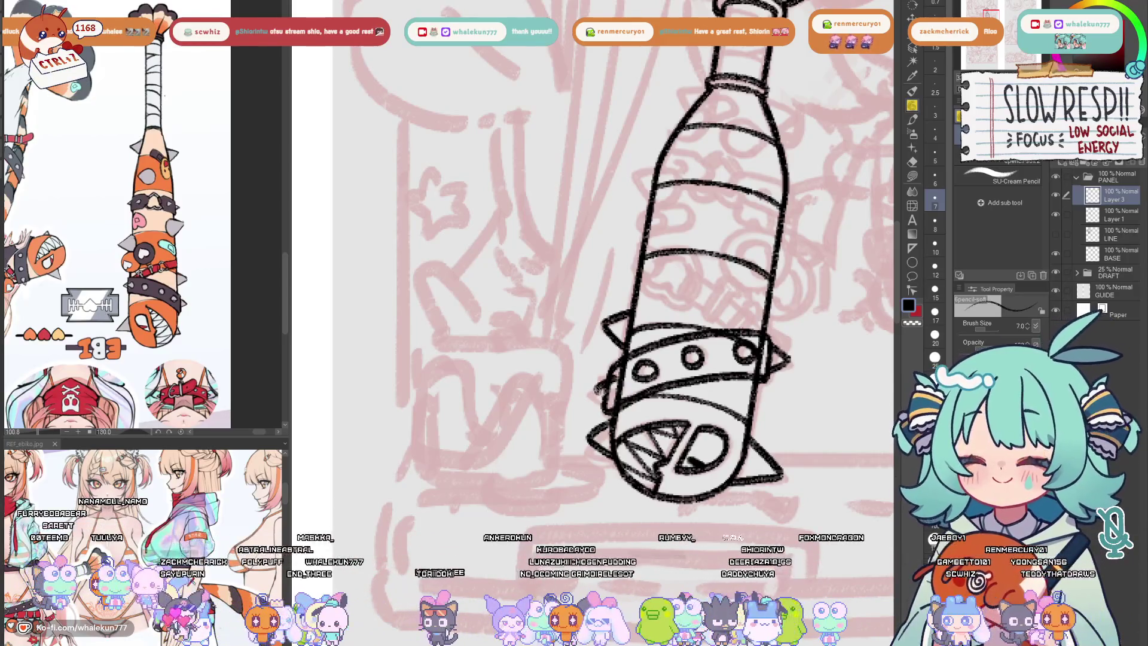
key(e)
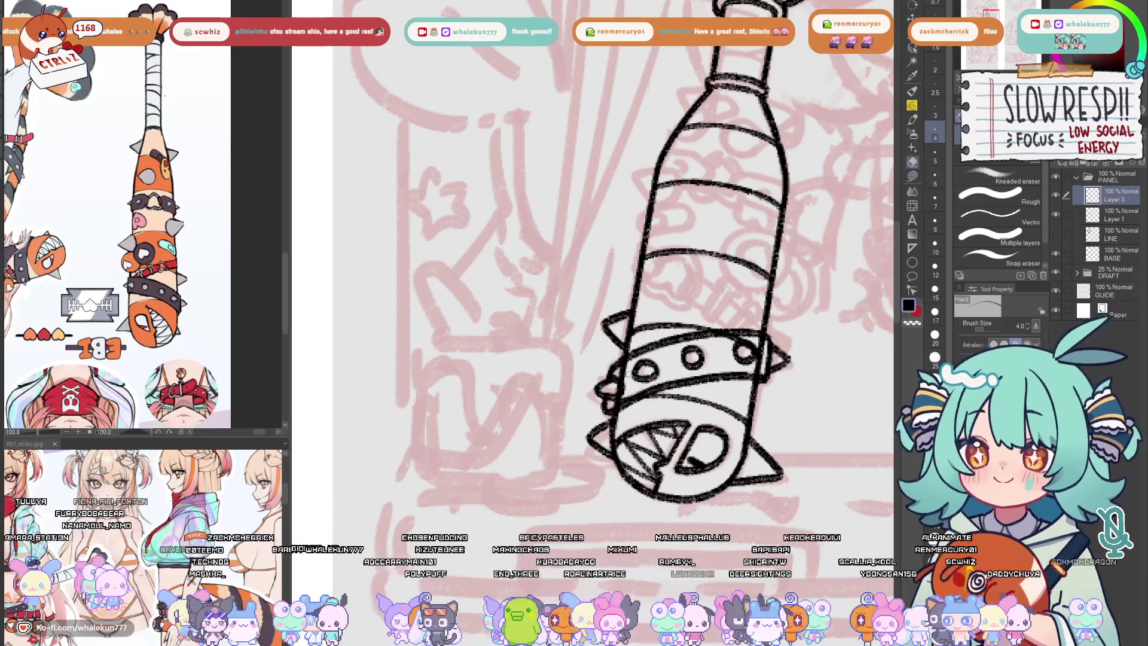
key(p)
- Erase stray strokes around the collar's top band on Layer 1, then return to the lineart layer
drag(628, 373, 616, 396)
drag(792, 338, 779, 360)
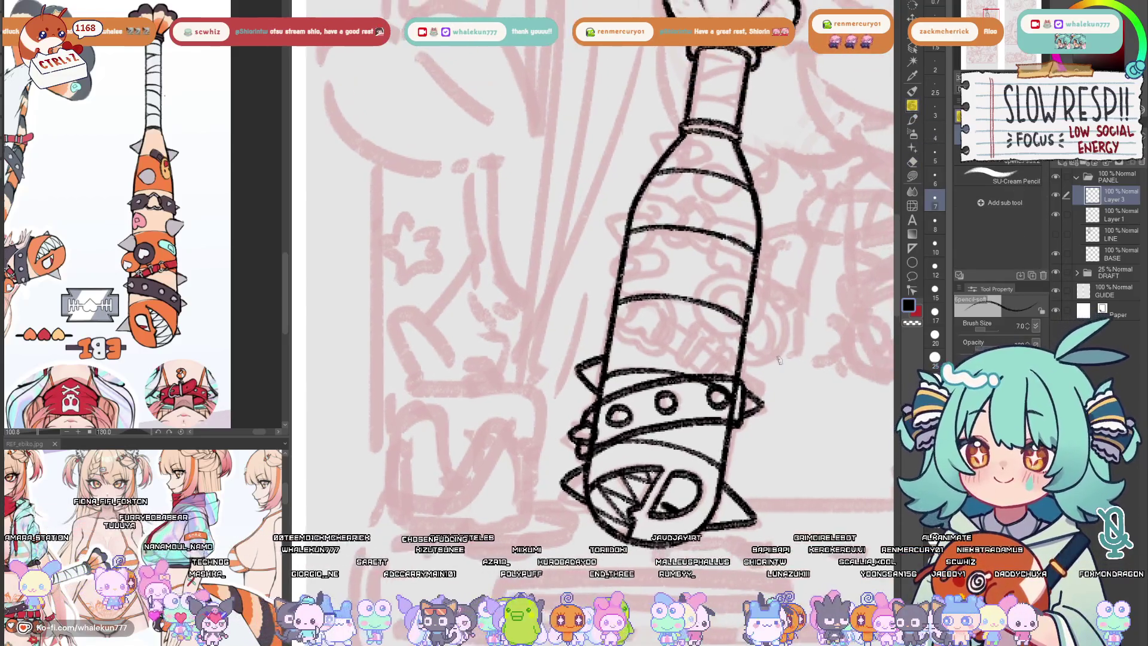
click(1113, 215)
key(e)
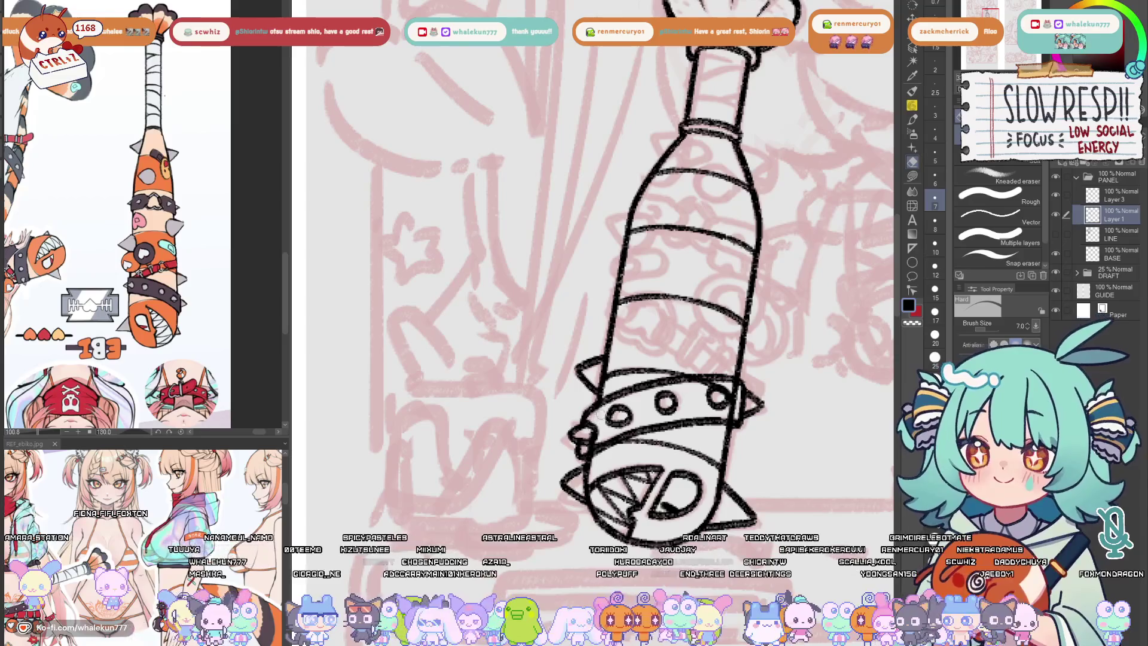
mouse_move(719, 390)
mouse_down()
mouse_move(693, 386)
mouse_move(733, 398)
mouse_move(731, 415)
mouse_up()
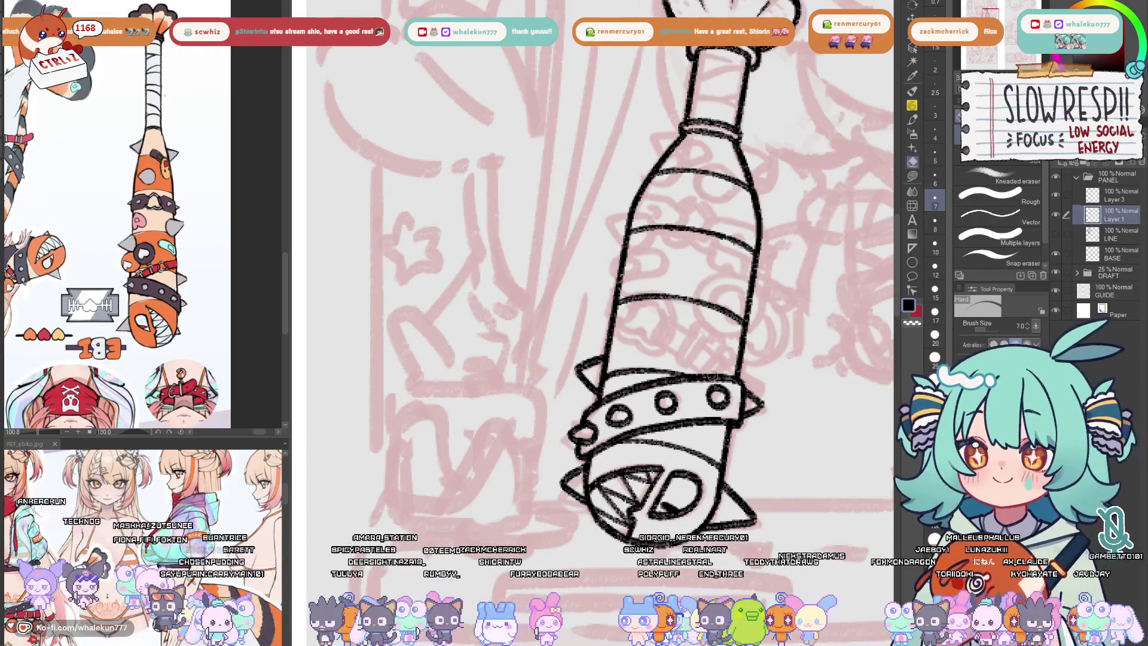
key(p)
key(alt+bracketright)
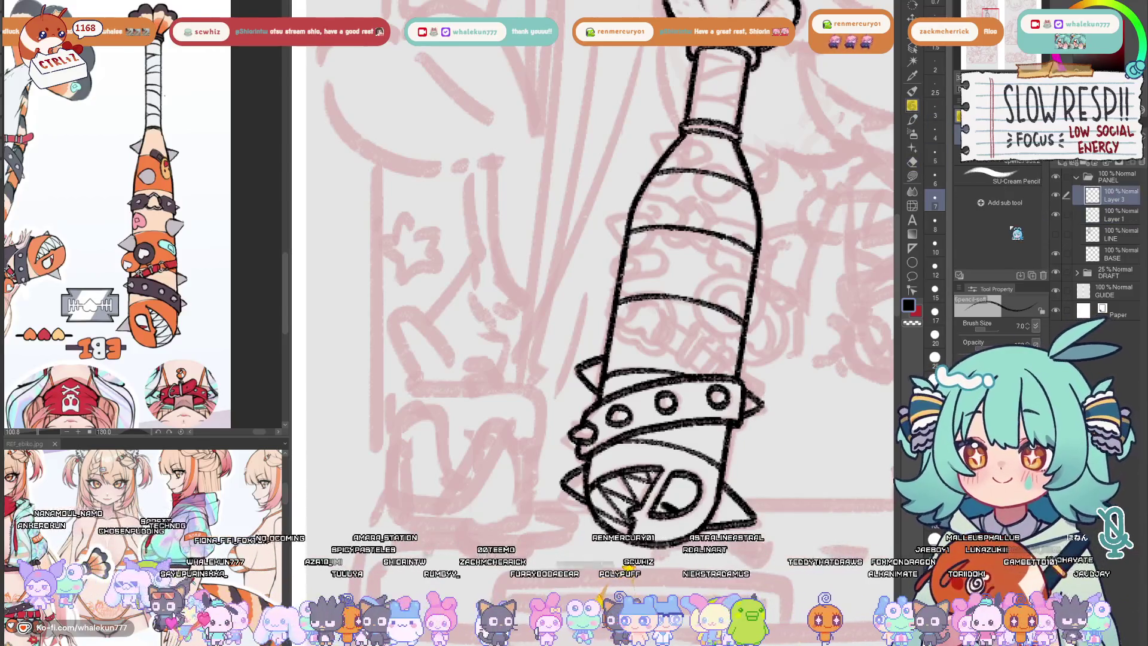
mouse_move(759, 378)
mouse_down()
mouse_move(581, 362)
mouse_move(614, 347)
mouse_move(657, 375)
mouse_move(649, 359)
mouse_move(664, 323)
mouse_move(585, 337)
mouse_move(585, 369)
mouse_move(681, 326)
mouse_up()
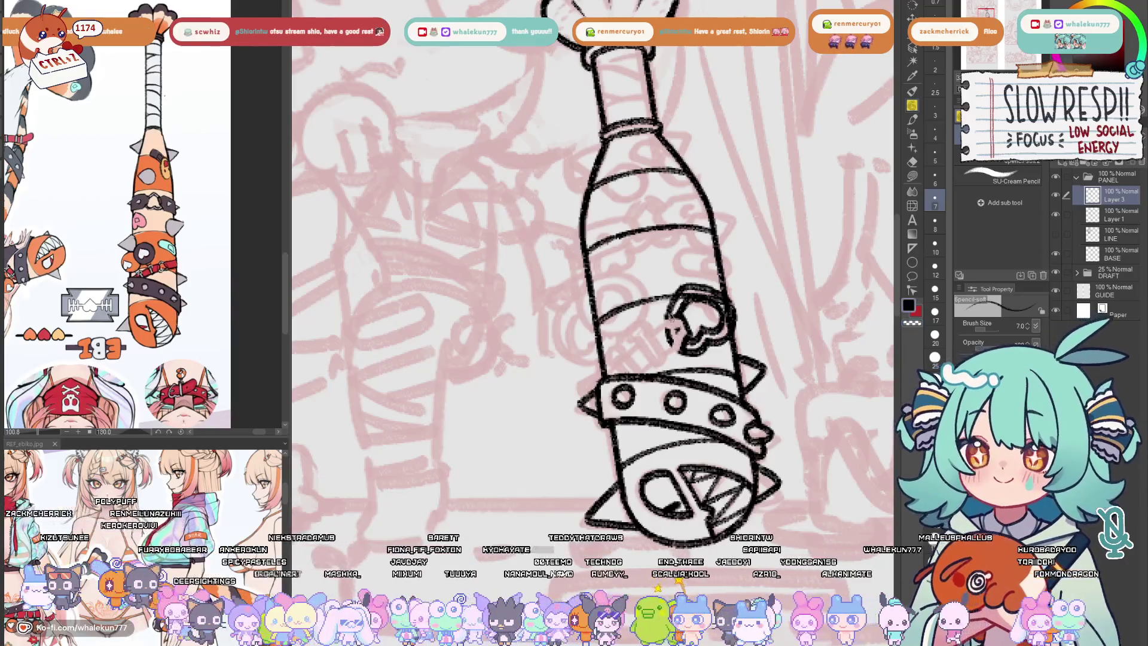
- Draw the strap's edge running down-left and the buckle on it
mouse_move(661, 321)
mouse_down()
mouse_move(599, 378)
mouse_move(655, 328)
mouse_move(596, 367)
mouse_up()
key(ctrl+z)
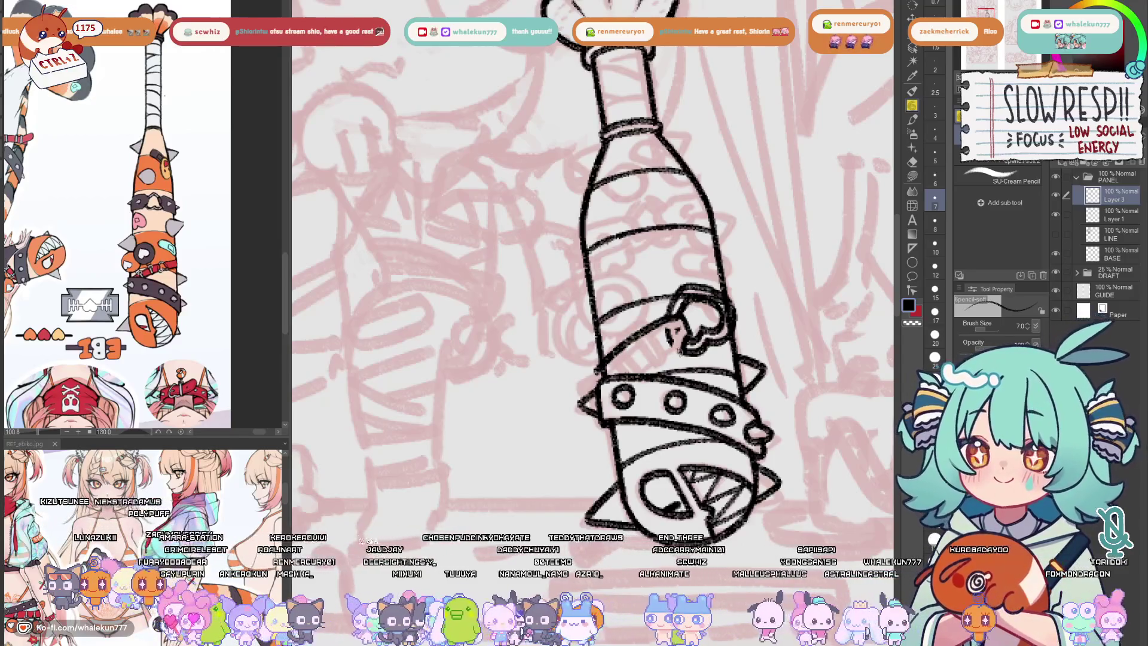
drag(681, 348, 640, 379)
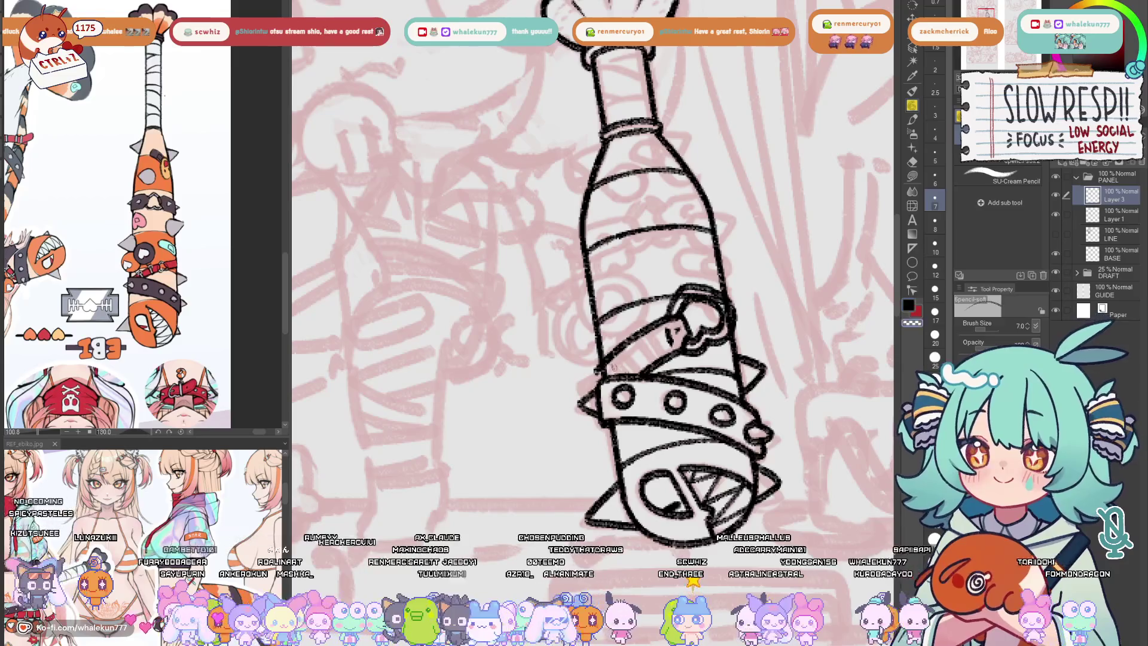
mouse_move(661, 343)
mouse_down()
mouse_move(636, 340)
mouse_move(629, 368)
mouse_up()
mouse_move(608, 329)
mouse_down()
mouse_move(631, 358)
mouse_move(598, 372)
mouse_up()
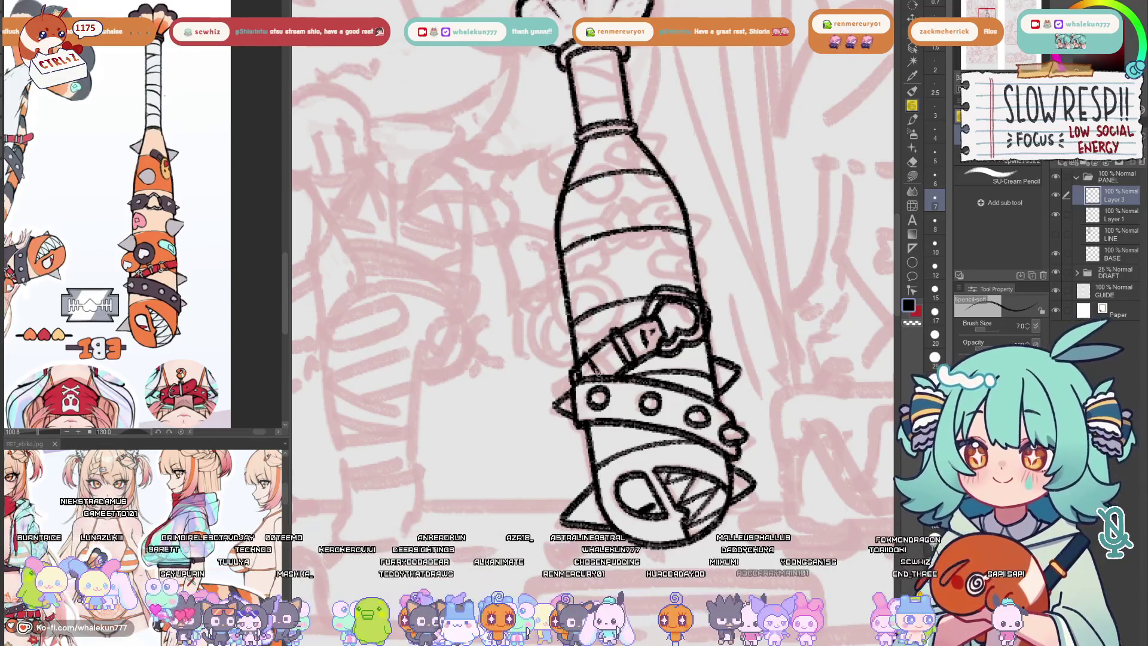
key(e)
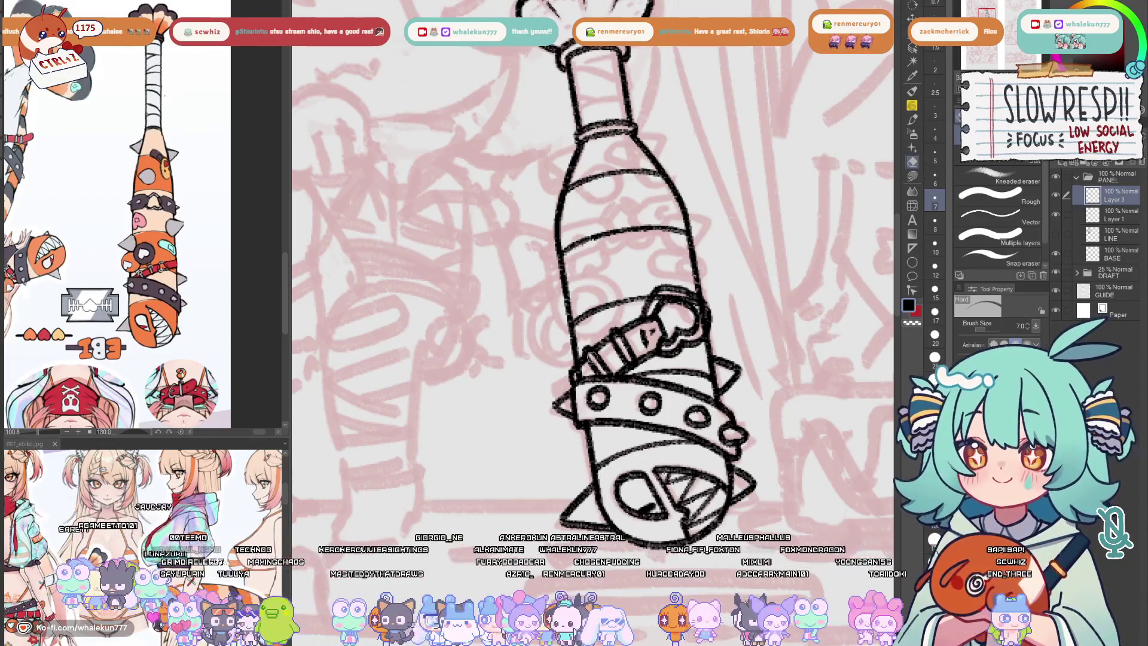
key(p)
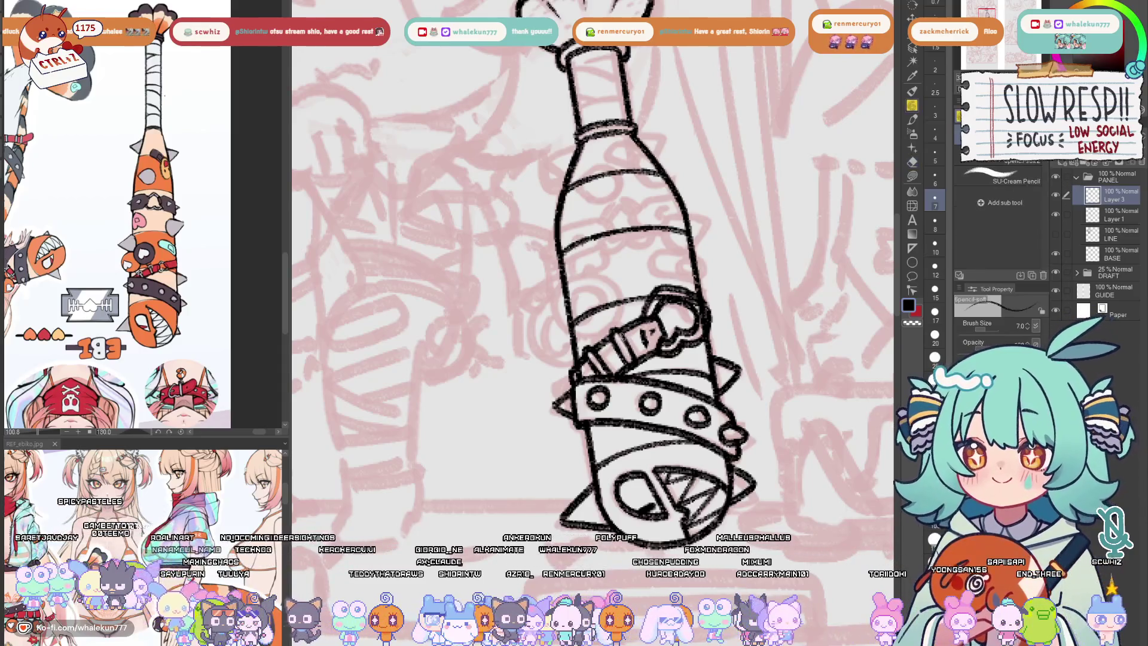
drag(715, 303, 715, 321)
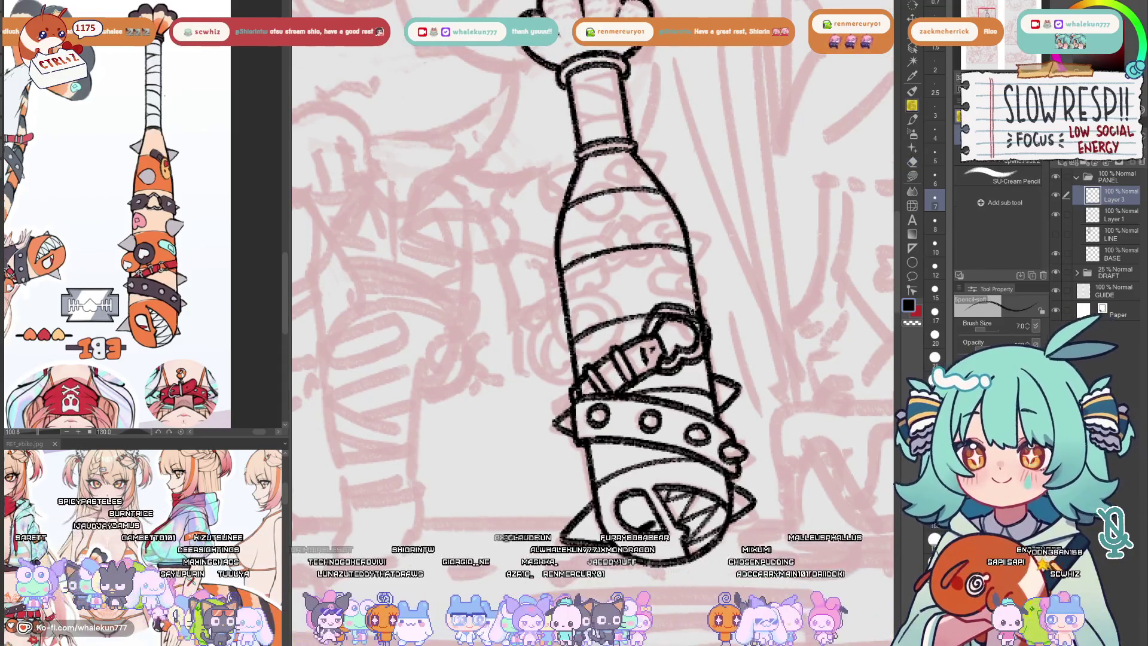
key(c)
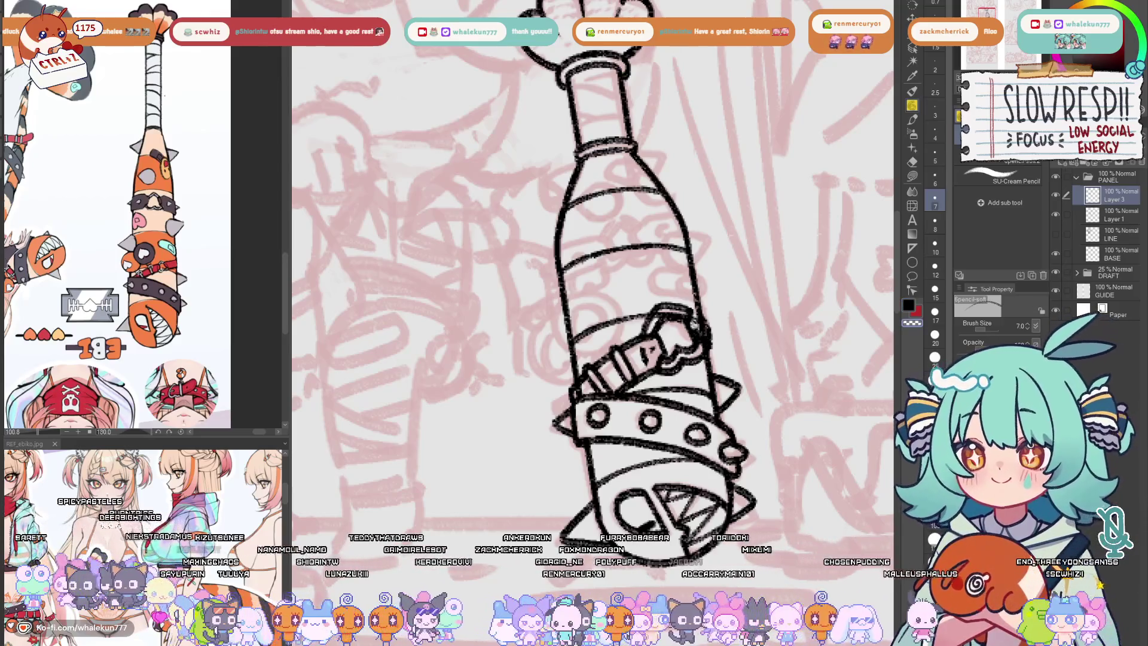
key(c)
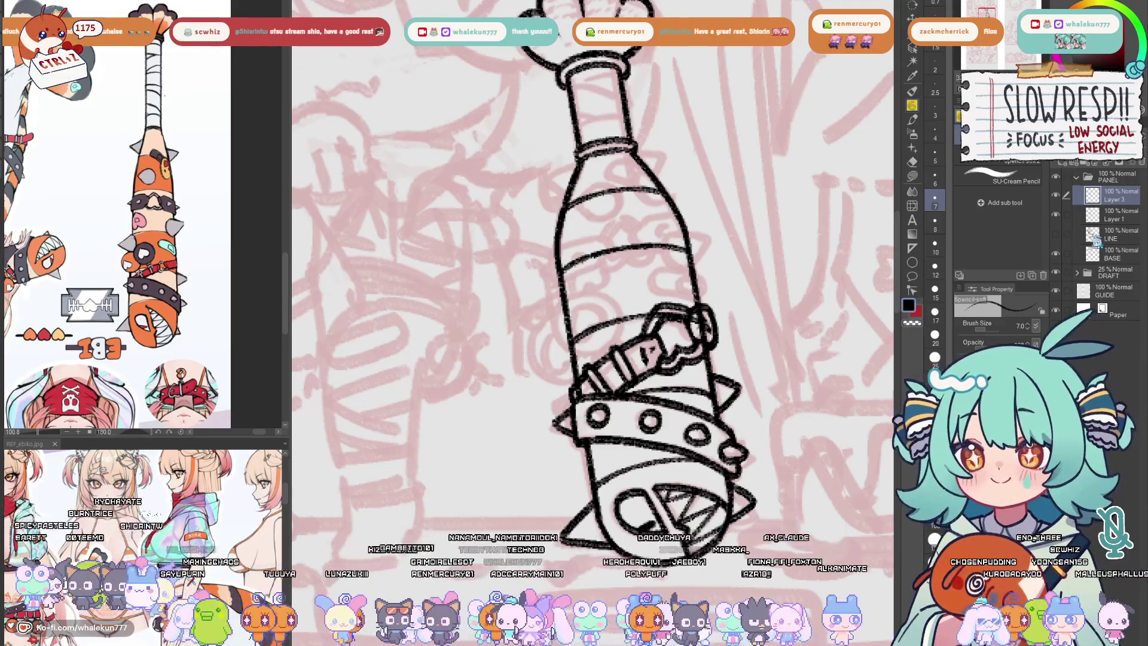
- Hide Layer 1's bottle lineart to check the new strokes, then show it again
click(1057, 215)
key(c)
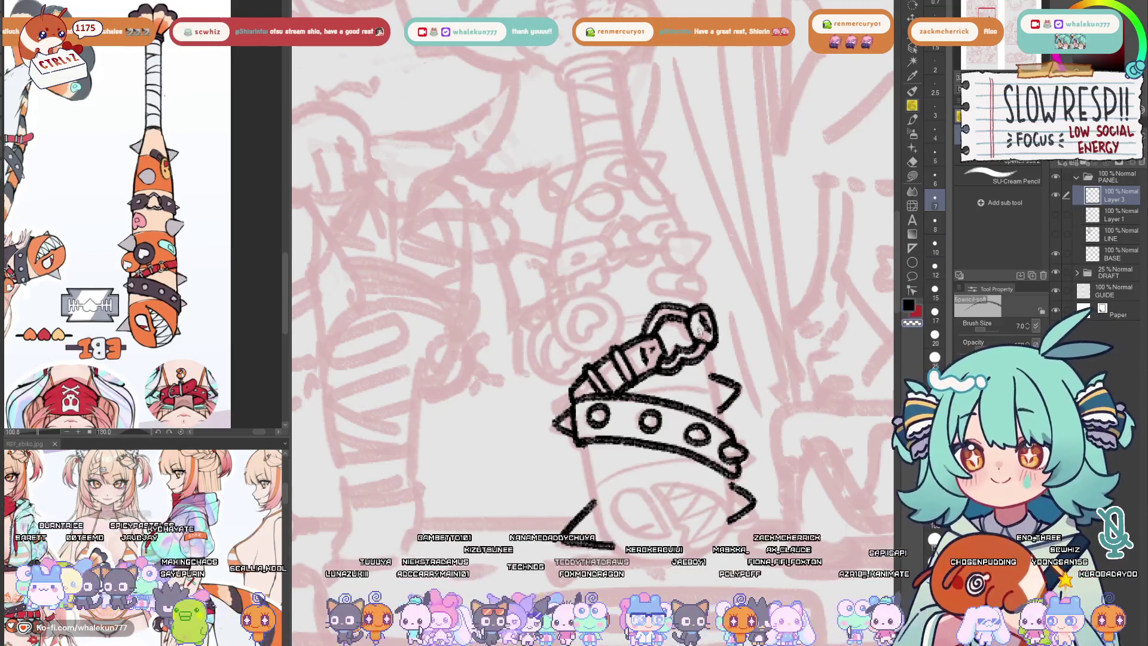
key(e)
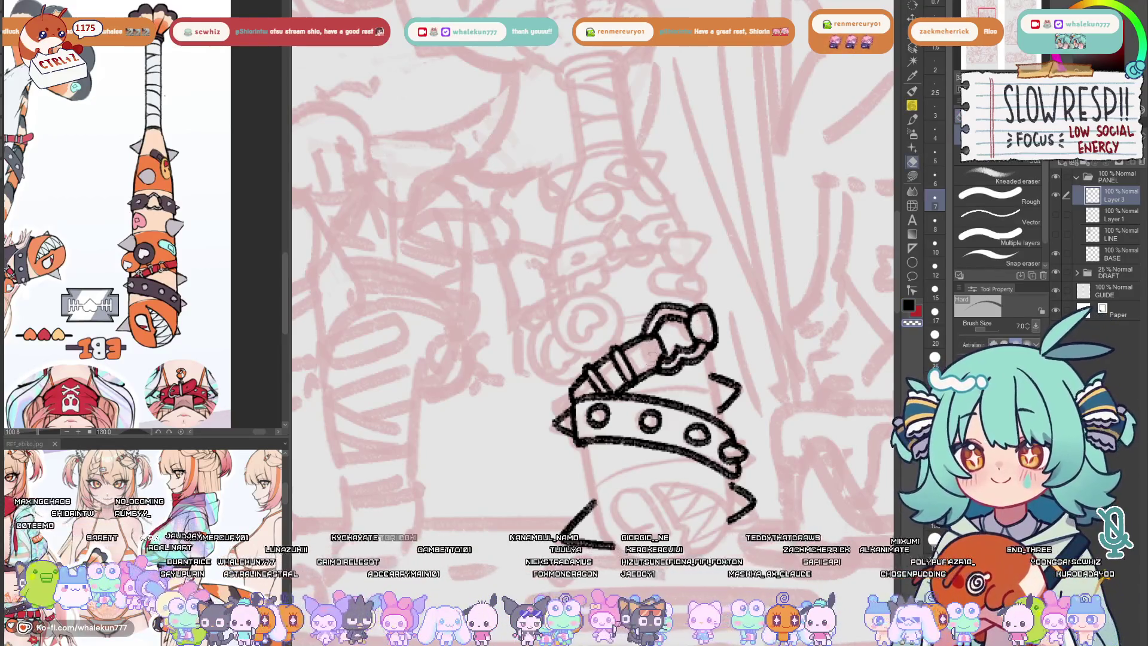
key(p)
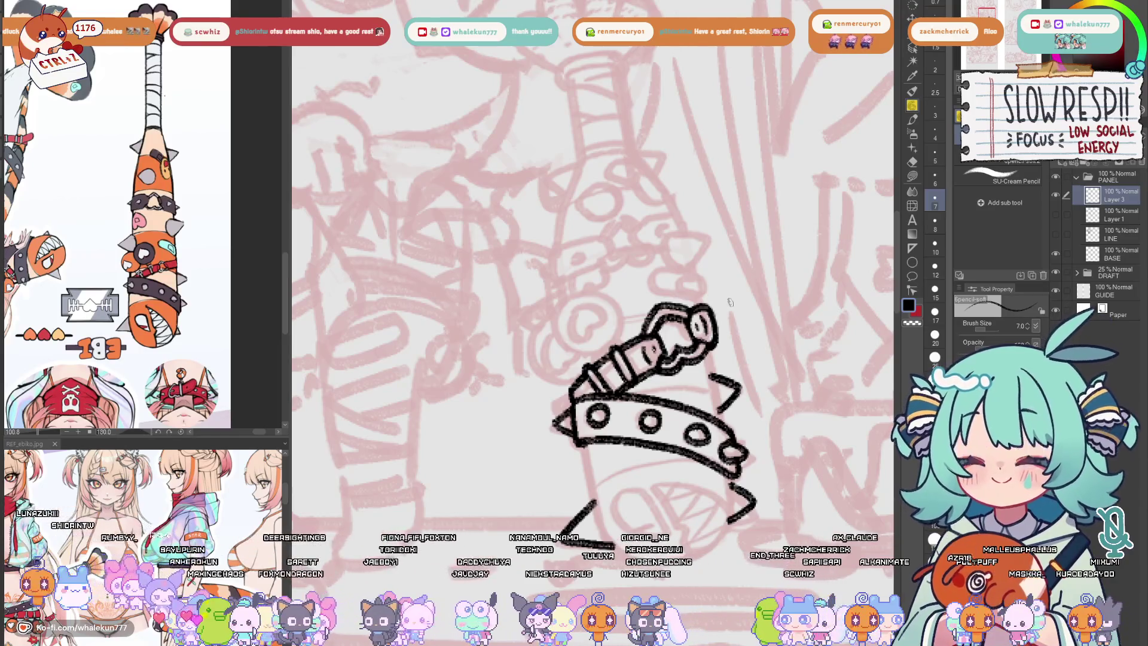
drag(730, 302, 741, 293)
click(1056, 214)
mouse_move(736, 351)
mouse_down()
mouse_move(766, 351)
mouse_move(752, 359)
mouse_move(685, 307)
mouse_move(678, 343)
mouse_up()
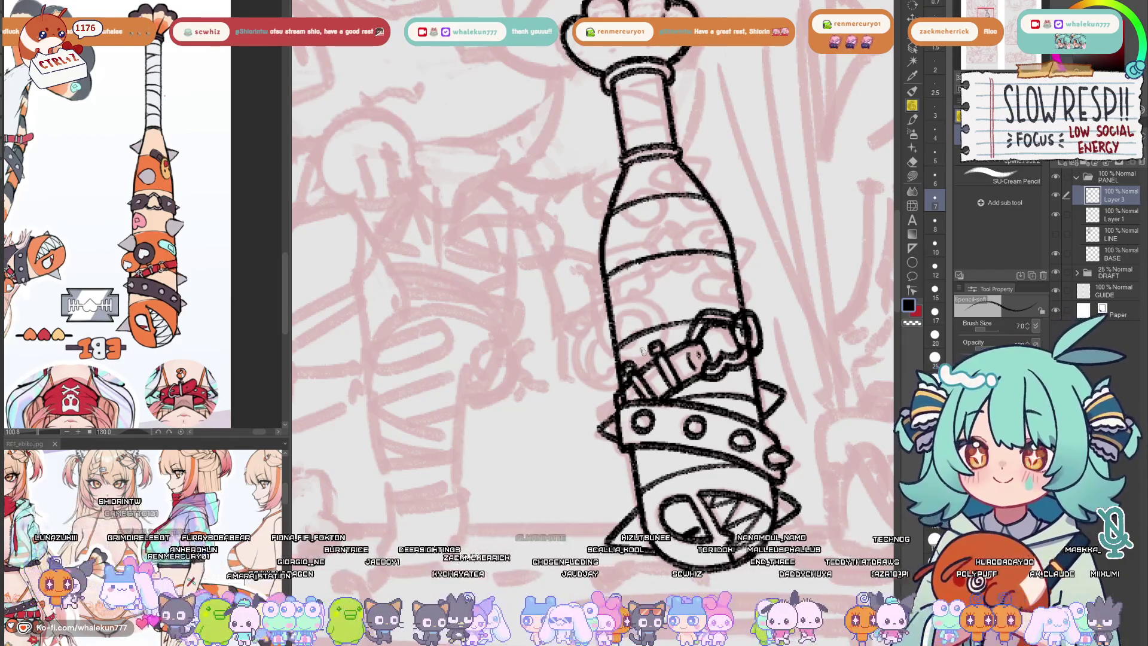
- Draw the charm ring's curve around the bottle's lower left
mouse_move(626, 298)
mouse_down()
mouse_move(605, 323)
mouse_move(637, 359)
mouse_move(654, 352)
mouse_up()
key(ctrl+z)
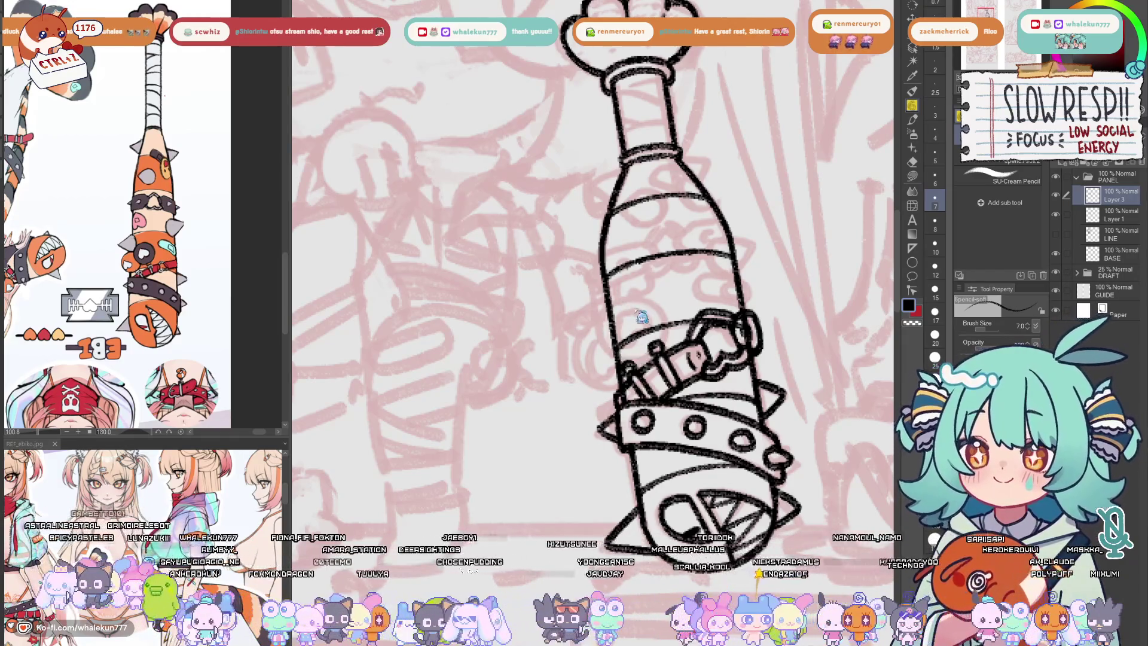
mouse_move(619, 297)
mouse_down()
mouse_move(632, 362)
mouse_move(655, 352)
mouse_move(607, 308)
mouse_move(634, 359)
mouse_up()
key(ctrl+z)
key(ctrl+z)
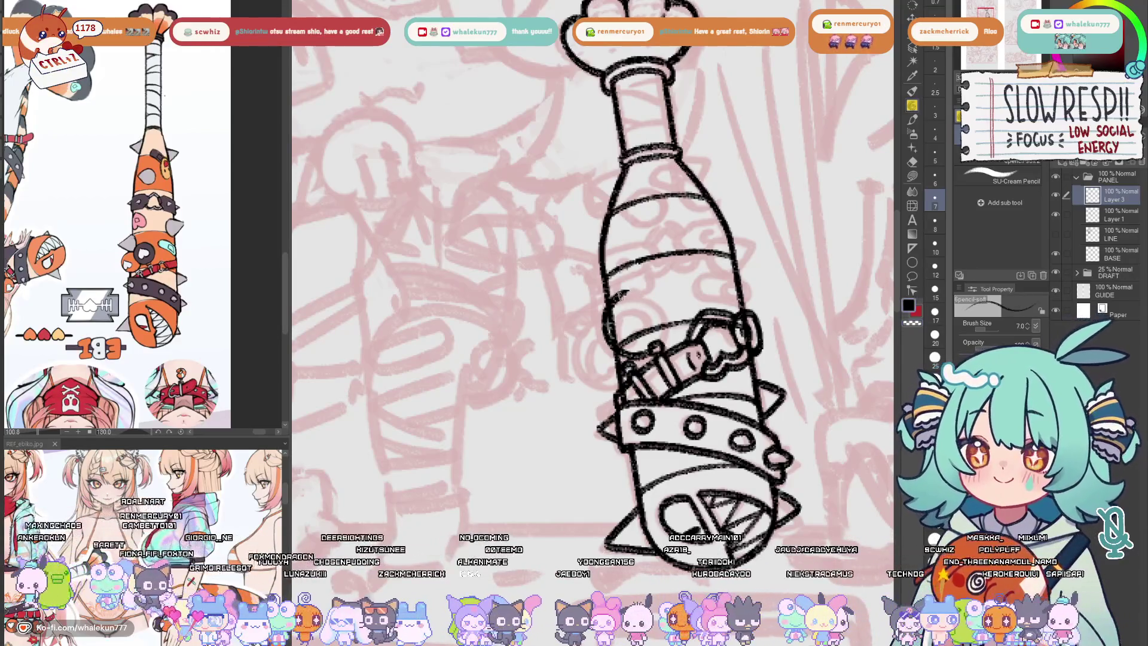
mouse_move(616, 297)
mouse_down()
mouse_move(651, 288)
mouse_move(671, 326)
mouse_up()
key(ctrl+z)
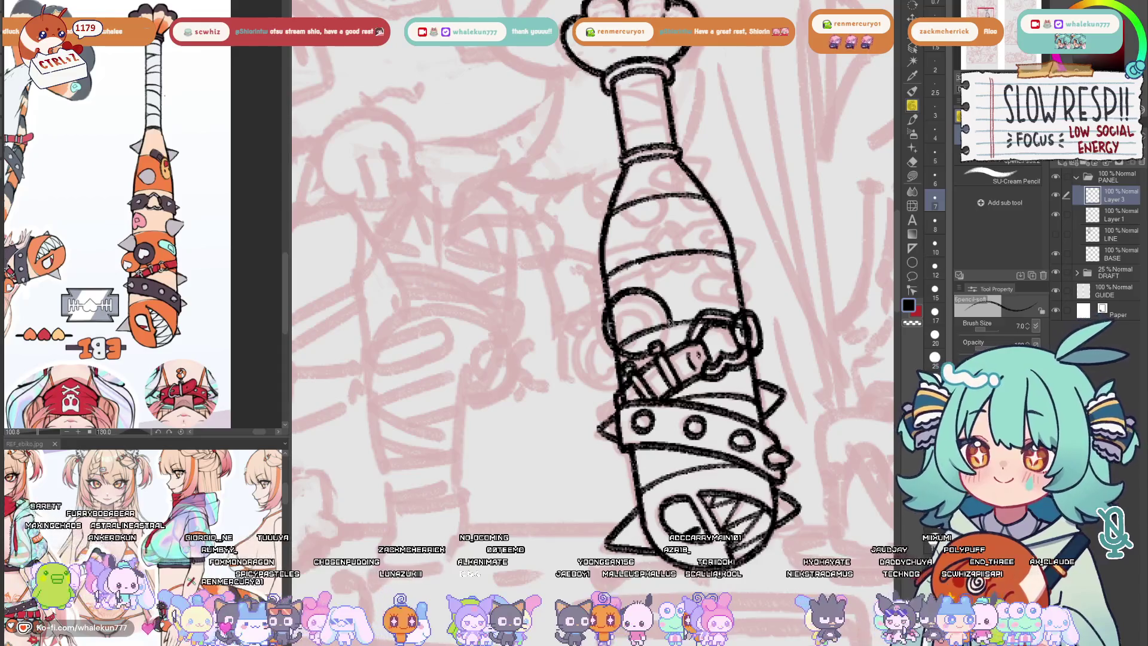
key(ctrl+z)
mouse_move(622, 294)
mouse_down()
mouse_move(667, 294)
mouse_move(677, 322)
mouse_move(650, 284)
mouse_move(674, 323)
mouse_move(661, 350)
mouse_up()
key(ctrl+z)
- Draw the left ring's outer loop curving down around the bottle
key(c)
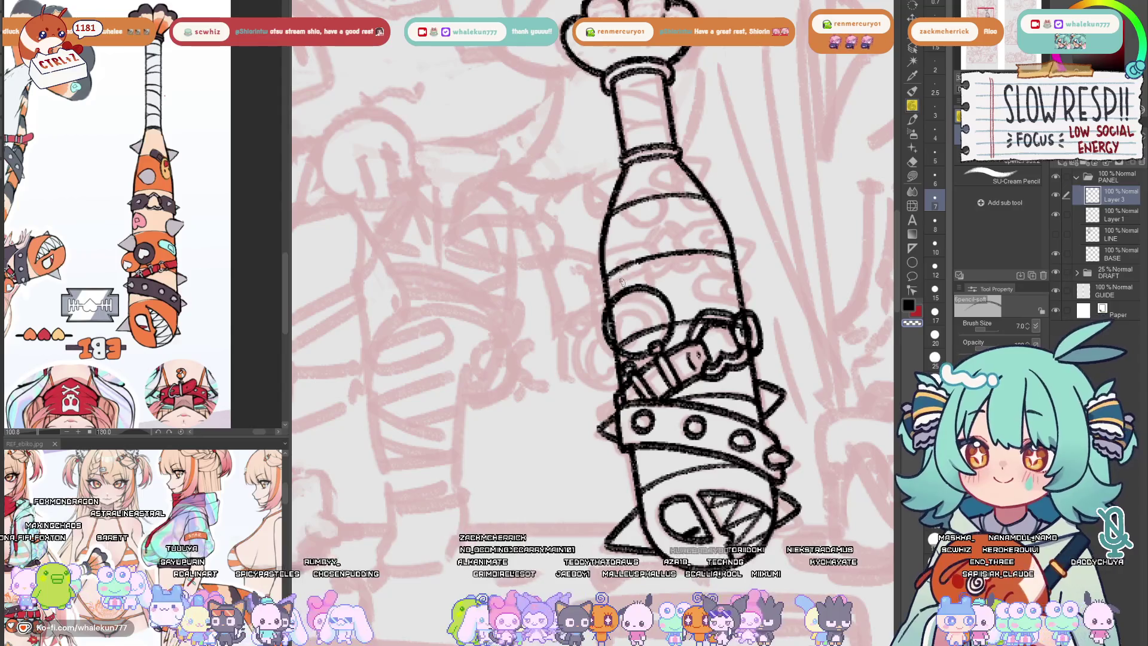
key(c)
mouse_move(605, 318)
mouse_down()
mouse_move(578, 335)
mouse_move(575, 394)
mouse_up()
key(ctrl+z)
mouse_move(605, 318)
mouse_down()
mouse_move(571, 368)
mouse_move(603, 388)
mouse_move(583, 335)
mouse_move(601, 383)
mouse_move(625, 375)
mouse_up()
key(ctrl+z)
key(ctrl+z)
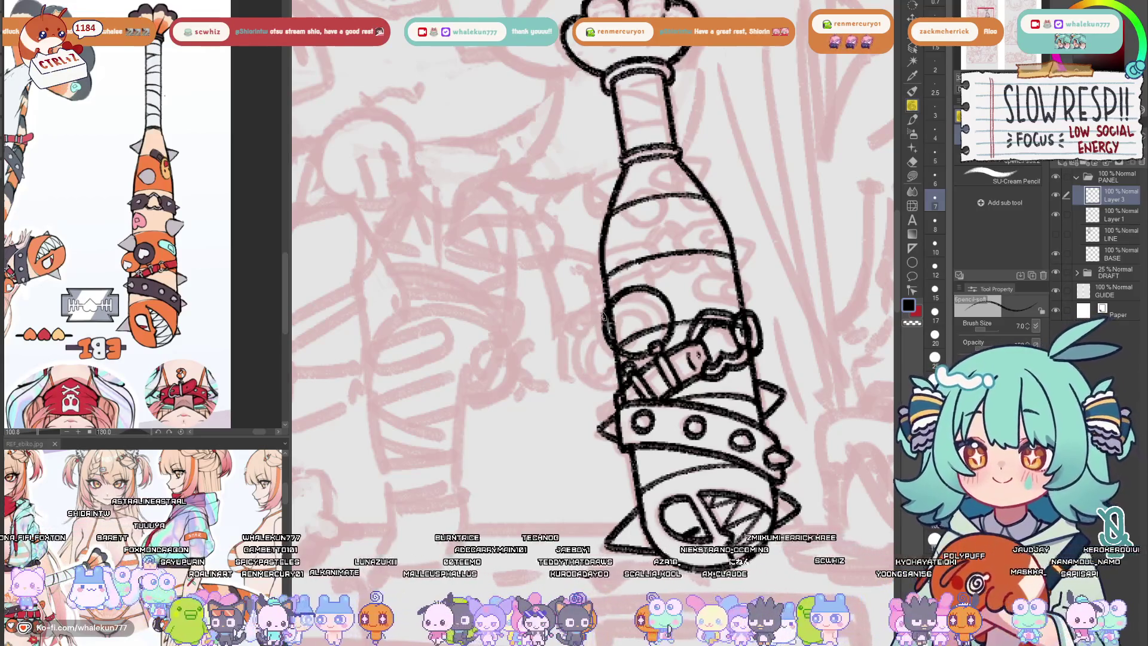
mouse_move(607, 317)
mouse_down()
mouse_move(575, 368)
mouse_move(625, 376)
mouse_up()
key(ctrl+z)
mouse_move(605, 316)
mouse_down()
mouse_move(573, 352)
mouse_move(621, 386)
mouse_move(629, 368)
mouse_up()
key(ctrl+z)
drag(583, 324, 606, 378)
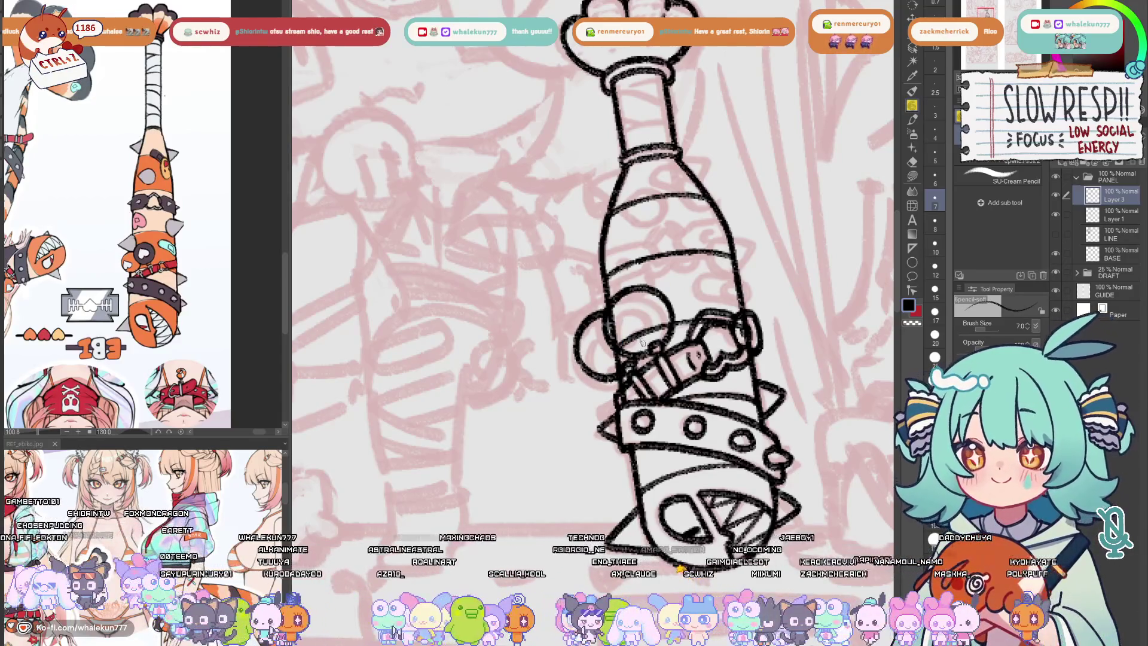
- On Layer 1, erase the overlapping stroke inside the ring and lines near the buckle
key(alt+bracketleft)
key(e)
mouse_move(616, 326)
mouse_down()
mouse_move(608, 353)
mouse_move(622, 370)
mouse_up()
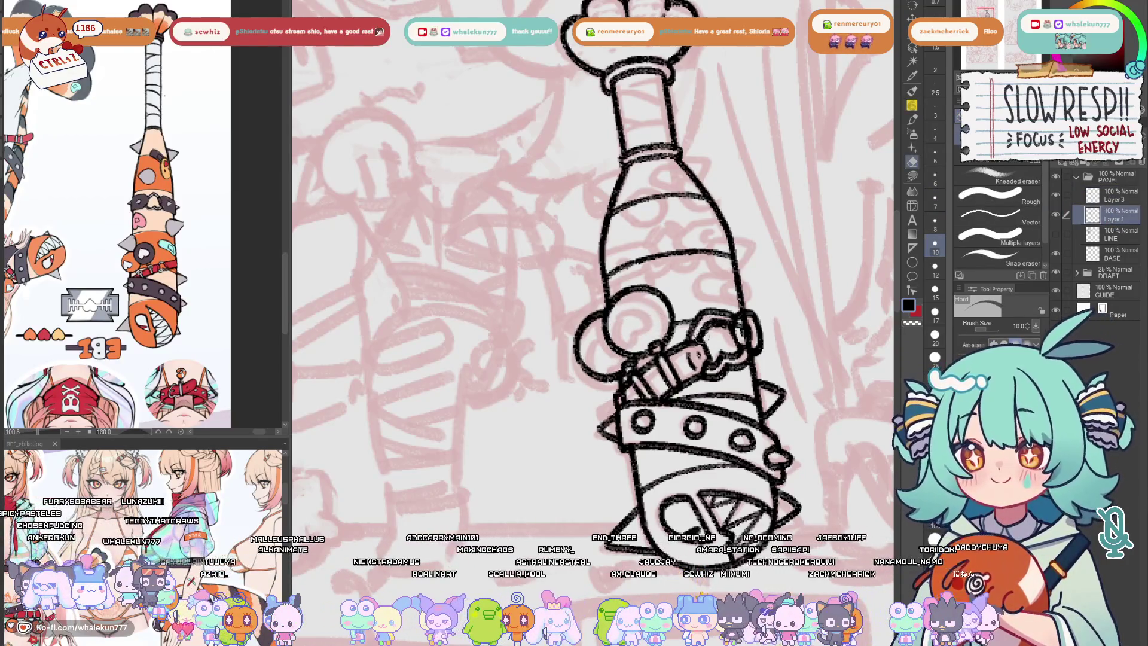
mouse_move(704, 337)
mouse_down()
mouse_move(739, 323)
mouse_move(745, 342)
mouse_up()
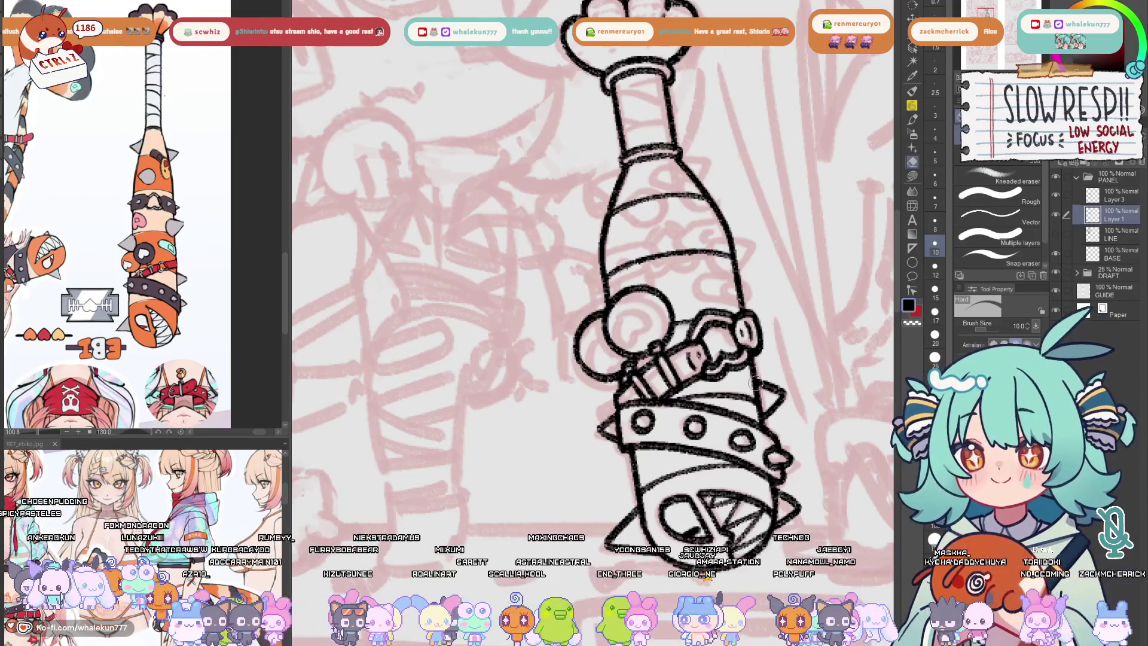
key(alt+bracketright)
click(913, 106)
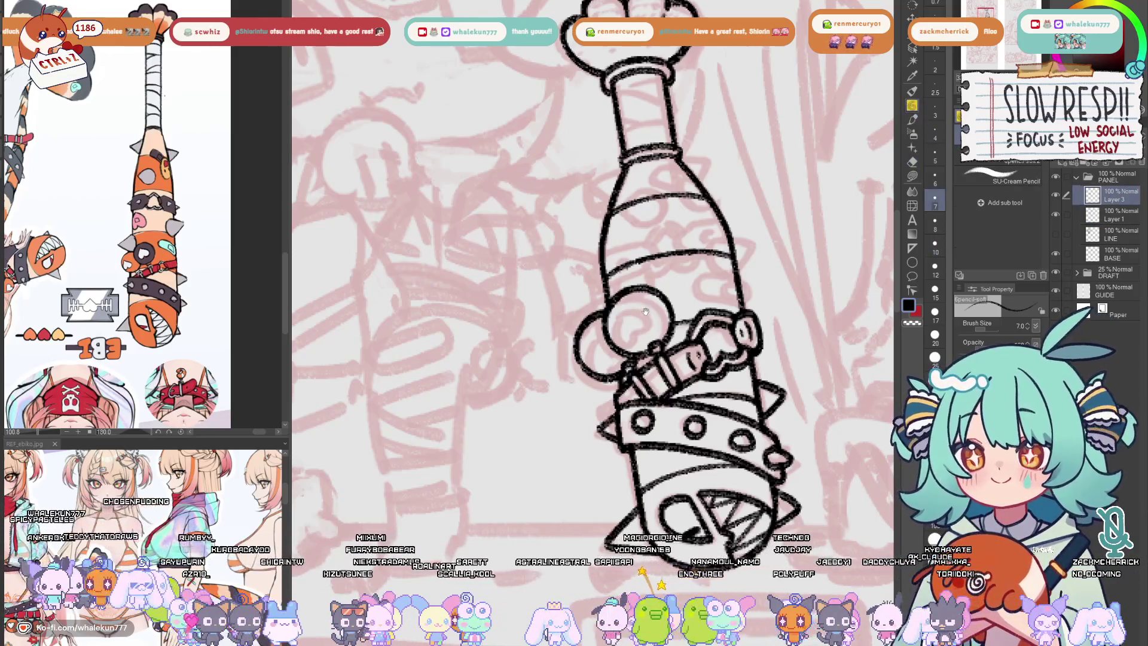
- Redraw the curve inside the charm's eye and erase stray lines inside the left ring
drag(646, 311, 631, 332)
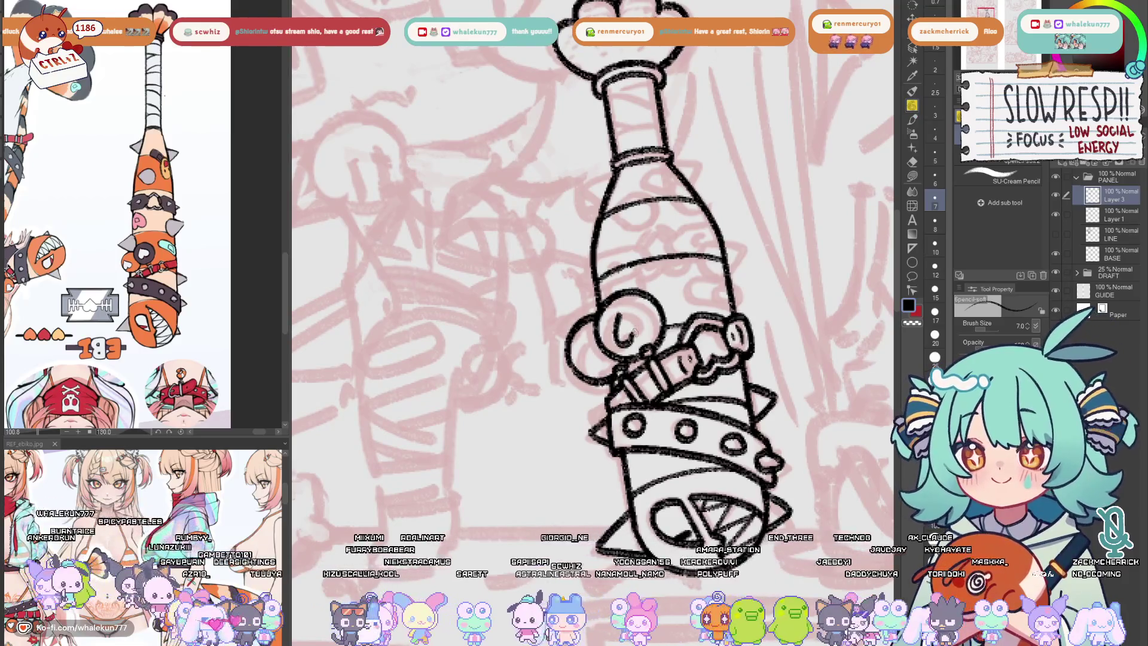
key(ctrl+z)
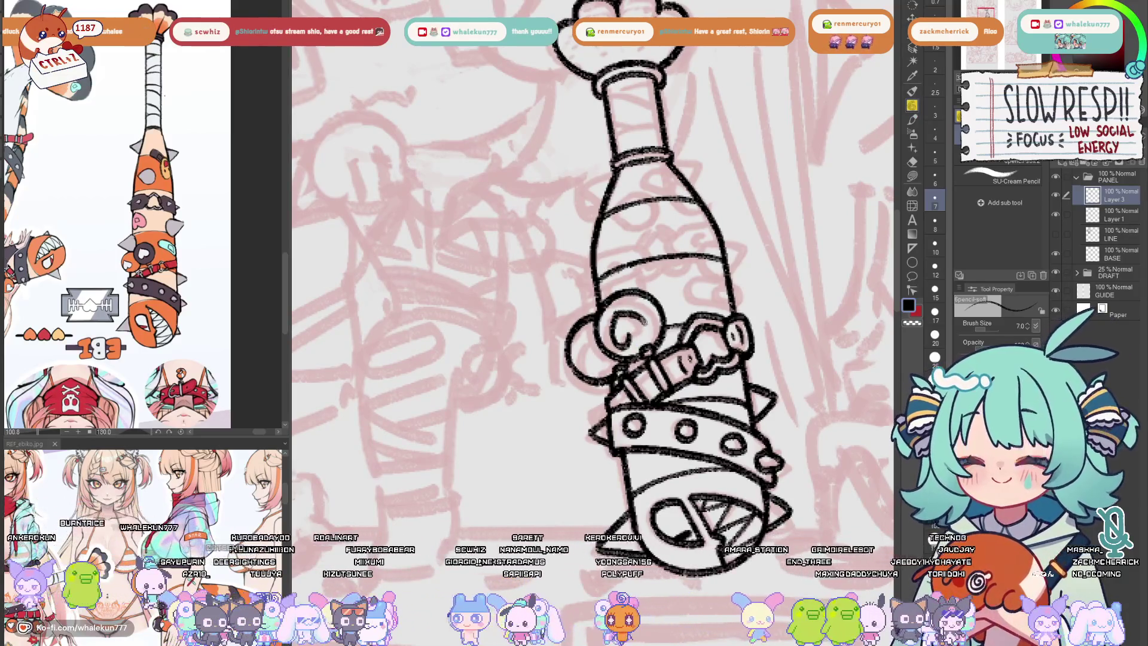
key(ctrl+z)
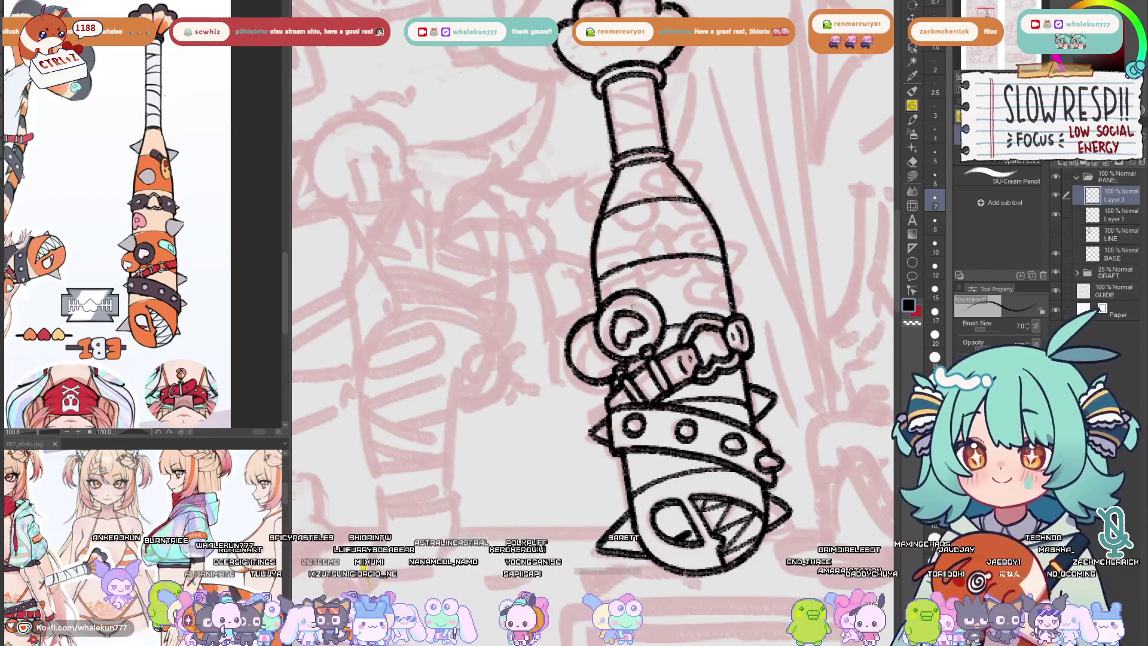
key(ctrl+z)
drag(627, 336, 645, 323)
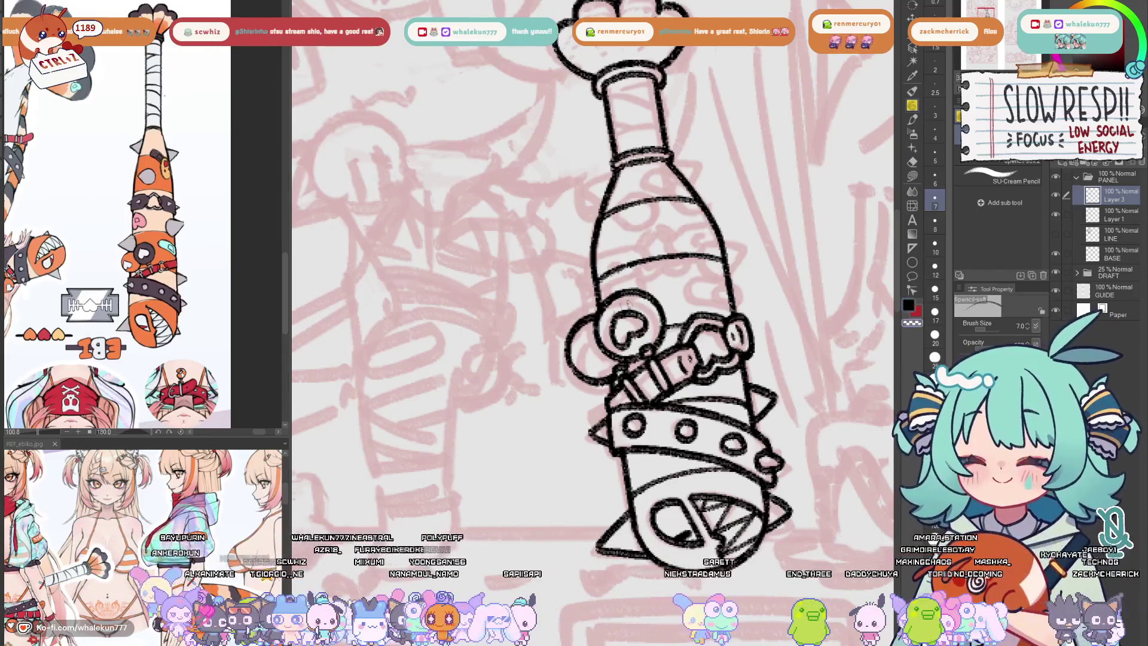
drag(599, 369, 611, 360)
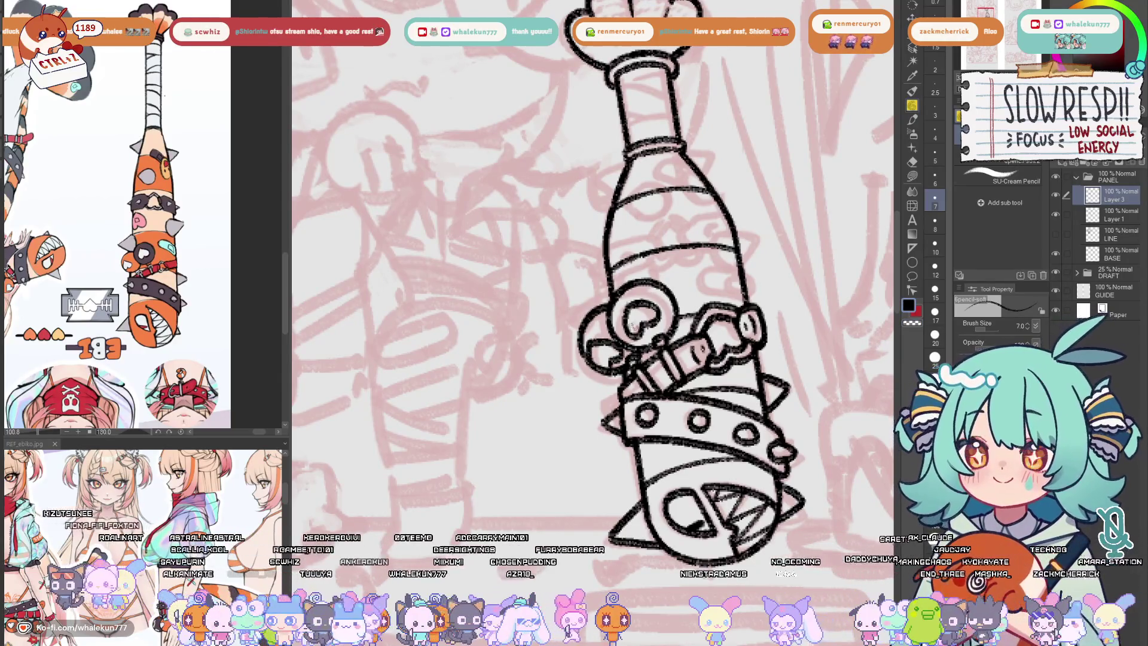
drag(592, 350, 616, 362)
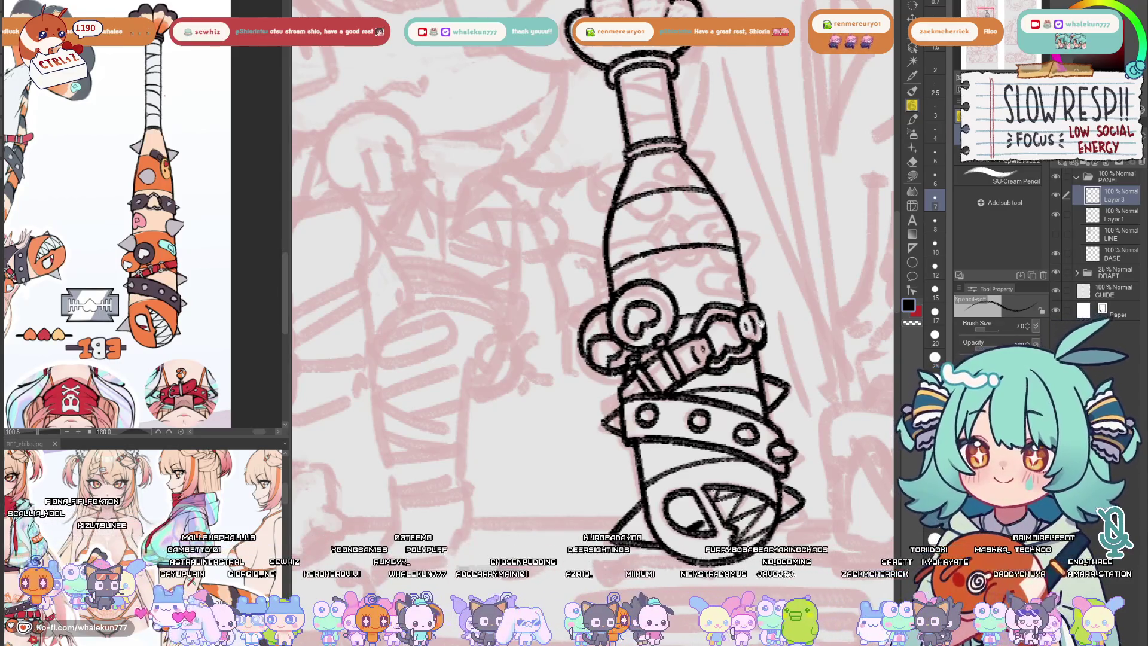
drag(761, 323, 731, 386)
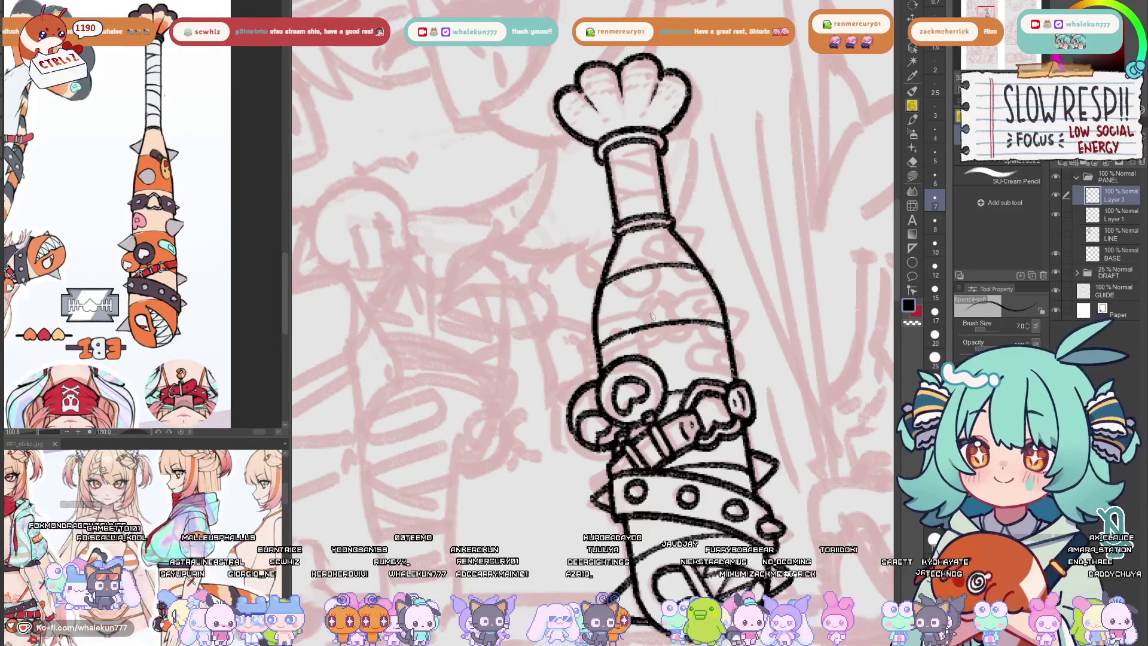
- Mirror the canvas view to check the bat's drawing, then flip it back
drag(652, 316, 705, 351)
mouse_move(762, 383)
mouse_down()
mouse_move(751, 349)
mouse_move(766, 339)
mouse_move(743, 343)
mouse_move(740, 324)
mouse_move(897, 338)
mouse_up()
key(h)
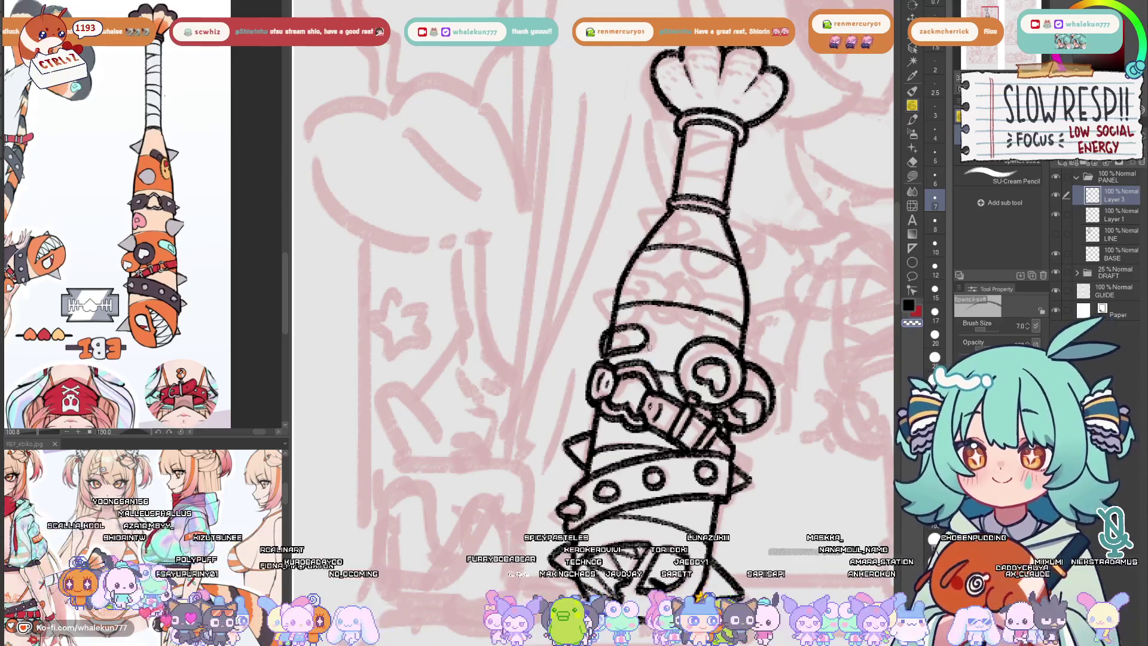
key(h)
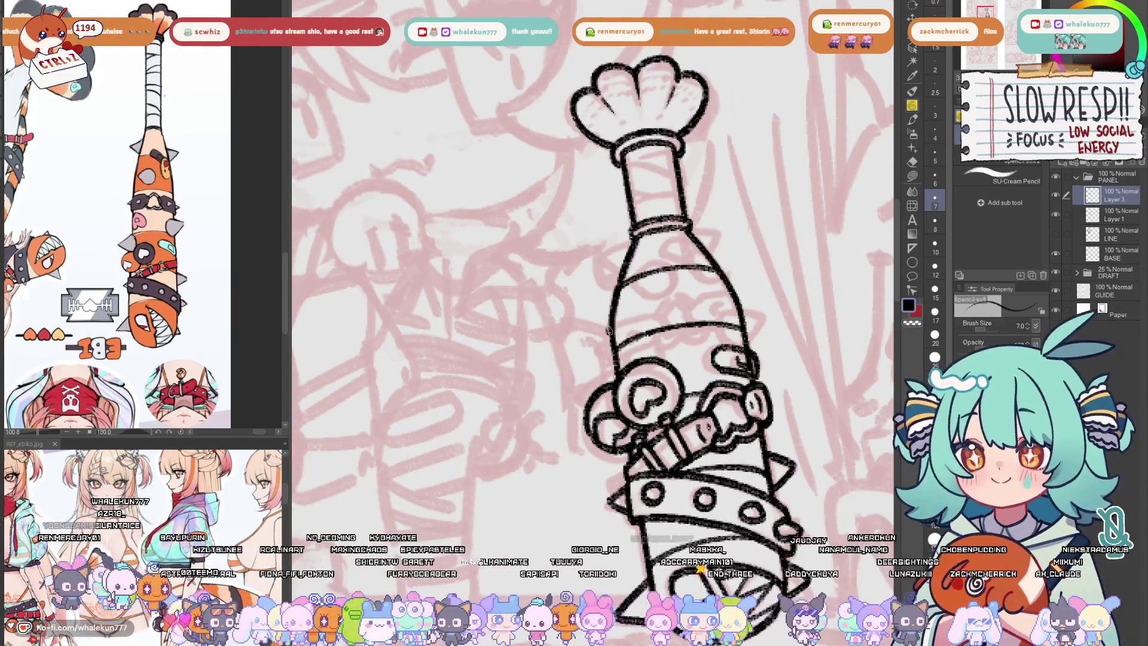
- Draw eye strokes on the bat's band, closing the right eye and arcing above the left
drag(608, 330, 656, 315)
key(ctrl+z)
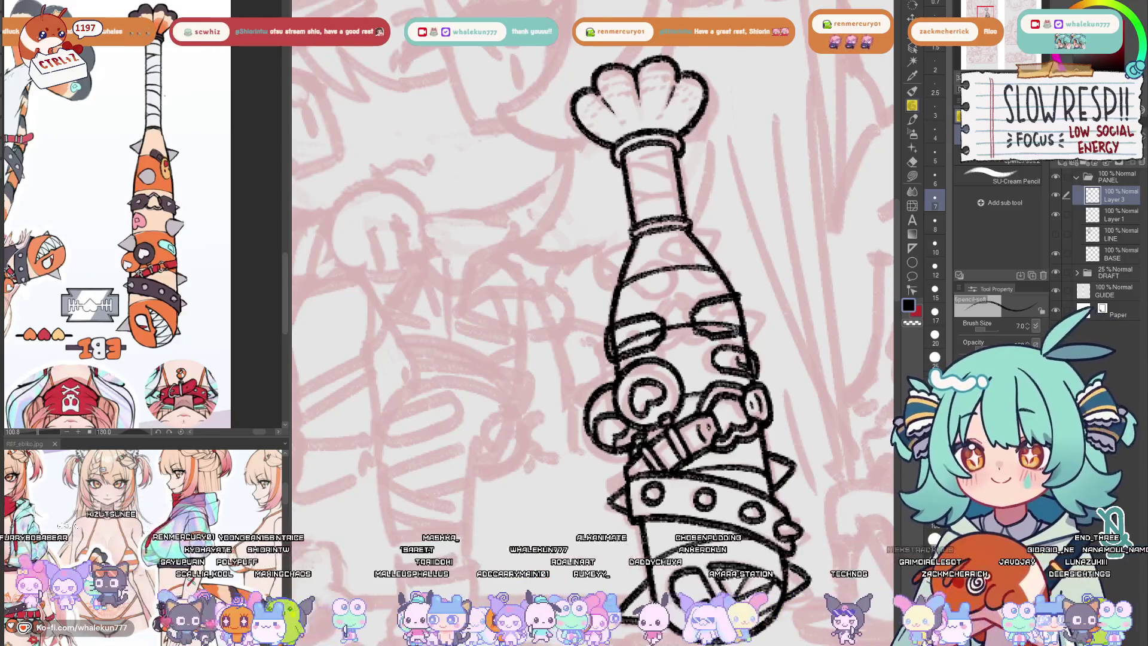
key(ctrl+z)
key(ctrl+z)
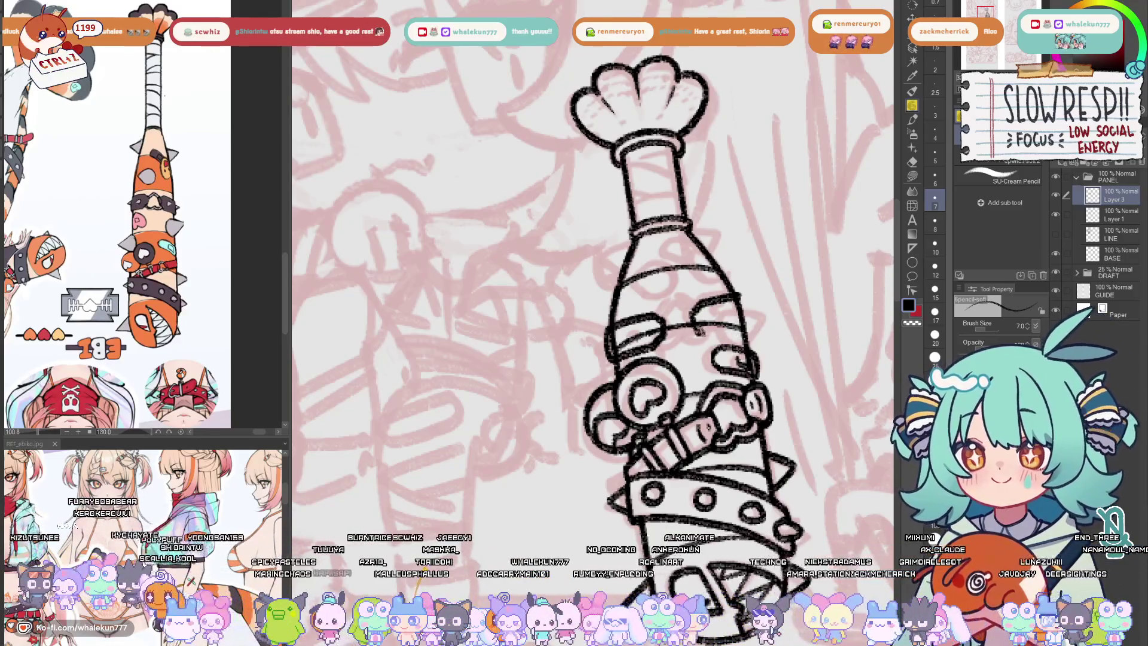
drag(747, 315, 740, 333)
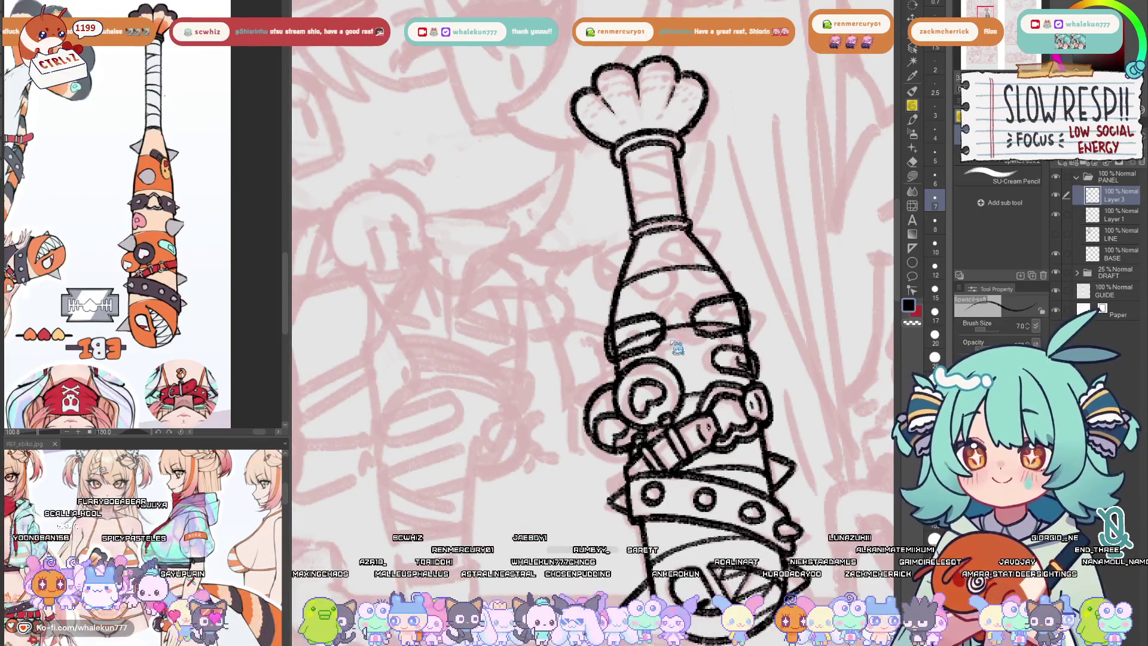
key(ctrl+z)
drag(661, 346, 674, 354)
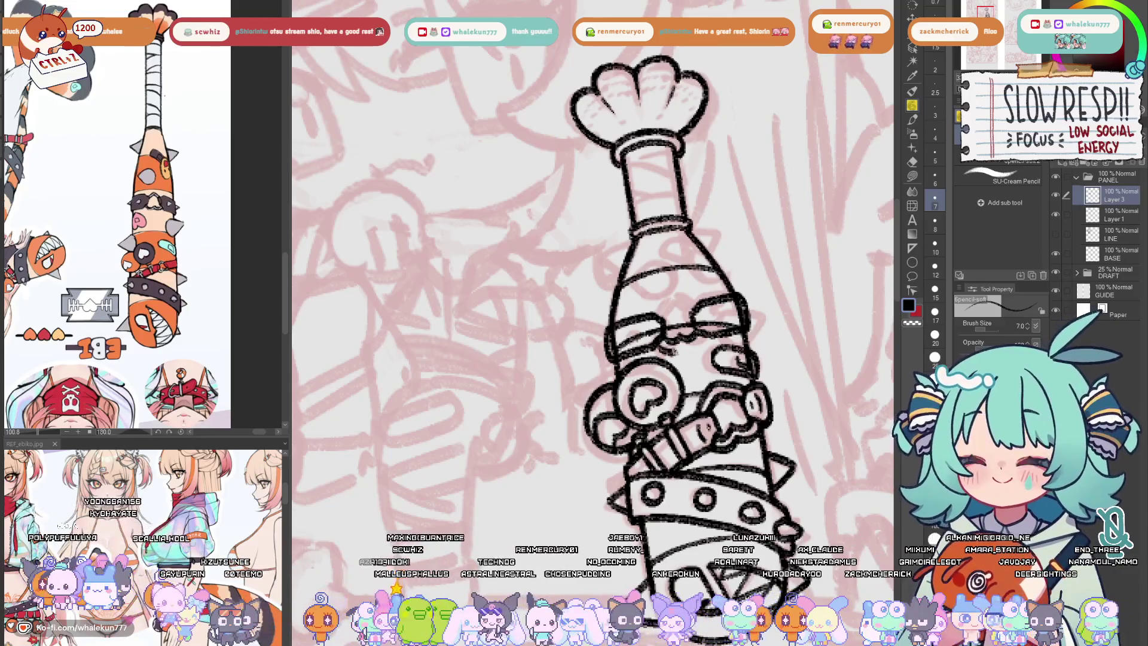
mouse_move(662, 311)
mouse_down()
mouse_move(688, 308)
mouse_move(665, 306)
mouse_move(689, 297)
mouse_up()
key(ctrl+z)
key(ctrl+z)
key(ctrl+z)
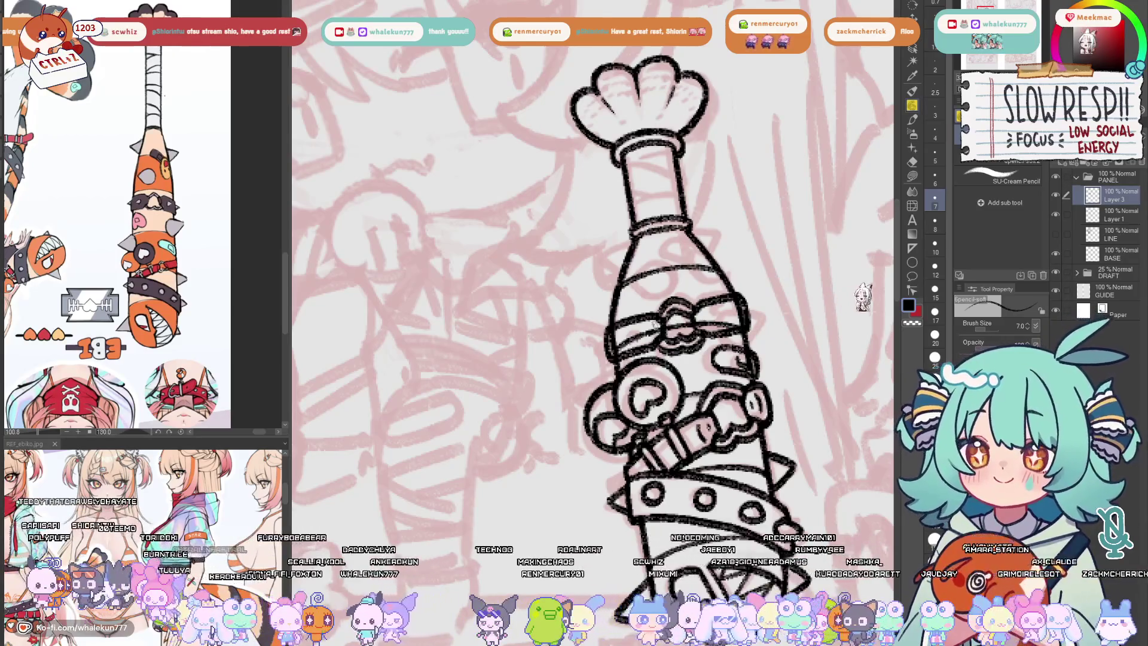
- Touch up the bat's eye band with short pencil strokes, erase stray lines and undo bad curves
drag(705, 320, 713, 315)
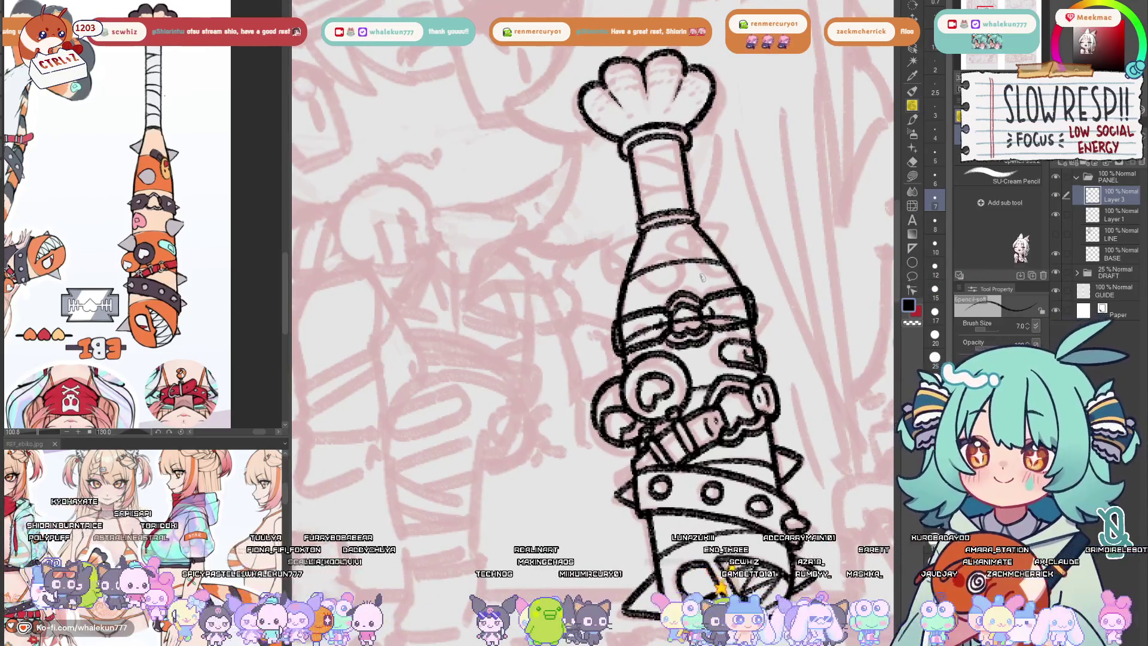
mouse_move(631, 335)
mouse_down()
mouse_move(652, 323)
mouse_move(601, 345)
mouse_up()
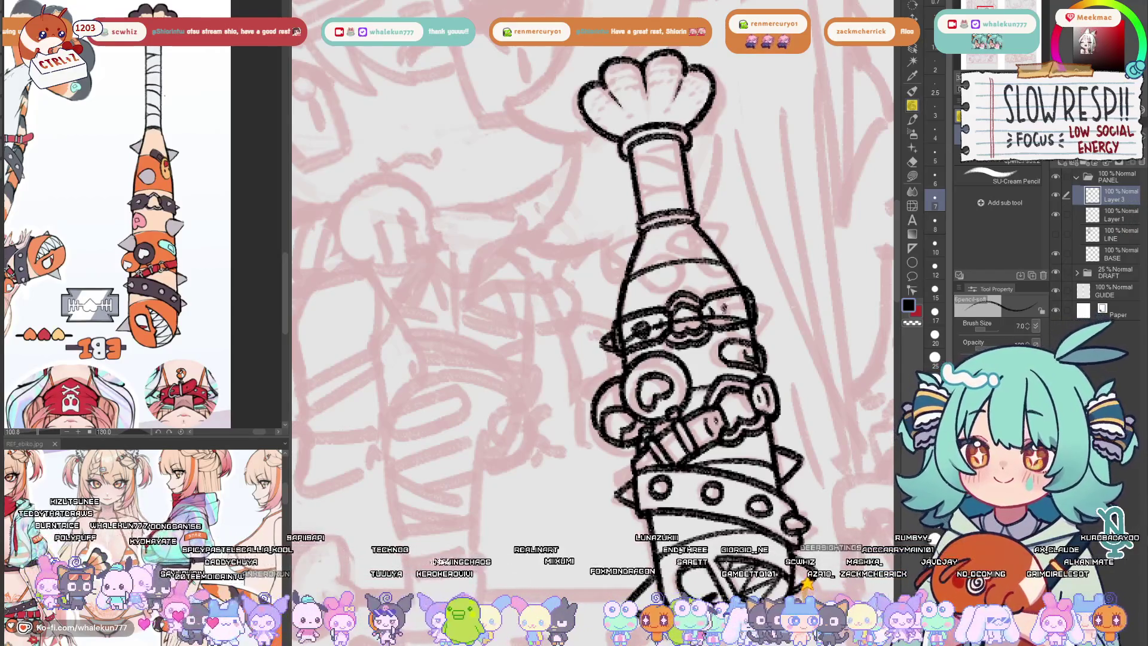
mouse_move(721, 320)
mouse_down()
mouse_move(736, 305)
mouse_move(763, 306)
mouse_move(747, 306)
mouse_up()
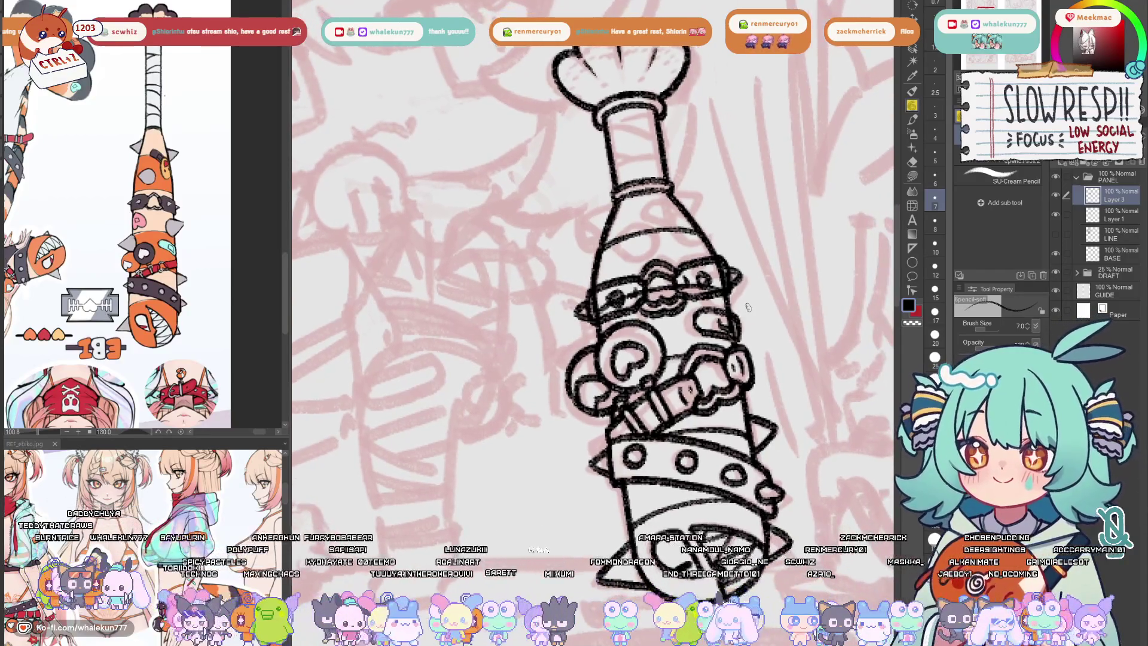
key(e)
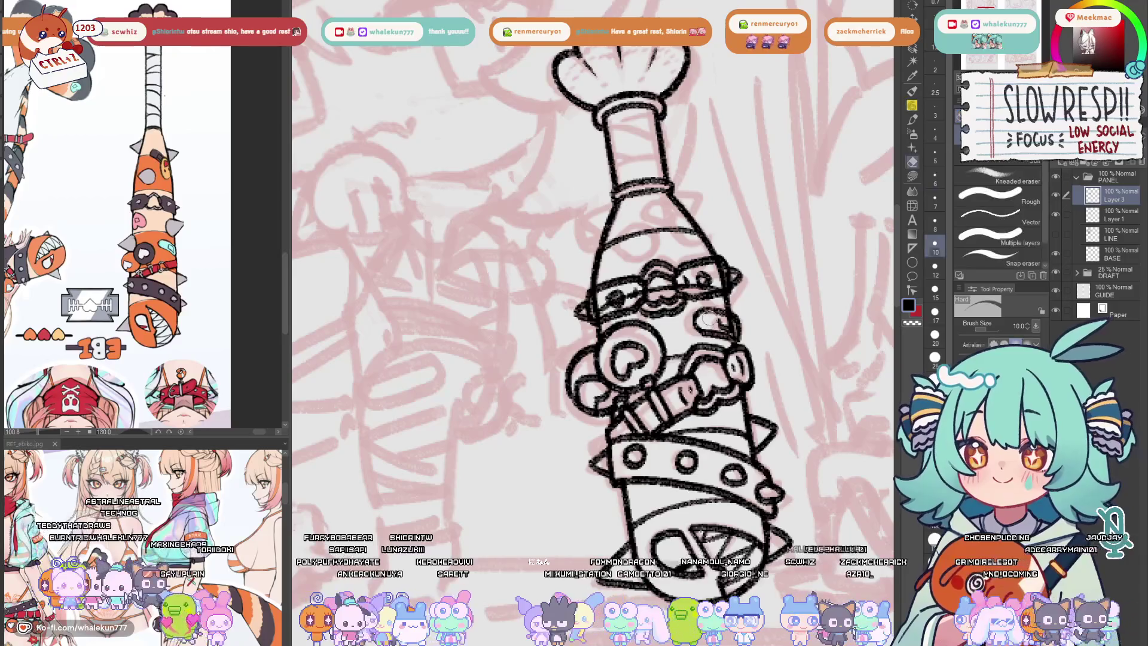
mouse_move(705, 317)
mouse_down()
mouse_move(727, 323)
mouse_move(714, 333)
mouse_move(751, 302)
mouse_move(755, 320)
mouse_move(729, 338)
mouse_up()
key(p)
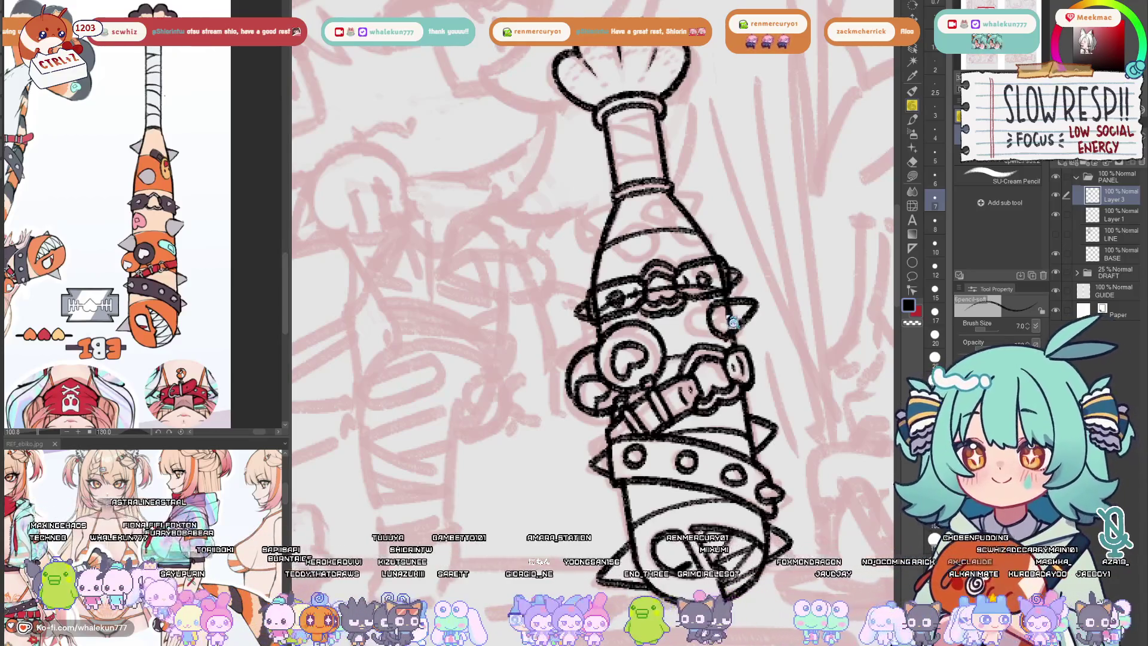
key(ctrl+z)
mouse_move(718, 299)
mouse_down()
mouse_move(752, 316)
mouse_move(731, 339)
mouse_move(721, 319)
mouse_move(699, 331)
mouse_move(718, 317)
mouse_move(734, 322)
mouse_move(699, 336)
mouse_move(709, 314)
mouse_move(729, 317)
mouse_move(743, 331)
mouse_move(707, 325)
mouse_up()
key(ctrl+z)
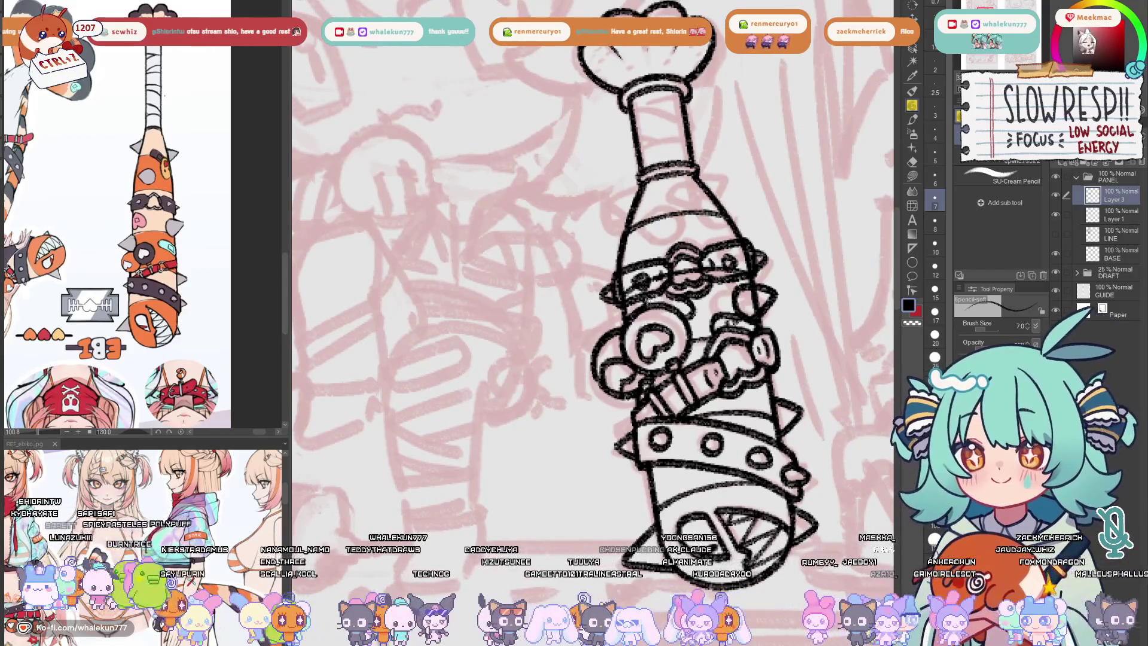
- Draw a pointed spike on the bat's upper left edge
mouse_move(648, 299)
mouse_down()
mouse_move(674, 251)
mouse_move(685, 302)
mouse_move(670, 310)
mouse_move(665, 272)
mouse_move(647, 288)
mouse_move(668, 310)
mouse_move(651, 278)
mouse_move(645, 302)
mouse_move(671, 299)
mouse_up()
key(ctrl+z)
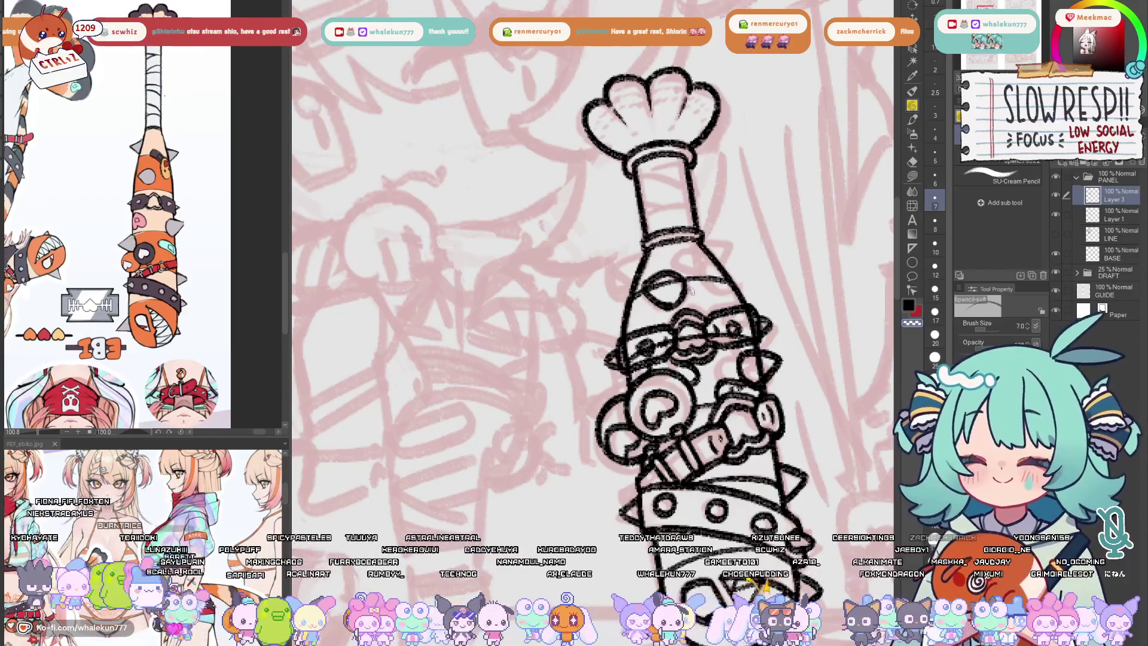
scroll(687, 284, up, 2)
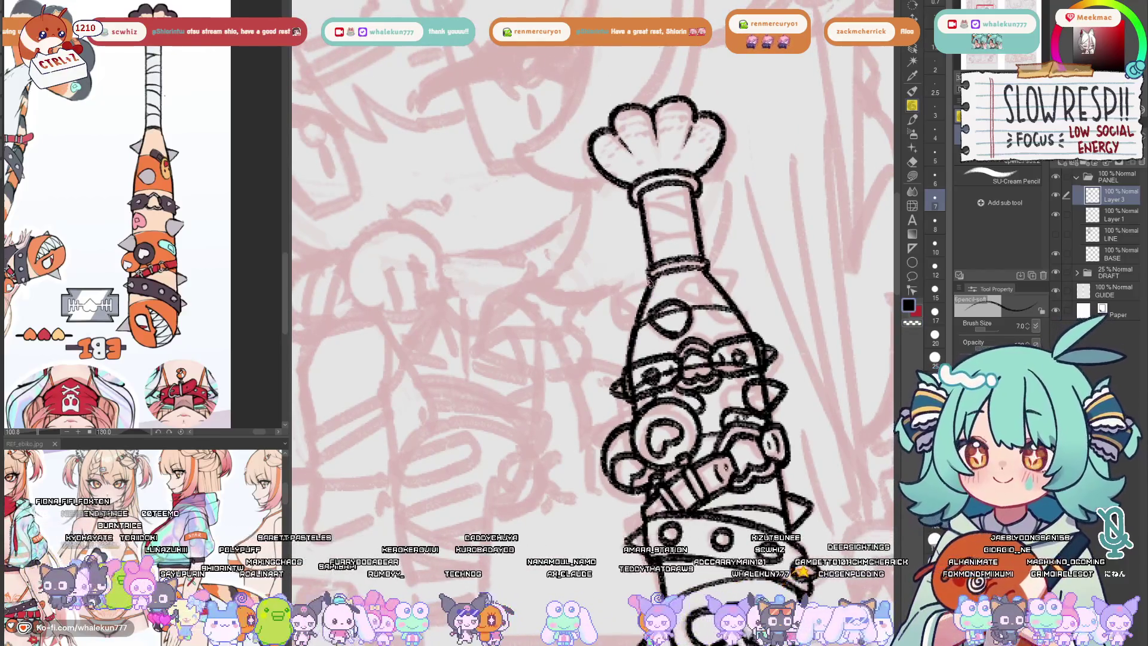
mouse_move(643, 287)
mouse_down()
mouse_move(622, 302)
mouse_move(639, 320)
mouse_move(673, 302)
mouse_move(694, 335)
mouse_move(708, 316)
mouse_move(595, 318)
mouse_up()
scroll(667, 299, right, 2)
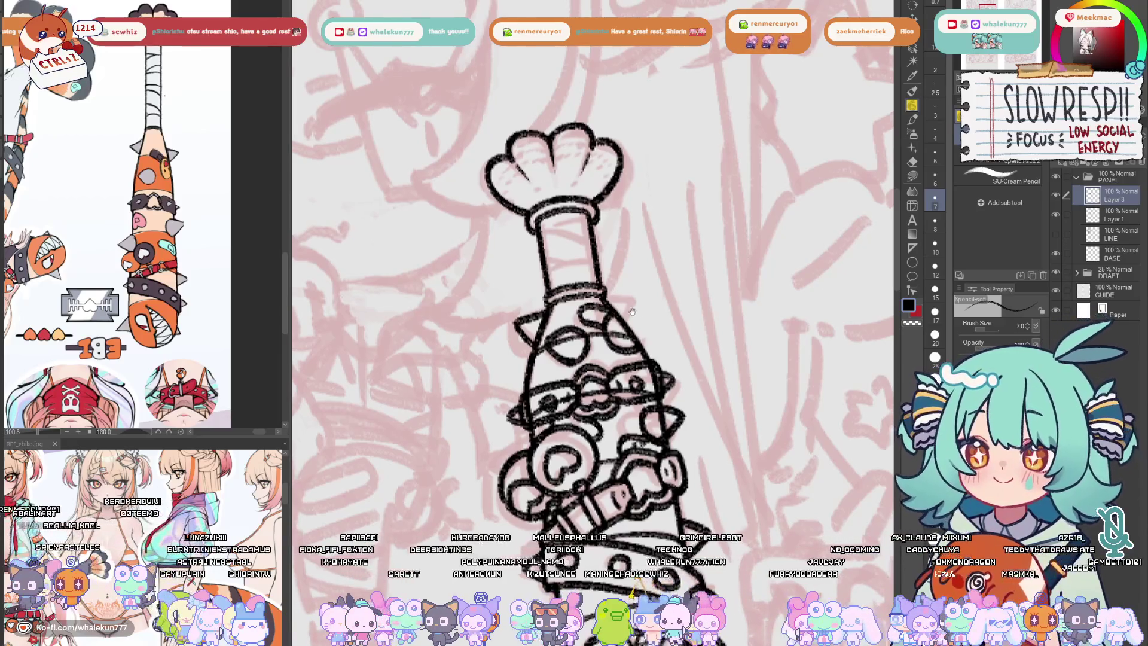
- Bring the top of the bat into view and set a smaller eraser on Layer 1
mouse_move(606, 309)
mouse_down()
mouse_move(644, 309)
mouse_move(631, 344)
mouse_up()
drag(656, 474, 685, 335)
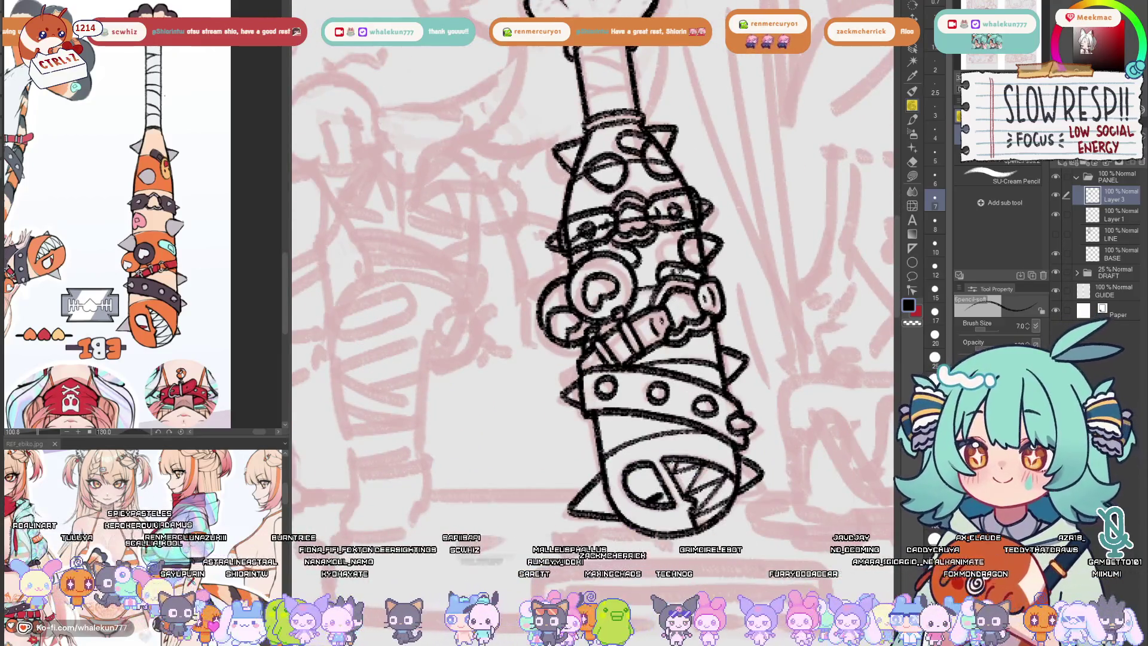
drag(654, 377, 647, 359)
scroll(647, 359, down, 3)
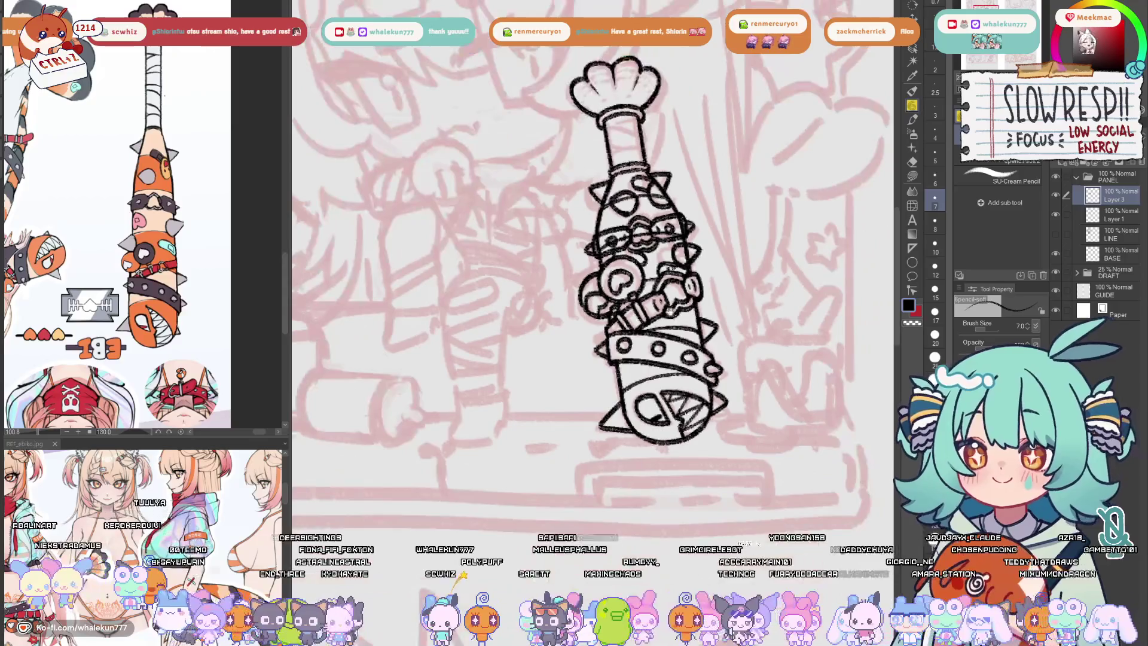
scroll(651, 316, up, 3)
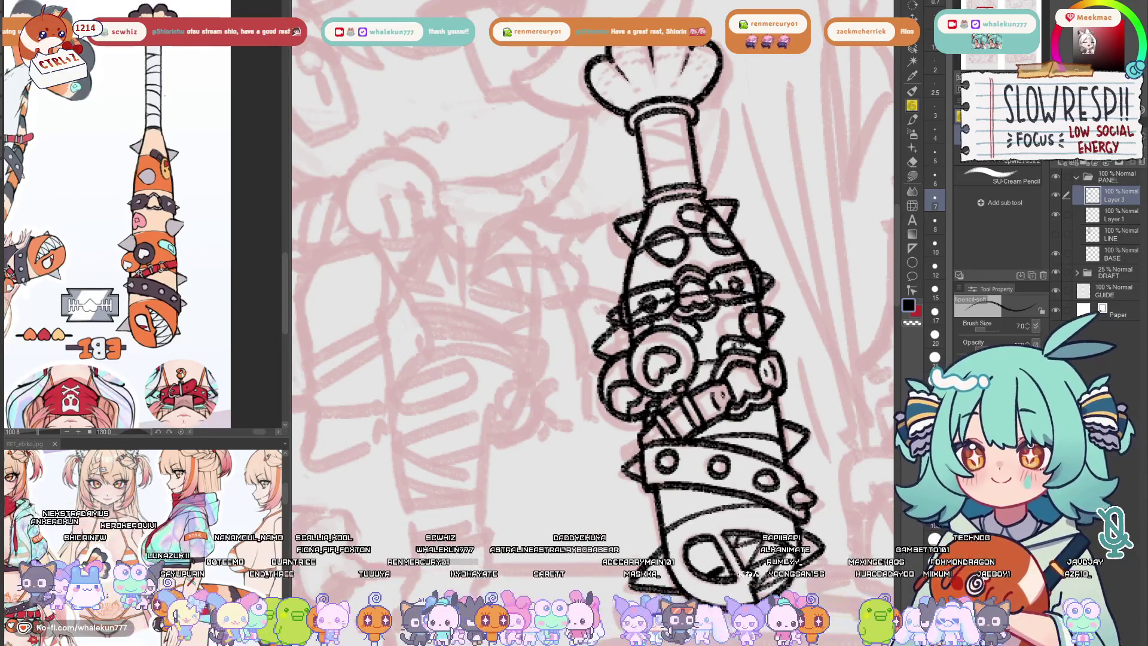
scroll(691, 293, down, 3)
scroll(694, 279, up, 3)
key(e)
key(alt+bracketleft)
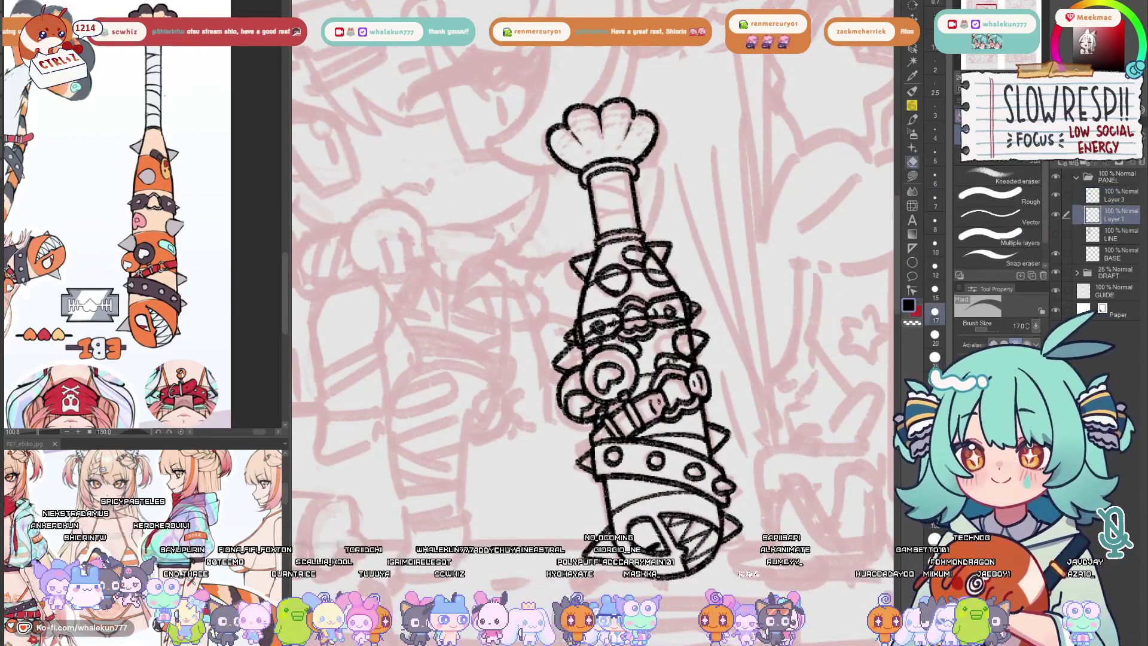
key(bracketleft)
key(bracketleft)
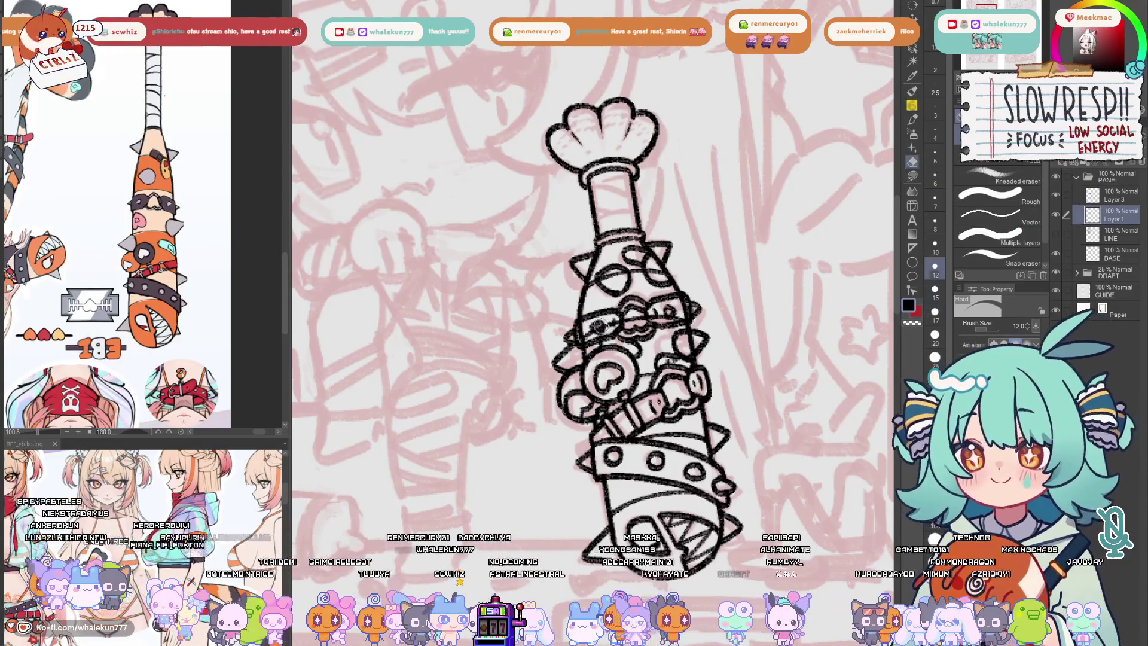
- Erase stray line bits near the bat's face and inside its upper oval
mouse_move(604, 328)
mouse_down()
mouse_move(618, 343)
mouse_move(607, 348)
mouse_move(631, 339)
mouse_up()
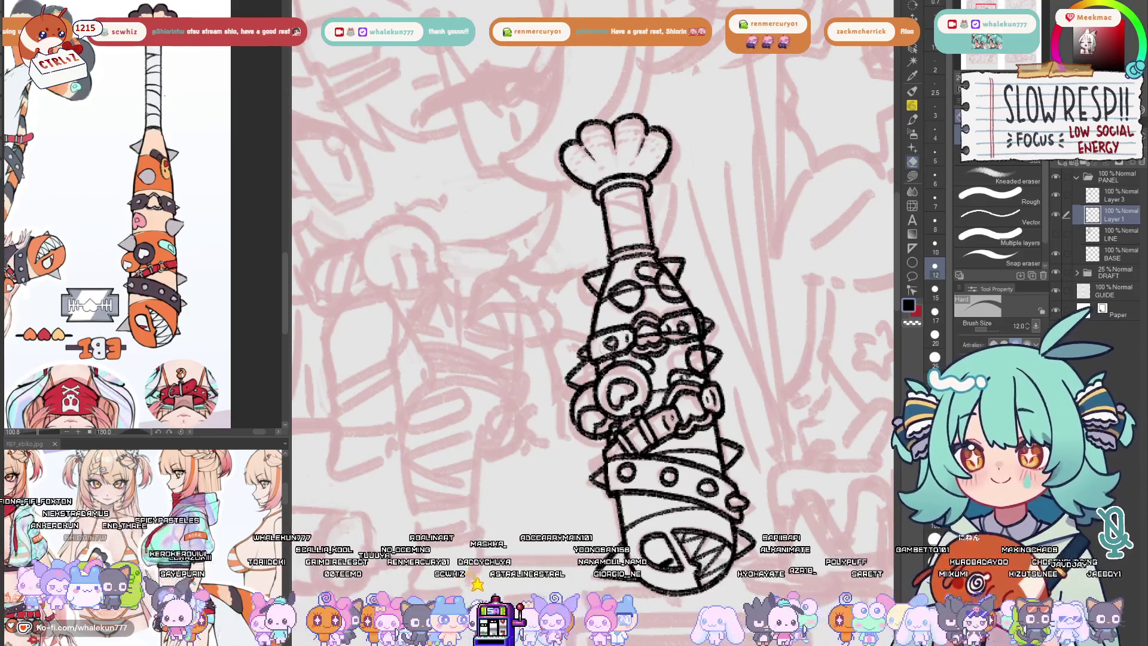
mouse_move(643, 298)
mouse_down()
mouse_move(619, 296)
mouse_move(667, 287)
mouse_move(670, 332)
mouse_move(711, 315)
mouse_up()
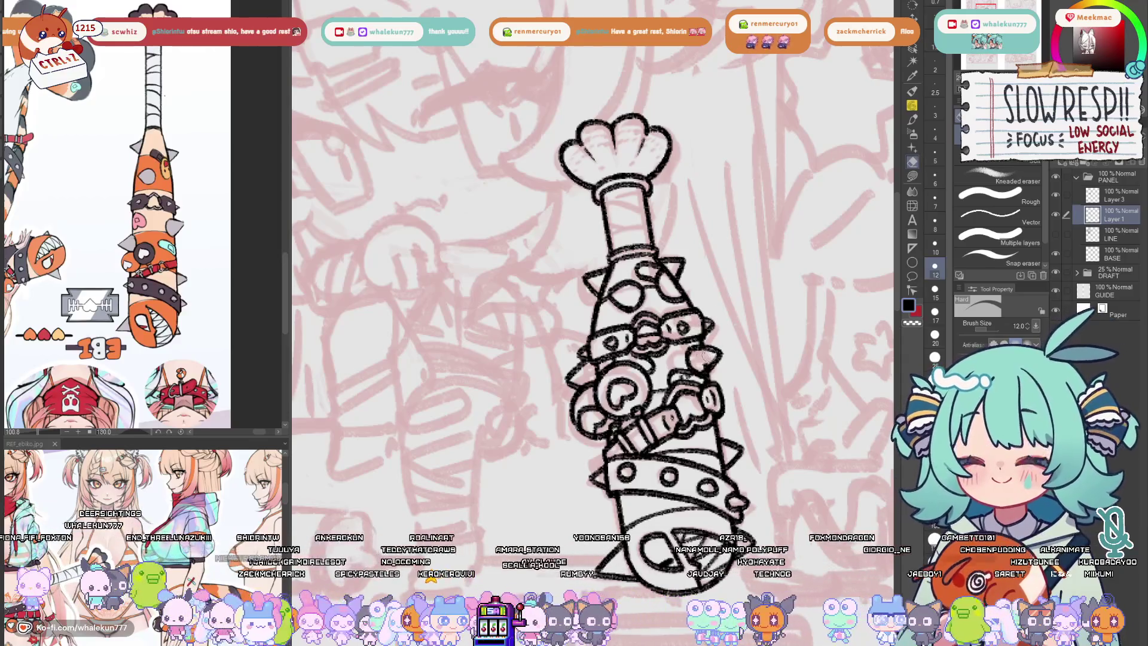
drag(699, 364, 701, 317)
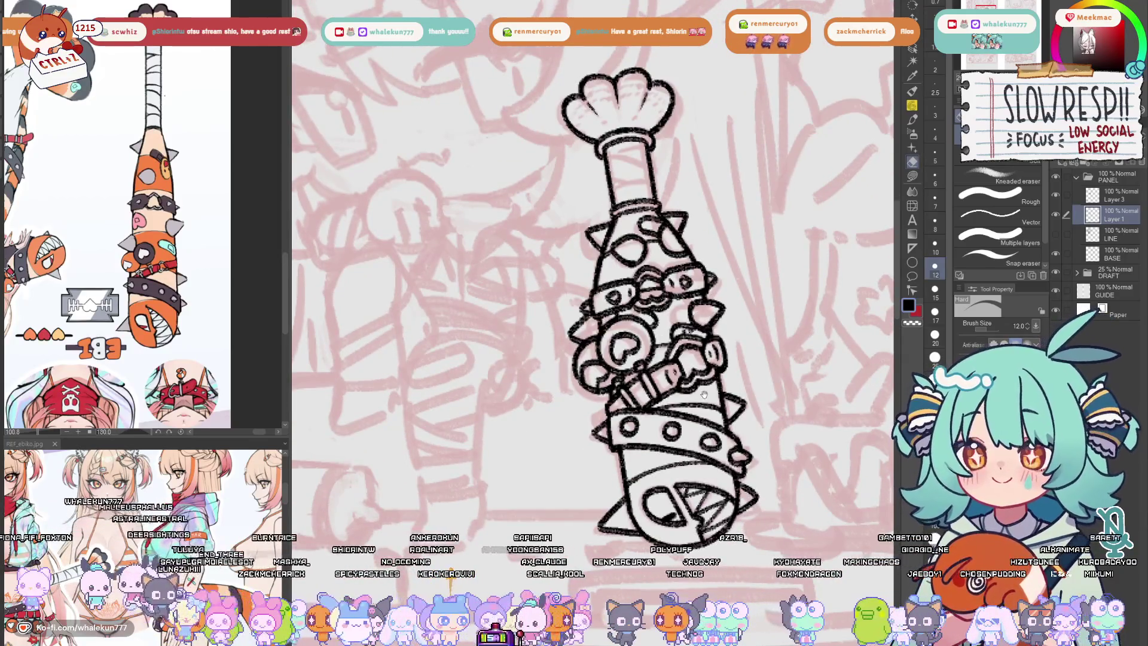
scroll(701, 317, down, 2)
scroll(728, 347, down, 3)
- Show the LINE layer with the full character and merge Layer 3 into Layer 1
scroll(728, 347, up, 3)
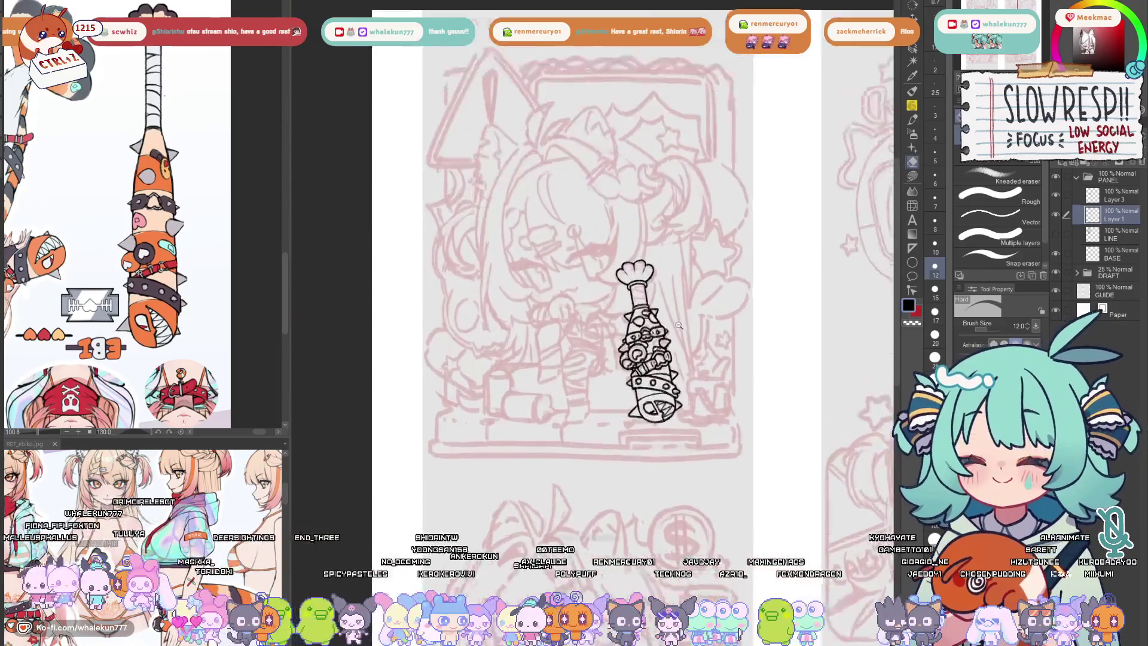
click(1056, 234)
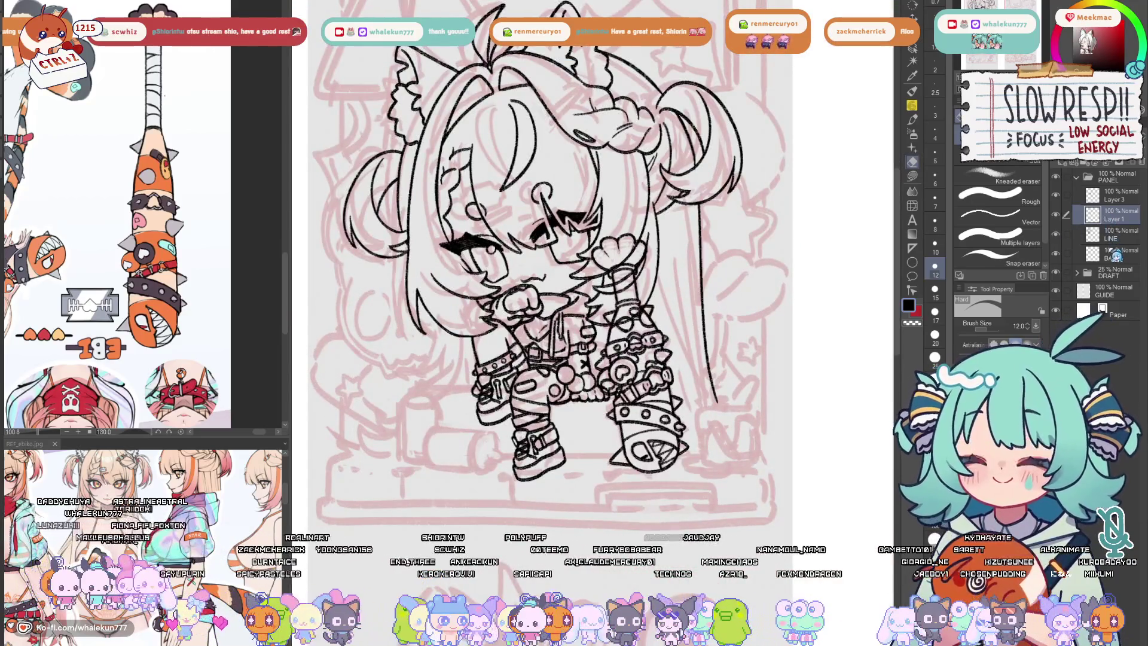
key(ctrl+z)
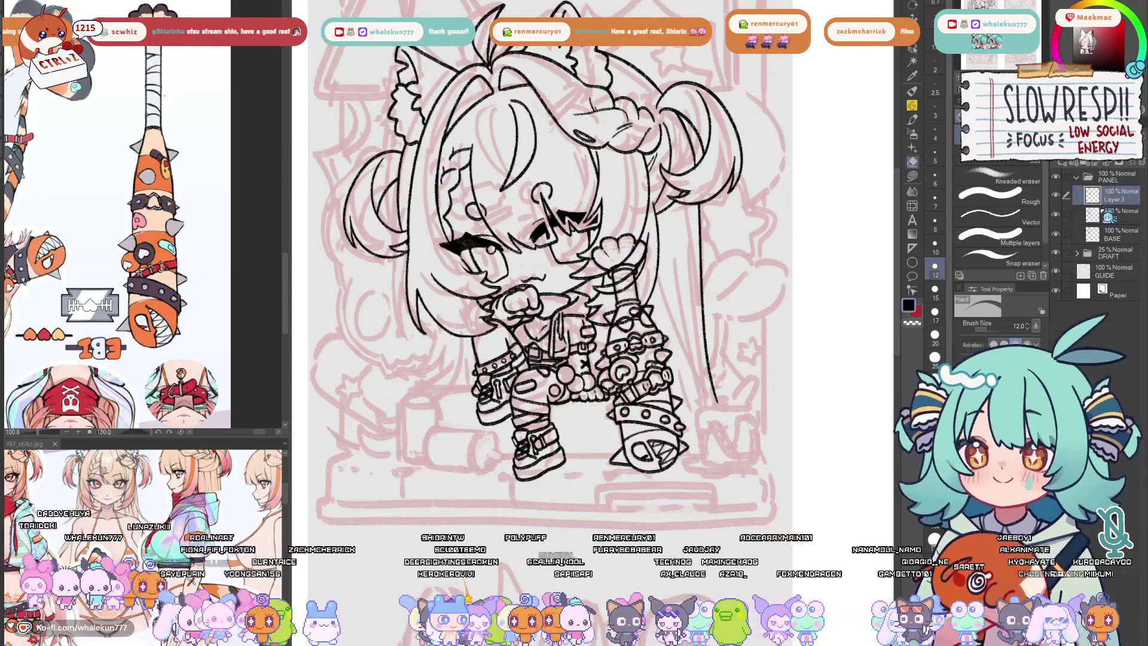
click(1104, 220)
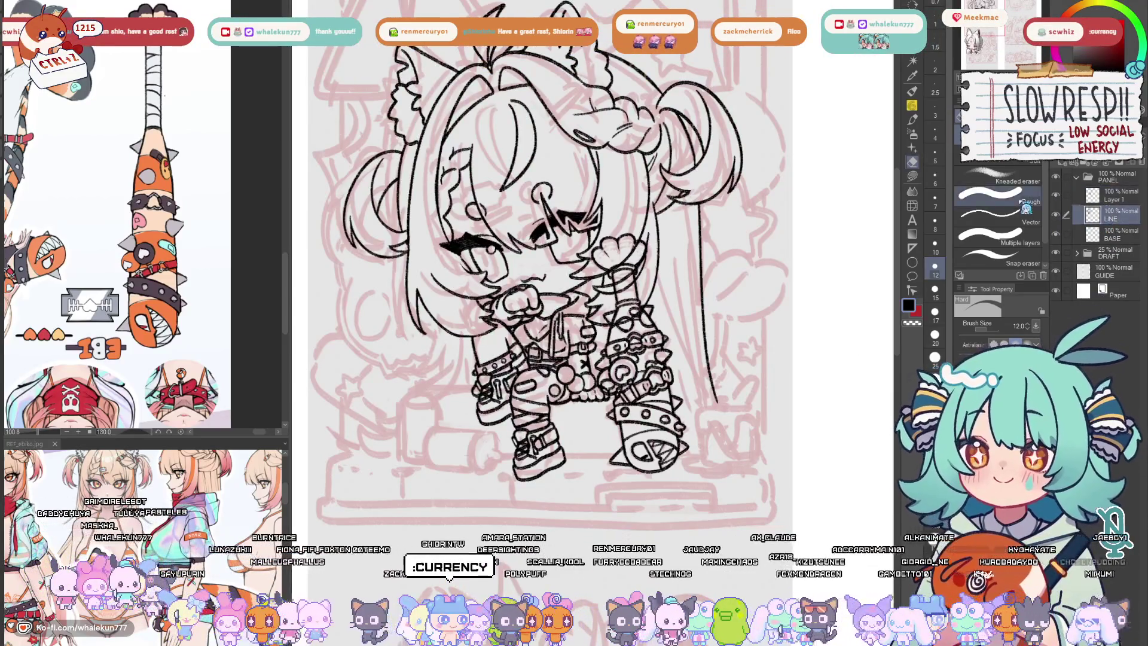
key(ctrl+minus)
key(ctrl+plus)
key(ctrl+plus)
- Shift the Layer 1 bat art slightly right and down into the chibi's hand
click(1112, 195)
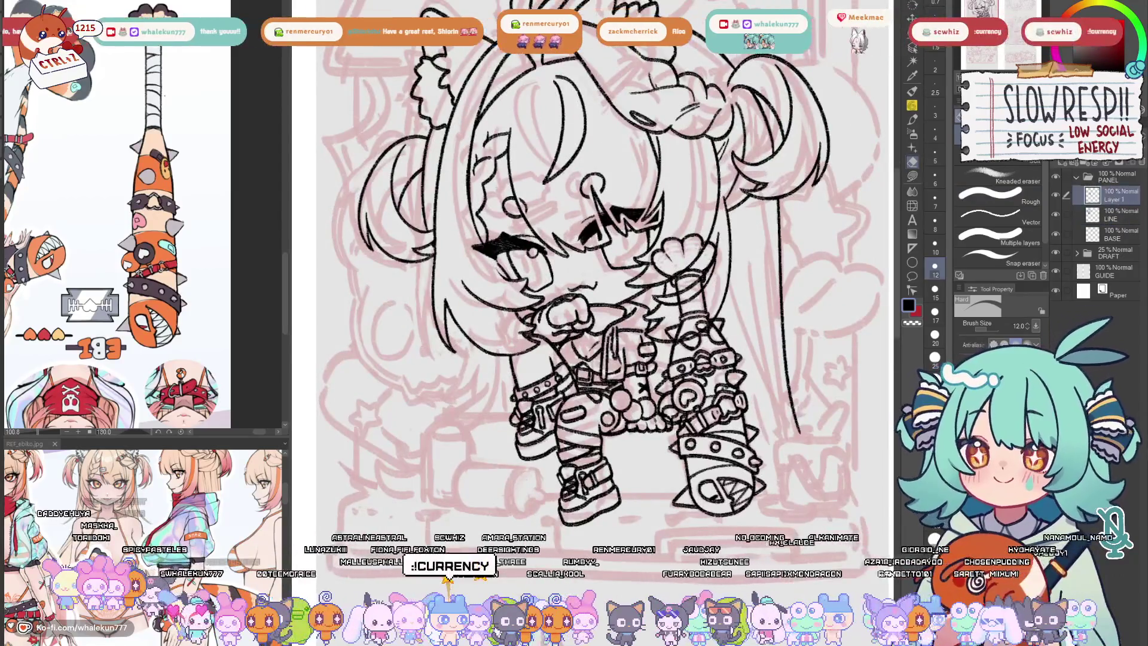
key(k)
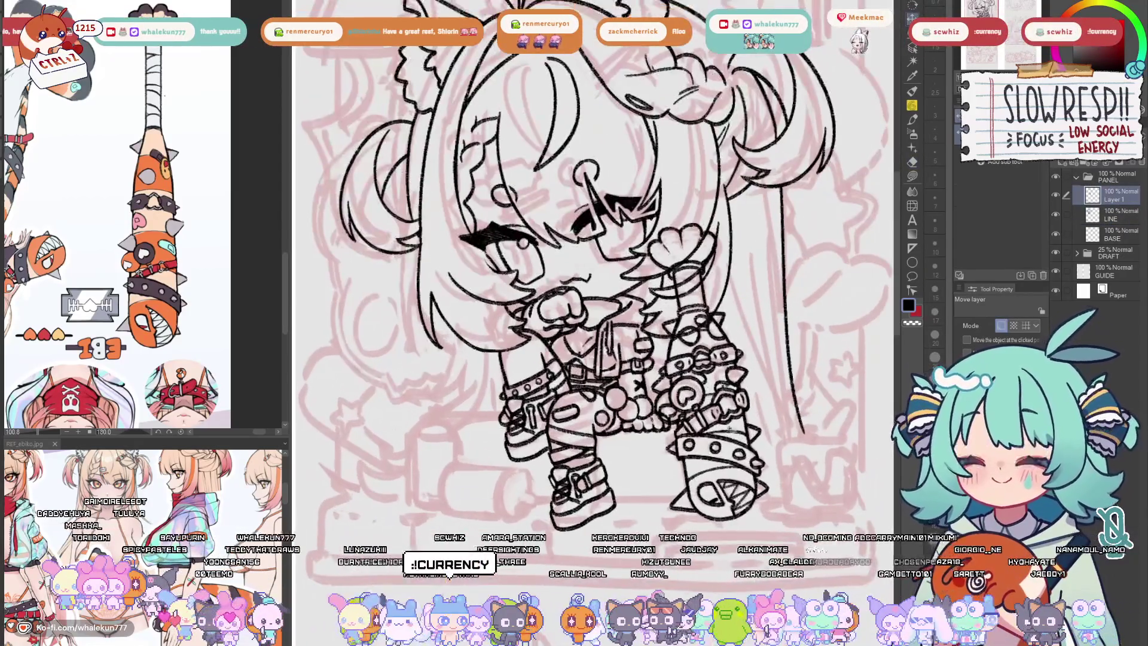
drag(729, 428, 747, 456)
scroll(747, 456, down, 3)
scroll(755, 442, up, 3)
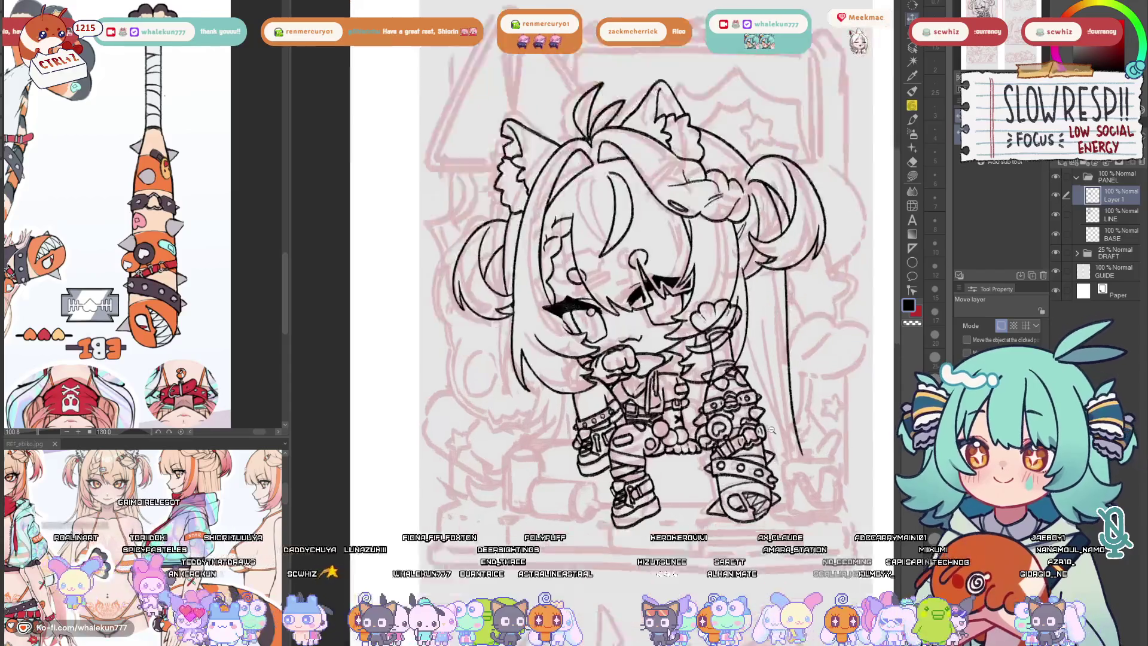
key(alt+bracketleft)
key(e)
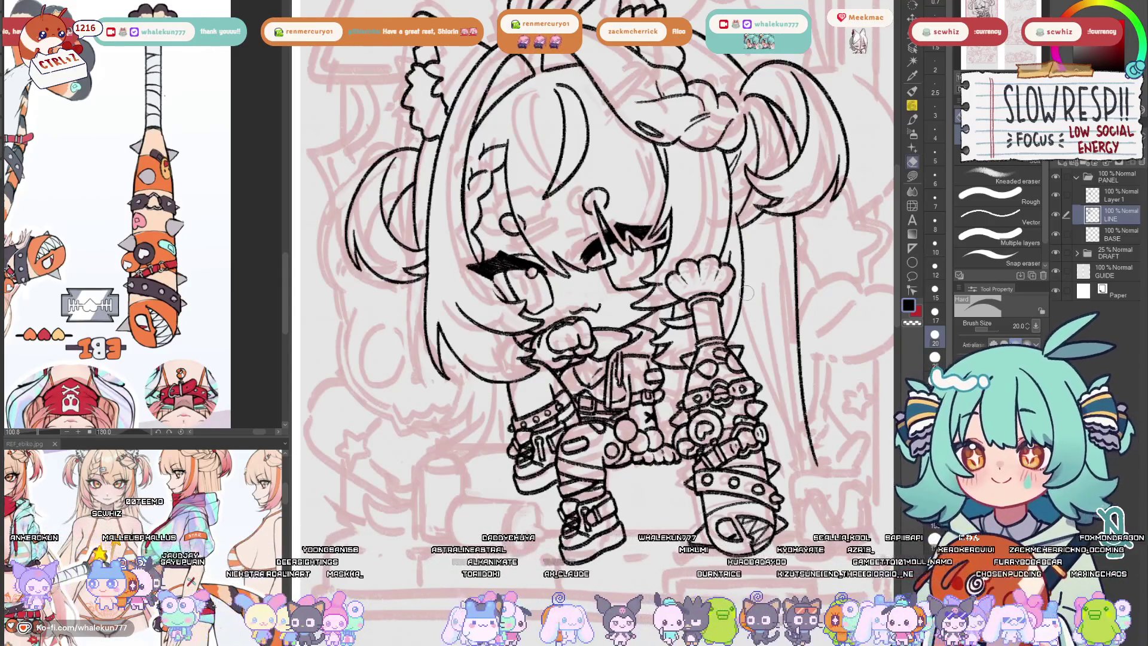
- Merge Layer 1 down into LINE and pick a slightly different dark ink colour
key(p)
key(alt+bracketright)
key(ctrl+e)
key(ctrl+plus)
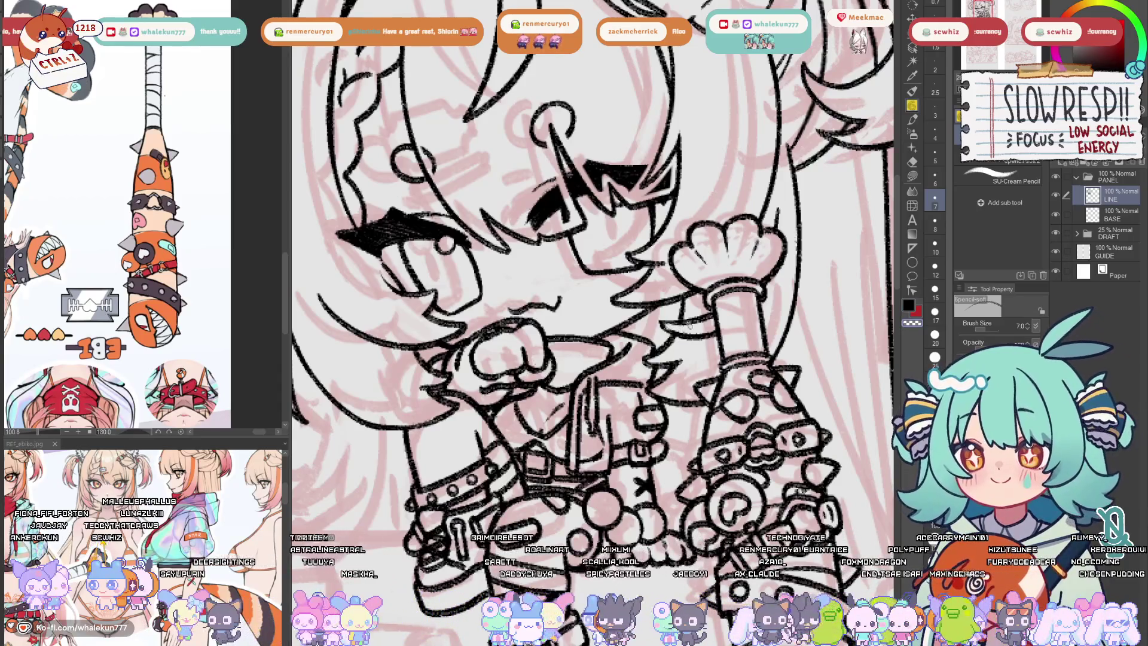
alt+click(668, 325)
- Mirror the canvas view to check the lineart
scroll(732, 318, down, 4)
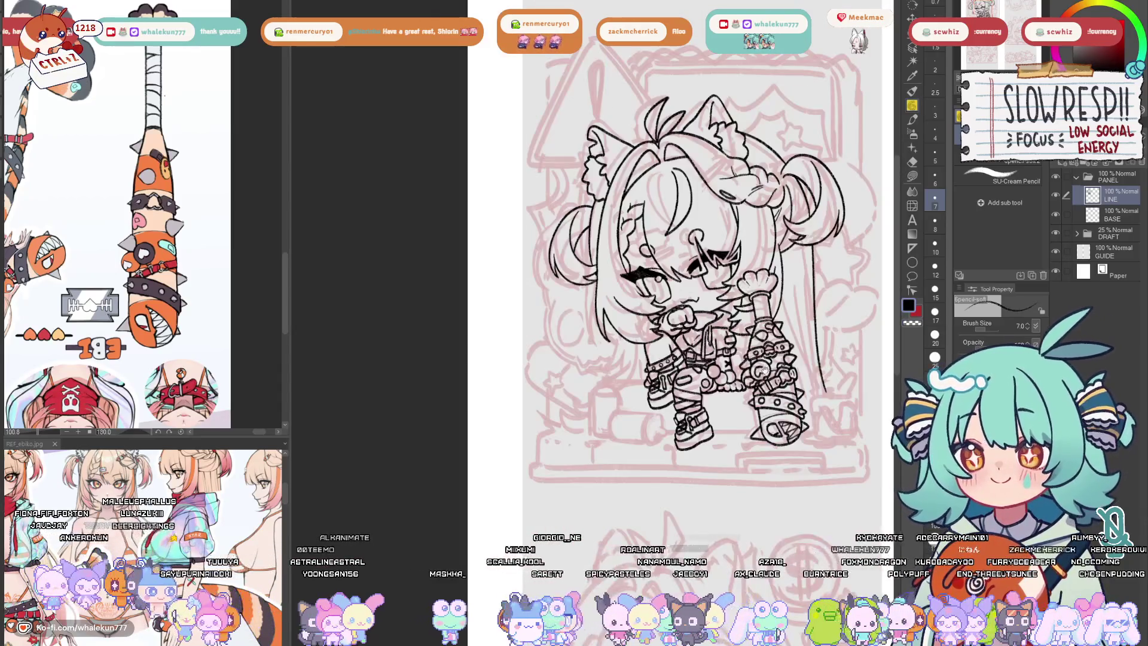
scroll(718, 407, up, 5)
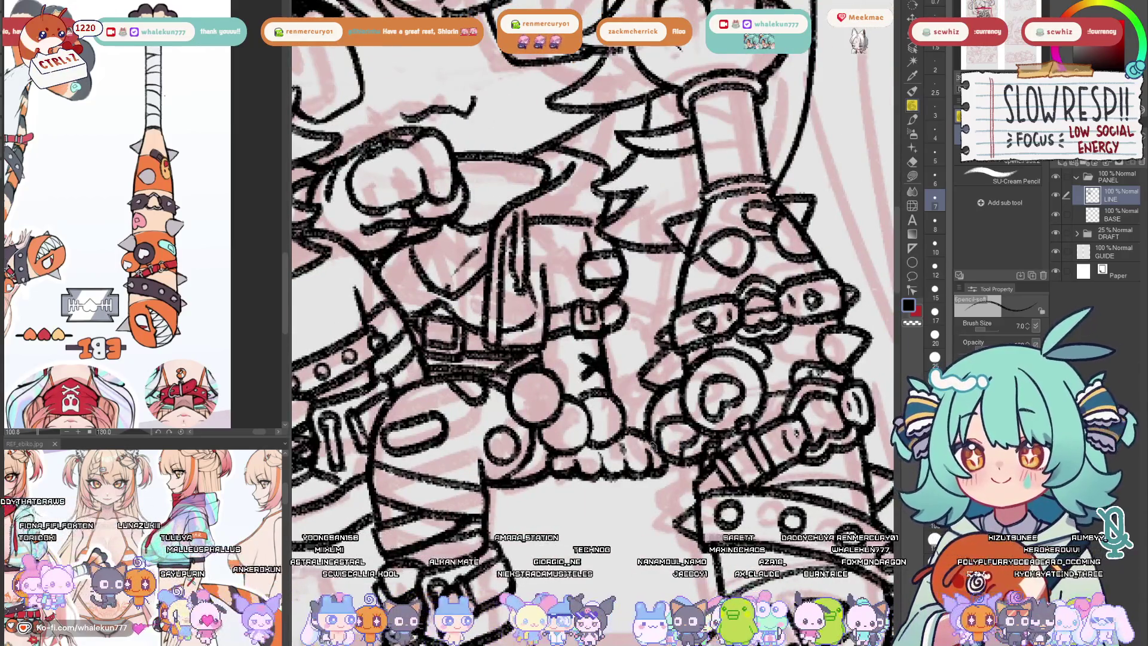
scroll(709, 424, down, 5)
scroll(721, 362, up, 1)
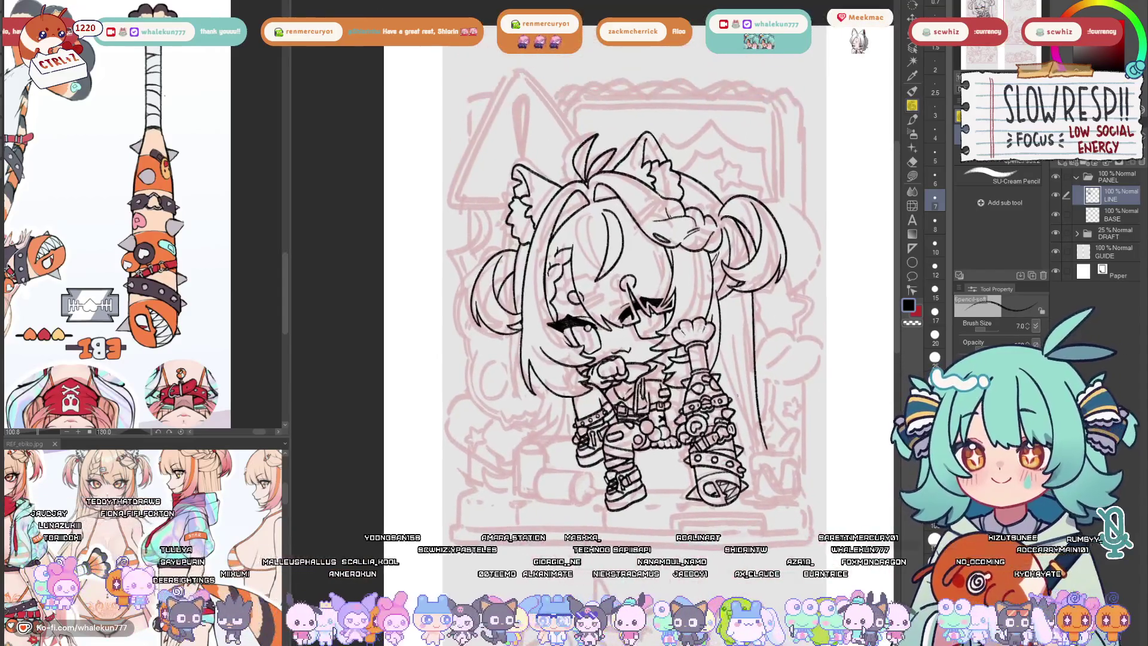
key(h)
key(h)
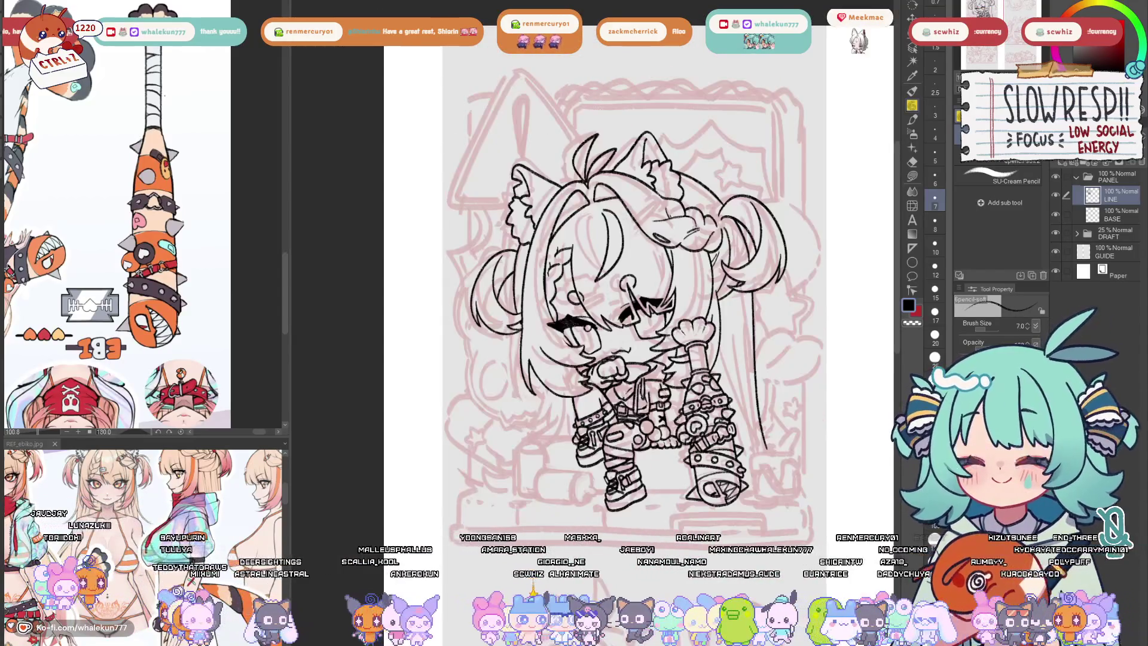
scroll(696, 403, down, 3)
scroll(738, 432, up, 2)
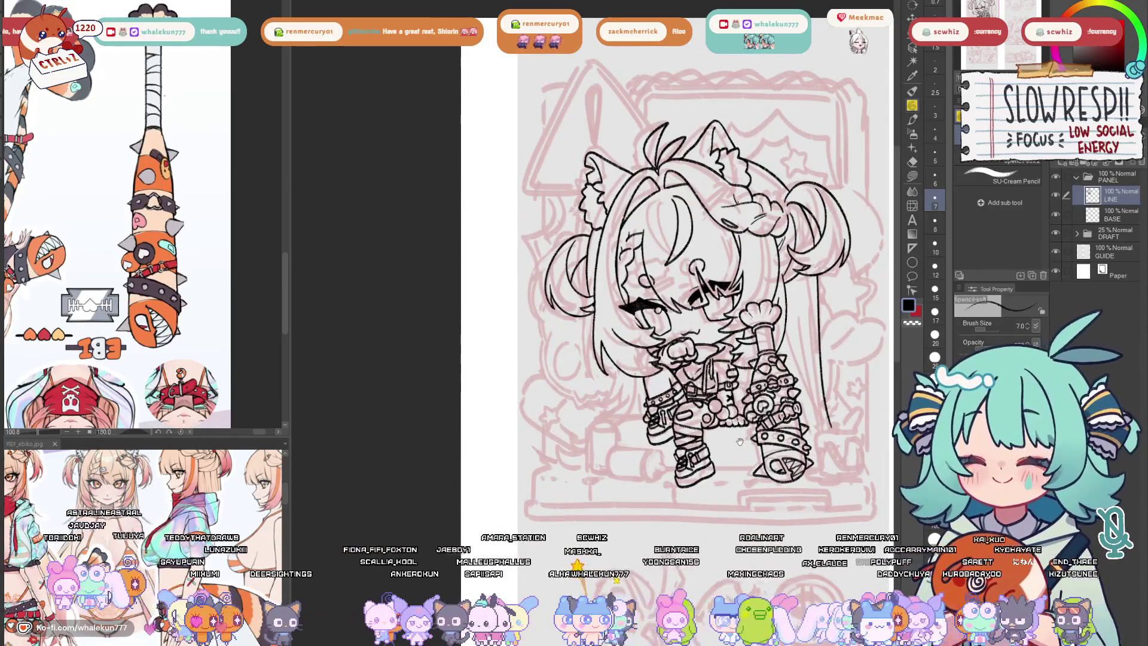
scroll(735, 446, up, 4)
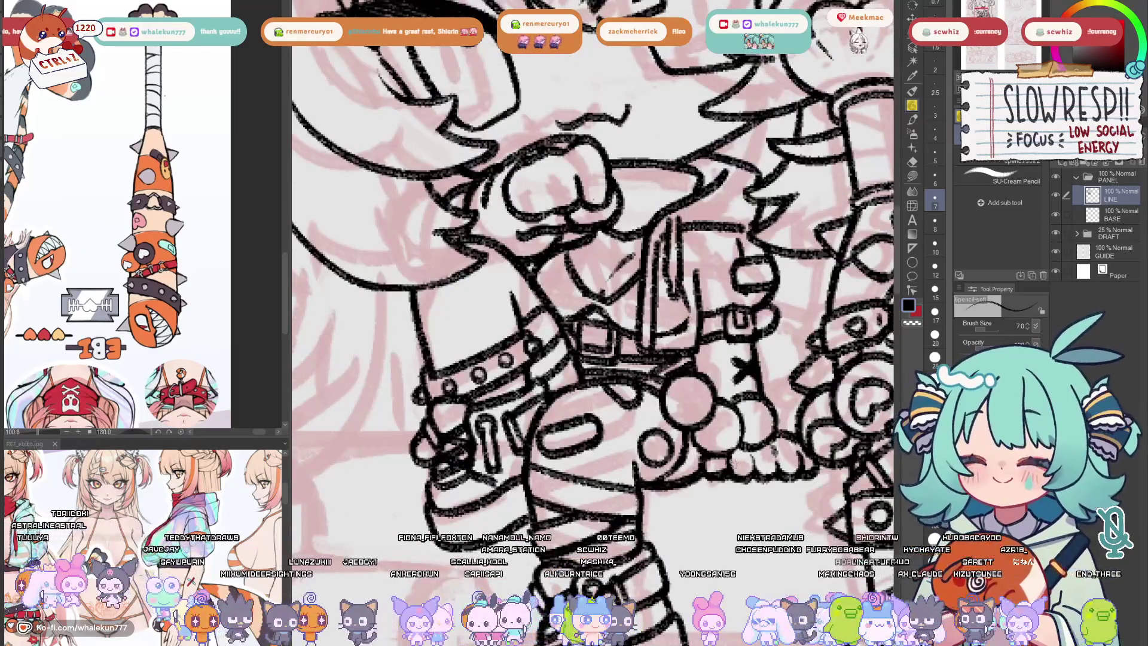
scroll(735, 446, down, 3)
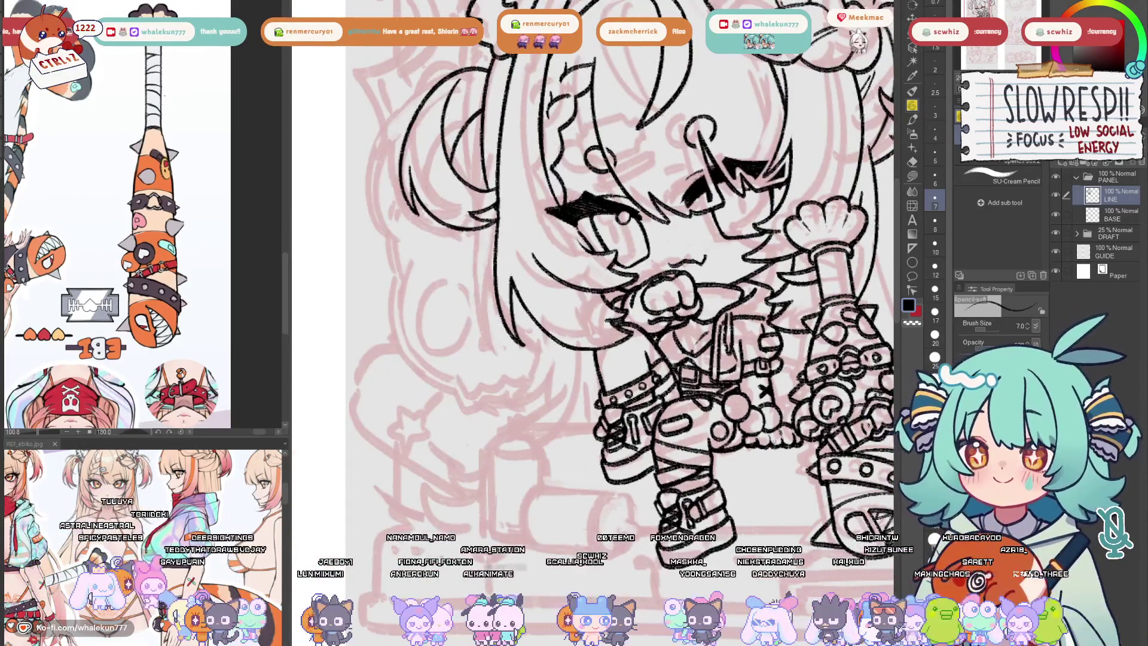
scroll(736, 446, down, 1)
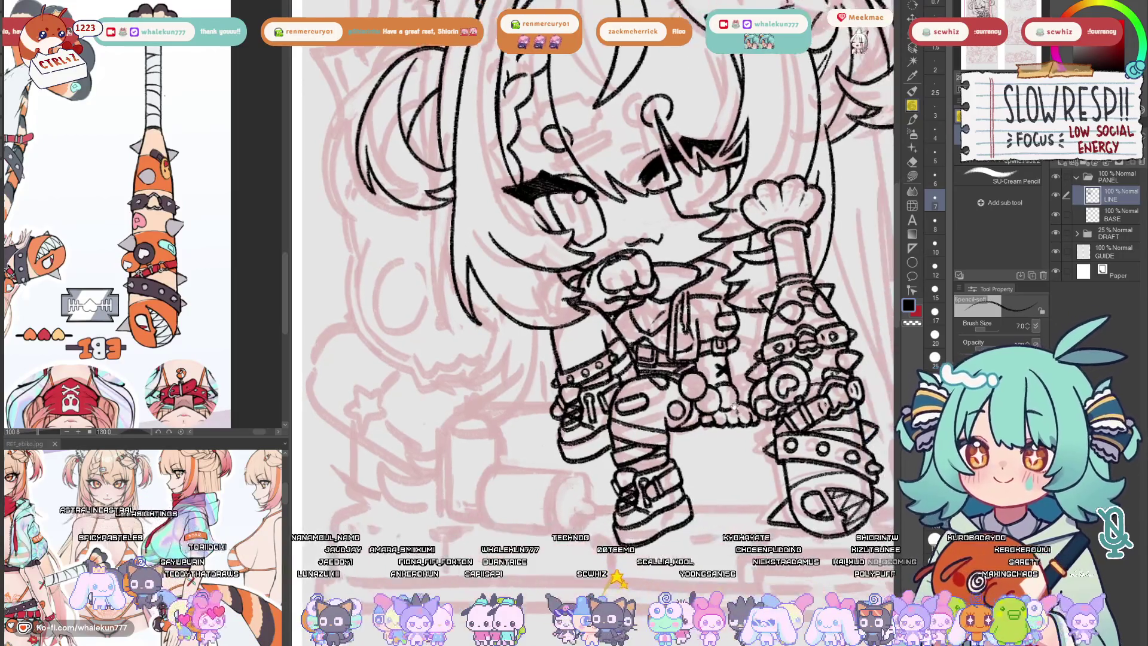
scroll(386, 324, up, 1)
- Rotate the Sub View reference upright to 0° and zoom it to 152.8%
drag(348, 318, 386, 323)
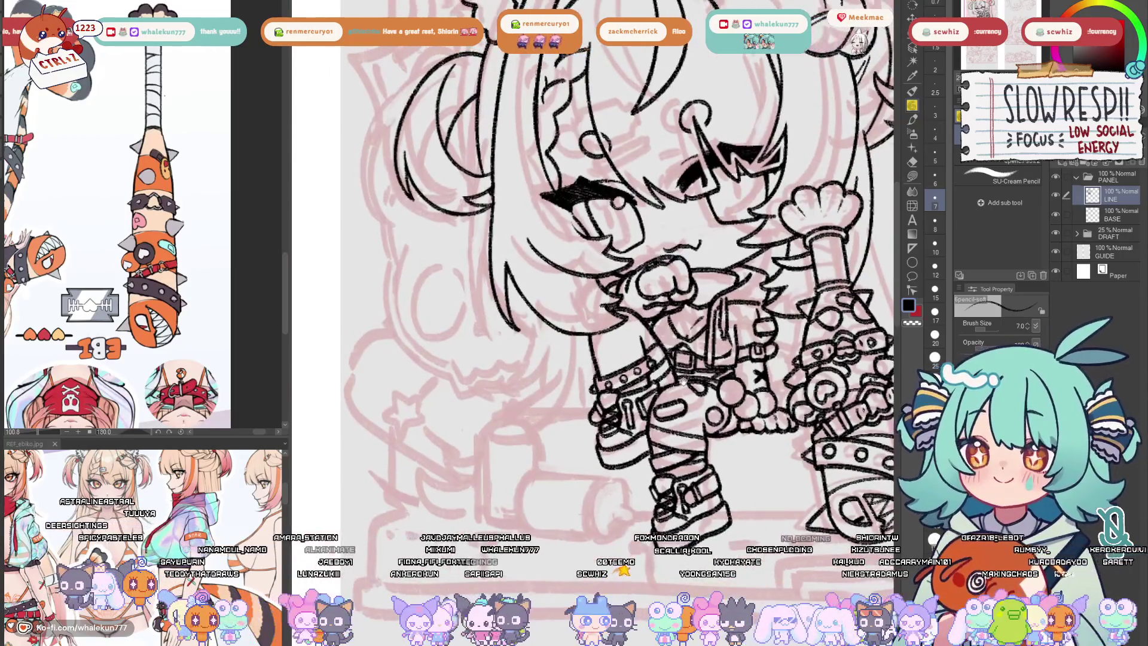
mouse_move(197, 180)
mouse_down()
mouse_move(156, 137)
mouse_move(108, 149)
mouse_move(144, 179)
mouse_move(130, 222)
mouse_up()
scroll(144, 216, up, 4)
- Pan the reference image to show the character's legs and striped boots
click(912, 120)
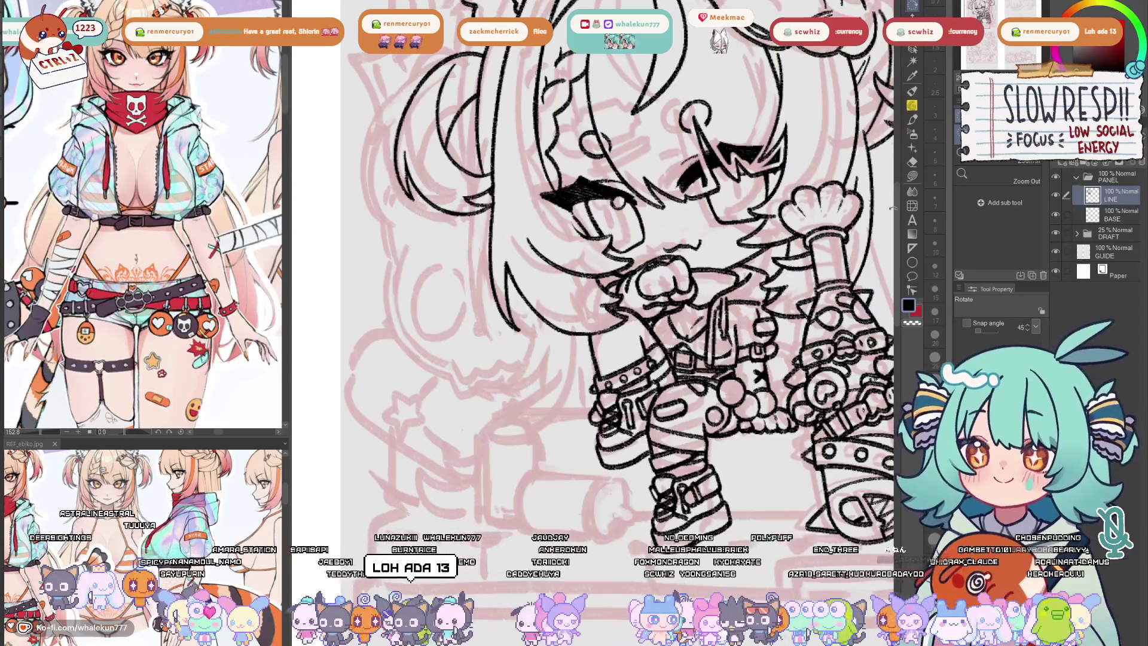
scroll(597, 266, up, 5)
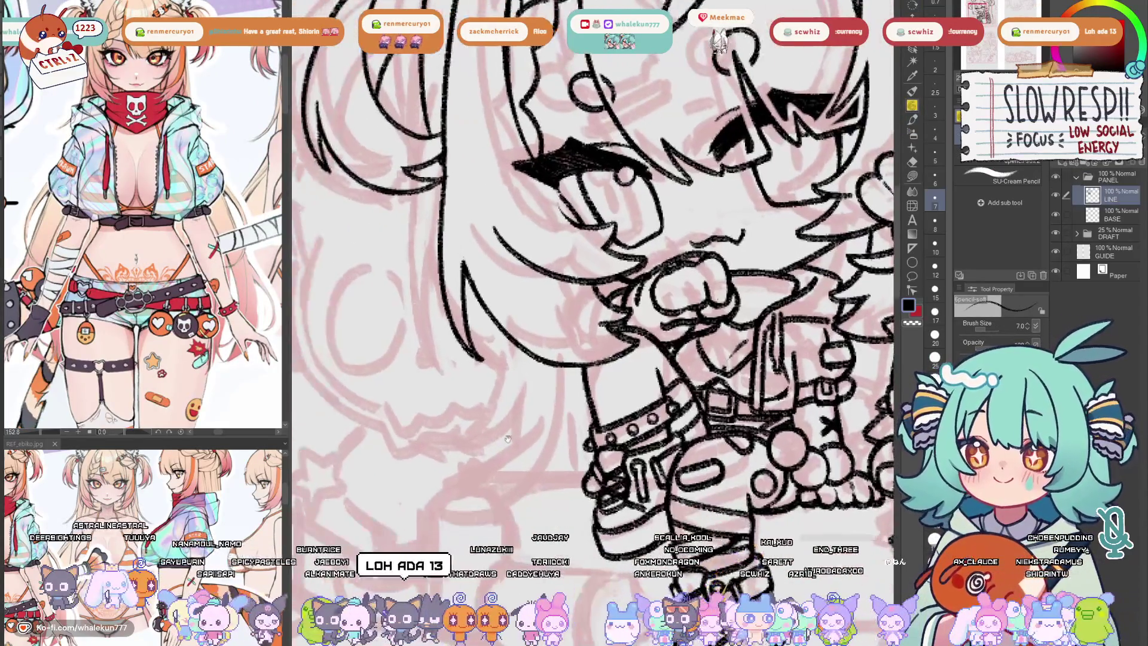
drag(188, 384, 201, 97)
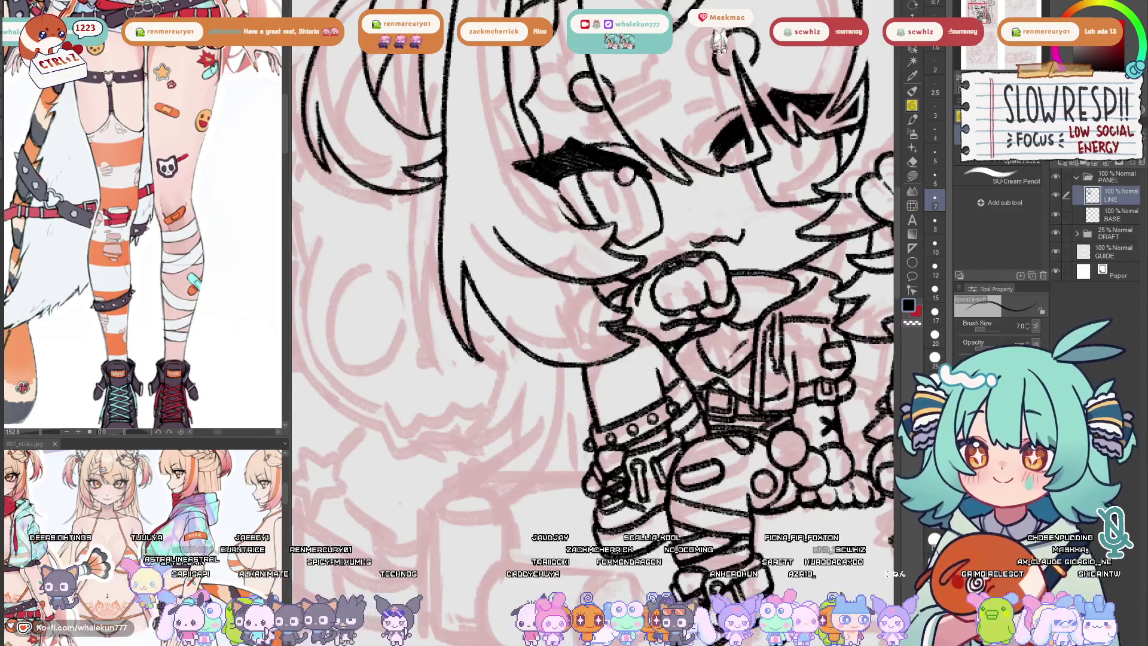
drag(699, 402, 687, 393)
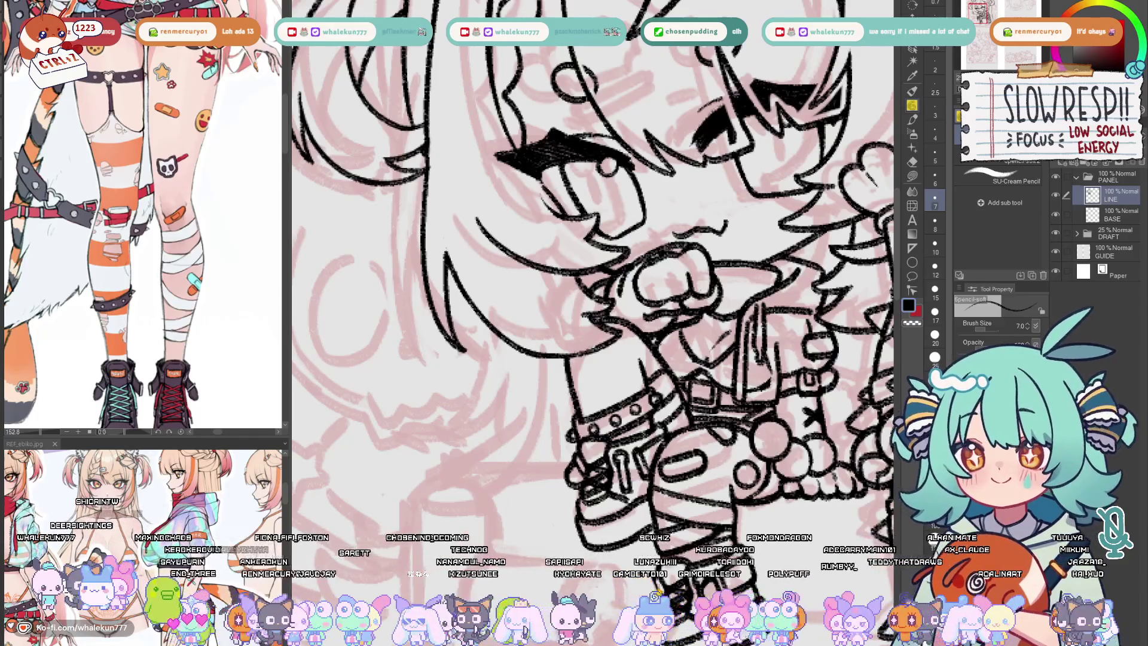
- Undo the stroke under the hair and redraw a short black line there
mouse_move(639, 359)
mouse_down()
mouse_move(625, 274)
mouse_move(625, 312)
mouse_move(568, 319)
mouse_move(591, 315)
mouse_move(595, 292)
mouse_move(558, 310)
mouse_move(579, 317)
mouse_move(593, 293)
mouse_move(597, 308)
mouse_up()
key(ctrl+z)
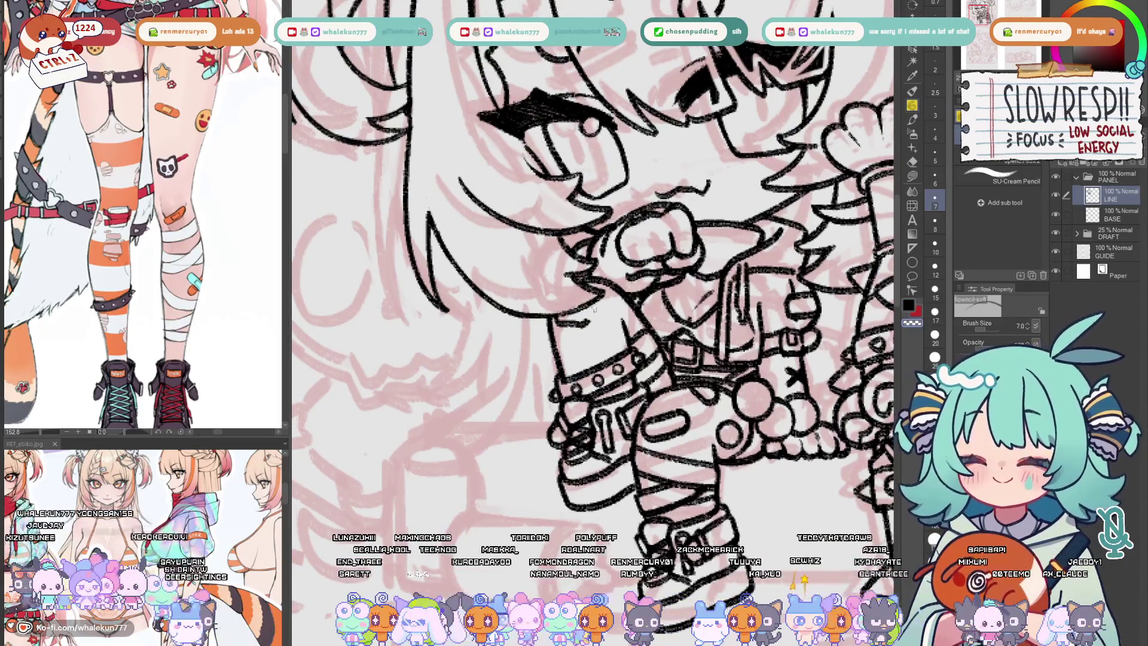
key(c)
drag(600, 315, 604, 302)
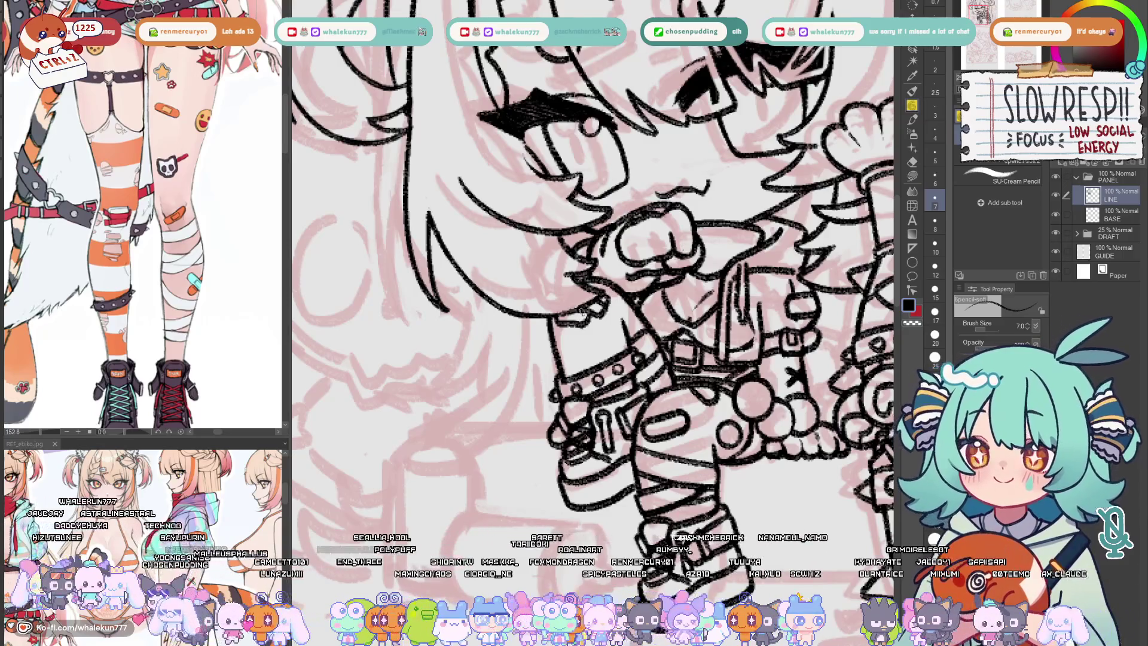
- Briefly mirror the view to check proportions and recentre on the character
scroll(641, 293, down, 4)
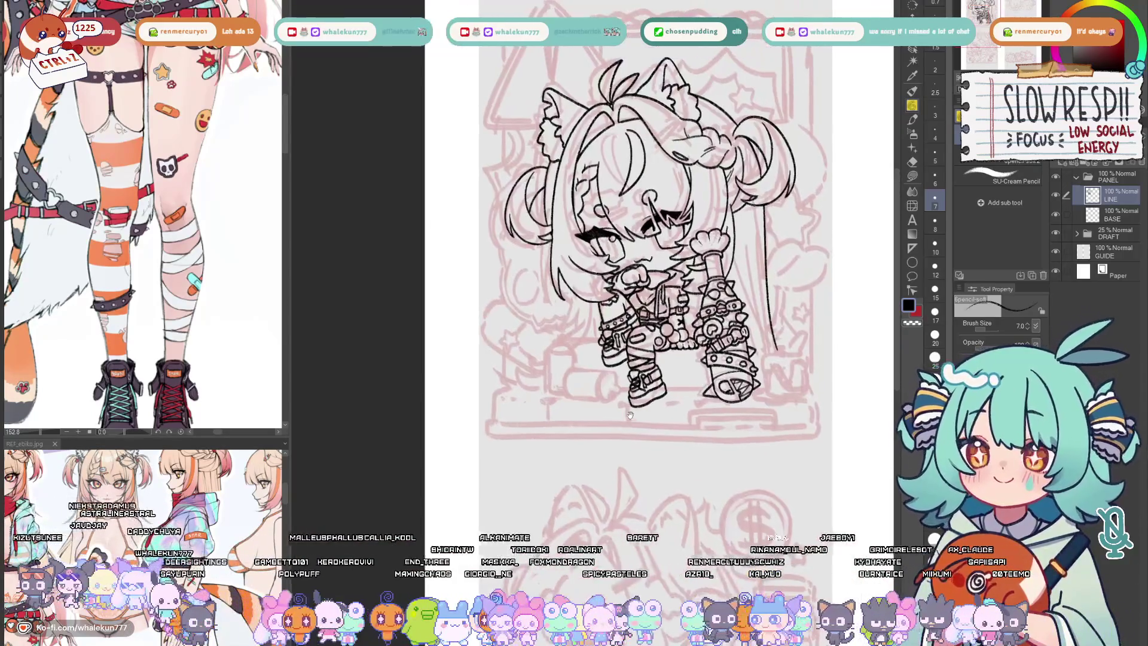
scroll(625, 322, up, 3)
scroll(644, 338, up, 1)
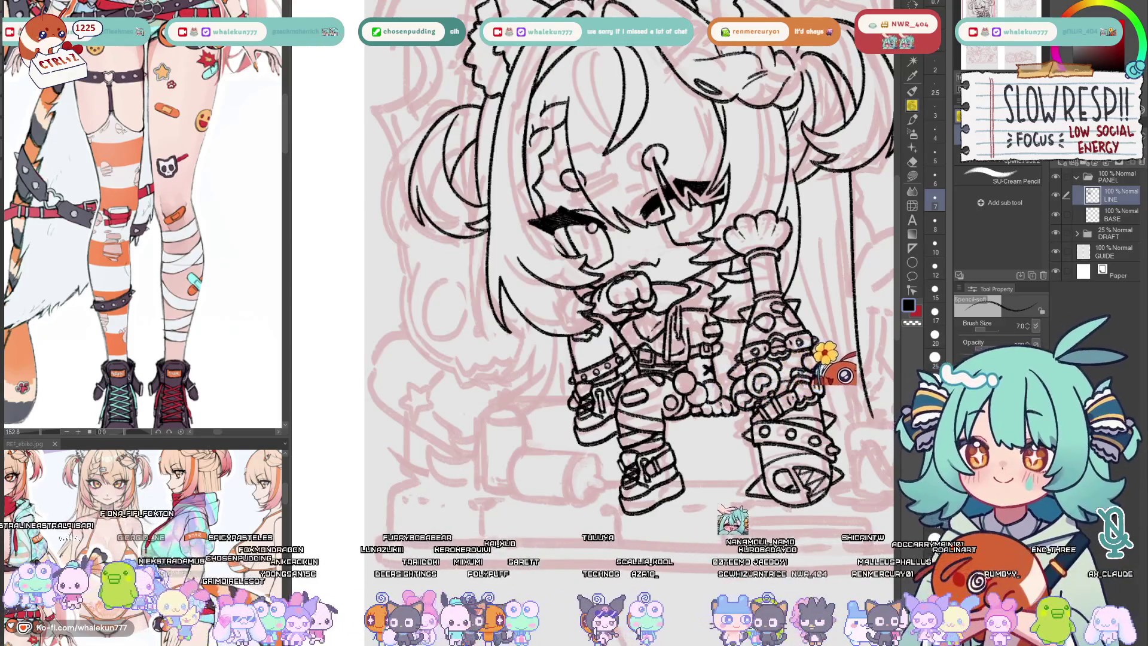
scroll(636, 438, down, 5)
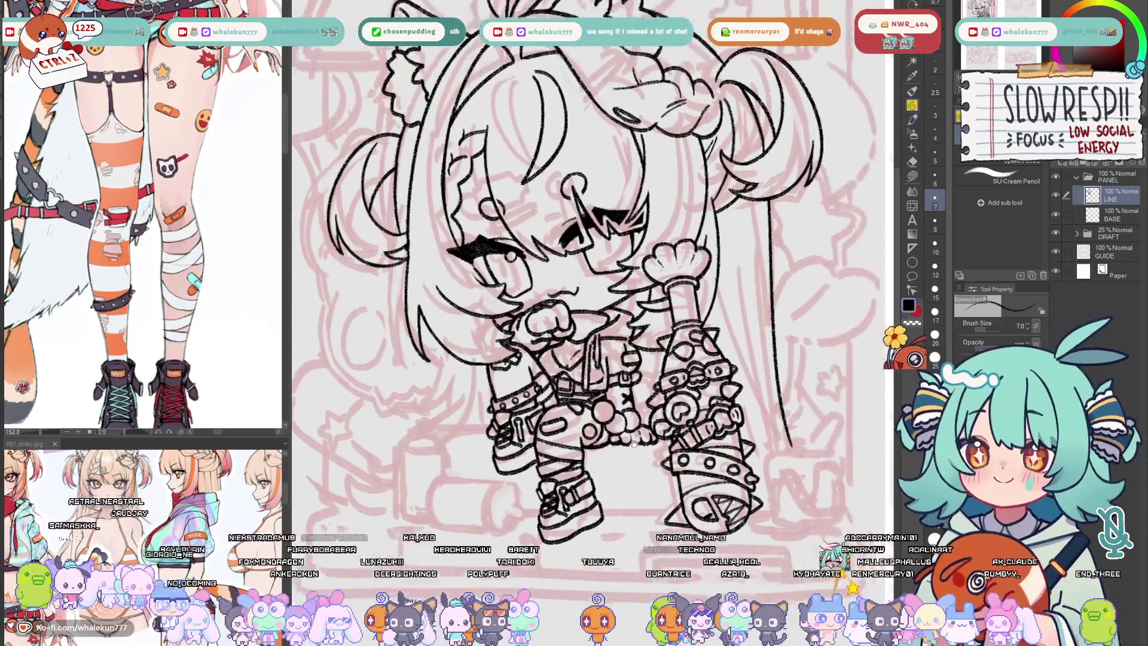
scroll(636, 439, up, 4)
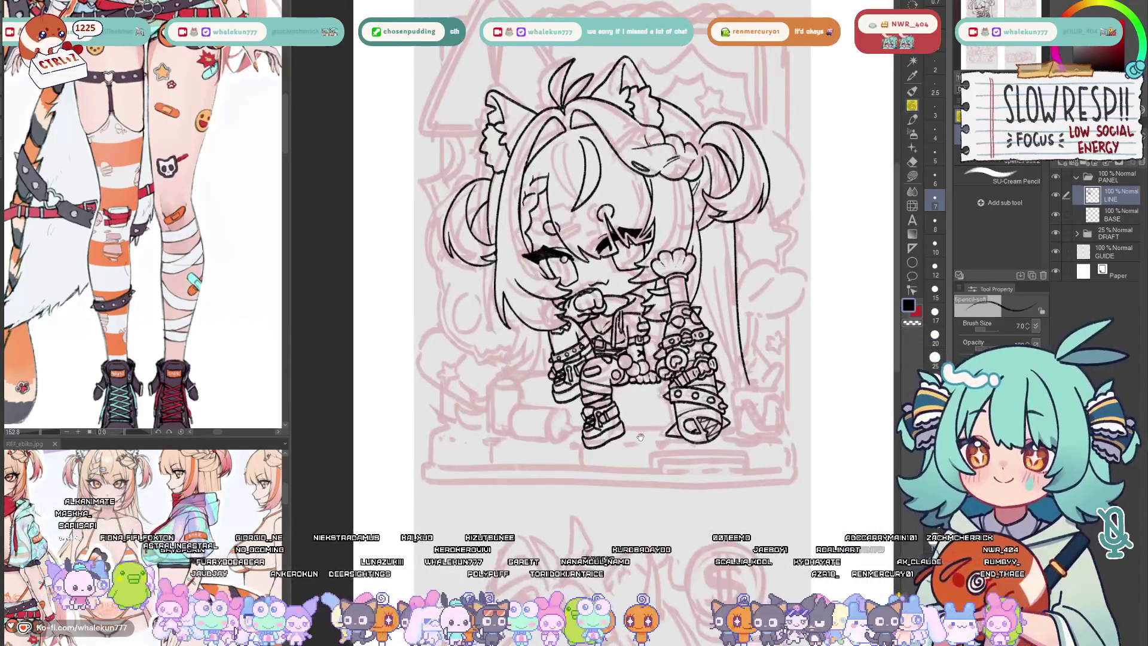
key(h)
key(h)
drag(627, 443, 639, 401)
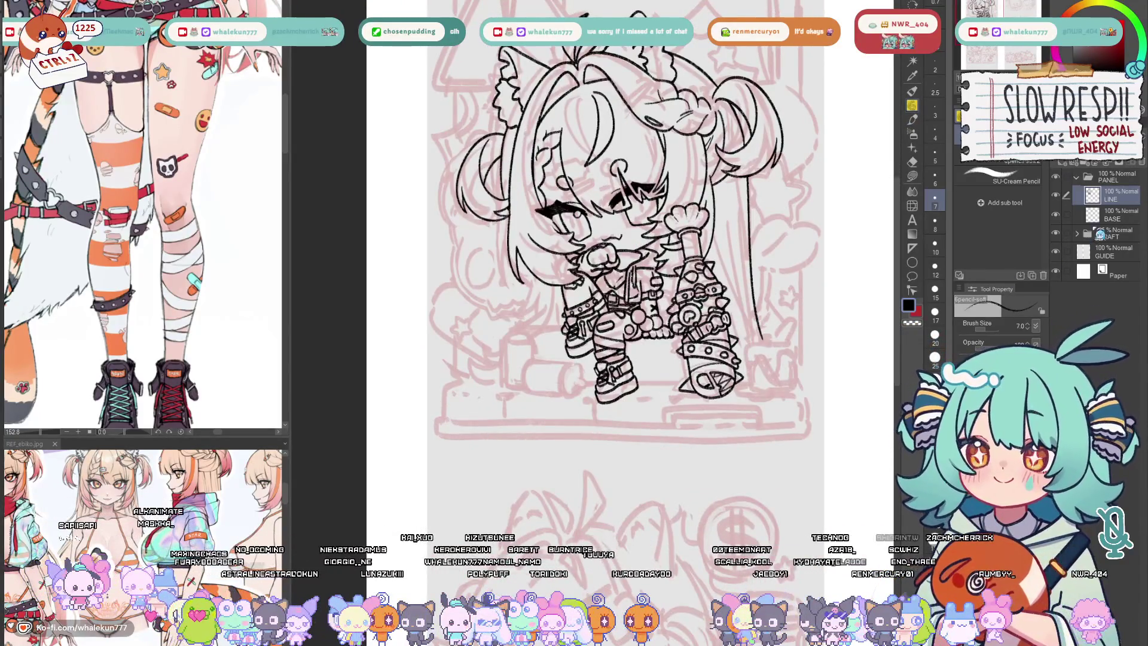
- Add a new layer and set a horizontal linear ruler under the character's seat
key(ctrl+shift+n)
click(913, 247)
scroll(678, 364, up, 2)
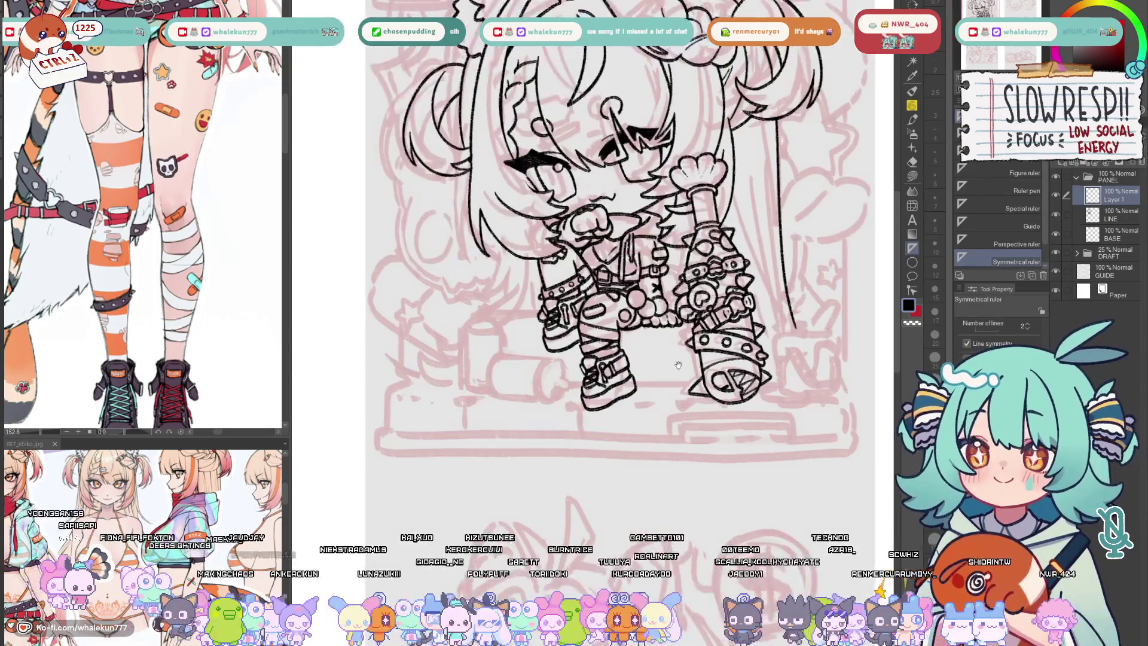
click(962, 151)
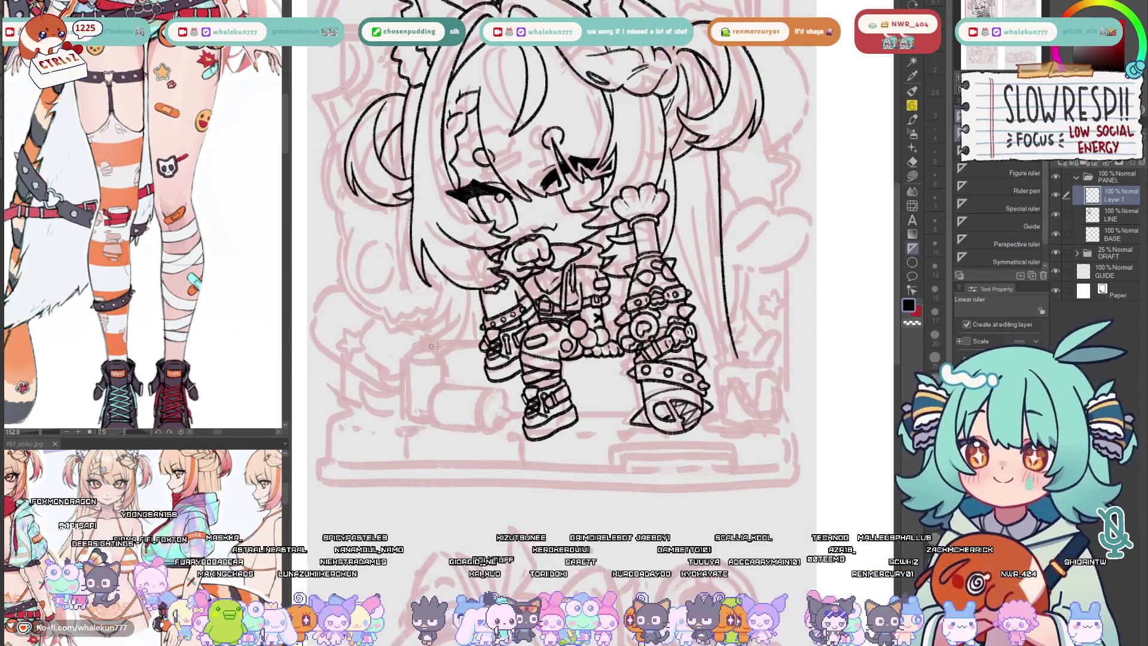
mouse_move(432, 346)
mouse_down()
mouse_move(719, 361)
mouse_move(698, 399)
mouse_up()
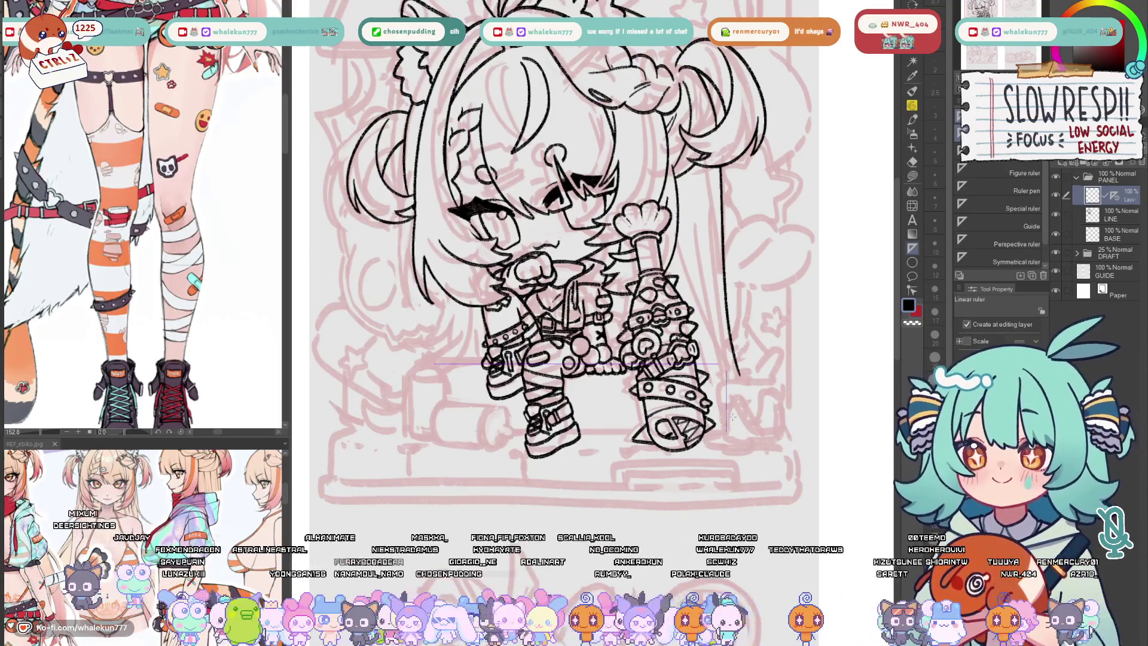
- Ink the straight top edge of the box along the ruler and fix its corner
key(p)
drag(682, 386, 693, 392)
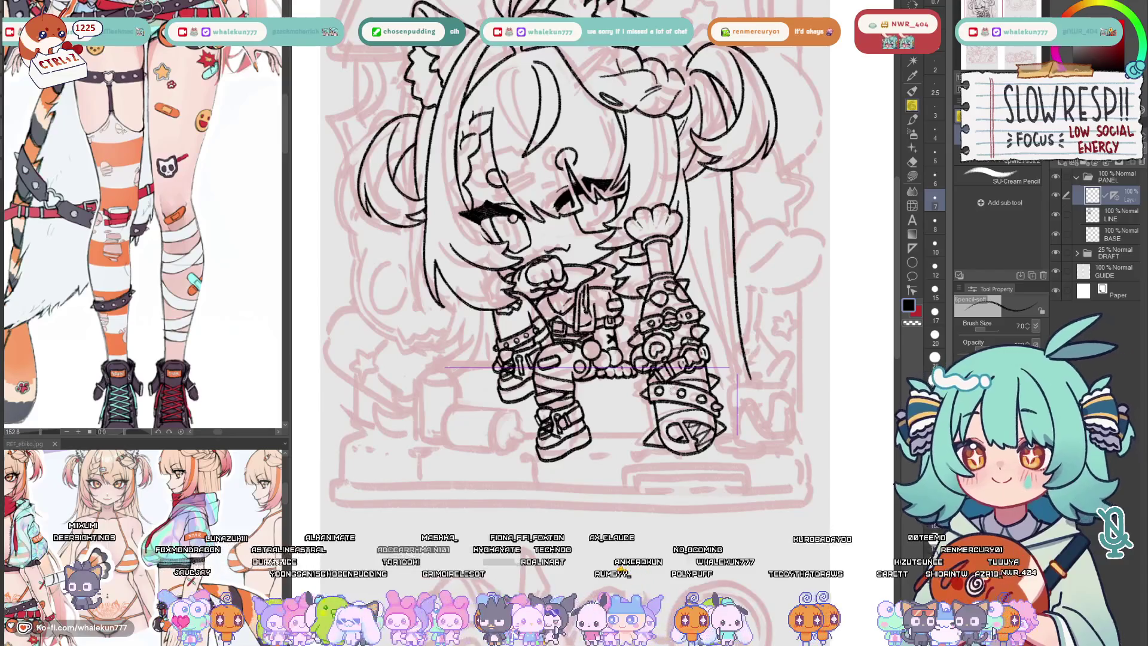
drag(443, 368, 685, 367)
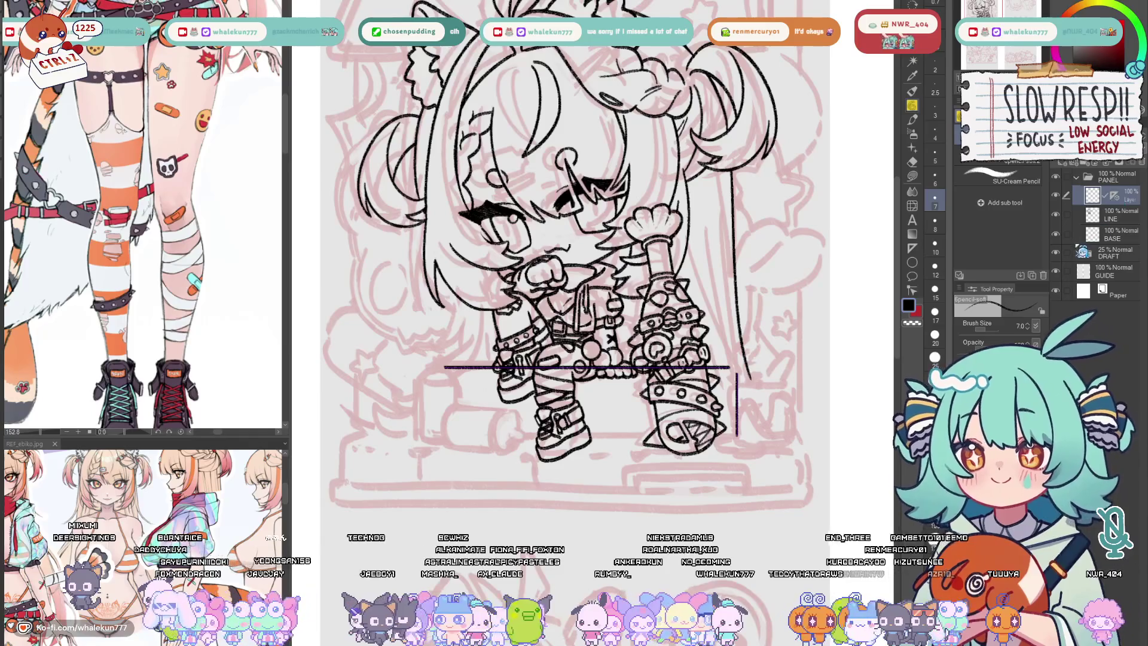
scroll(724, 370, up, 3)
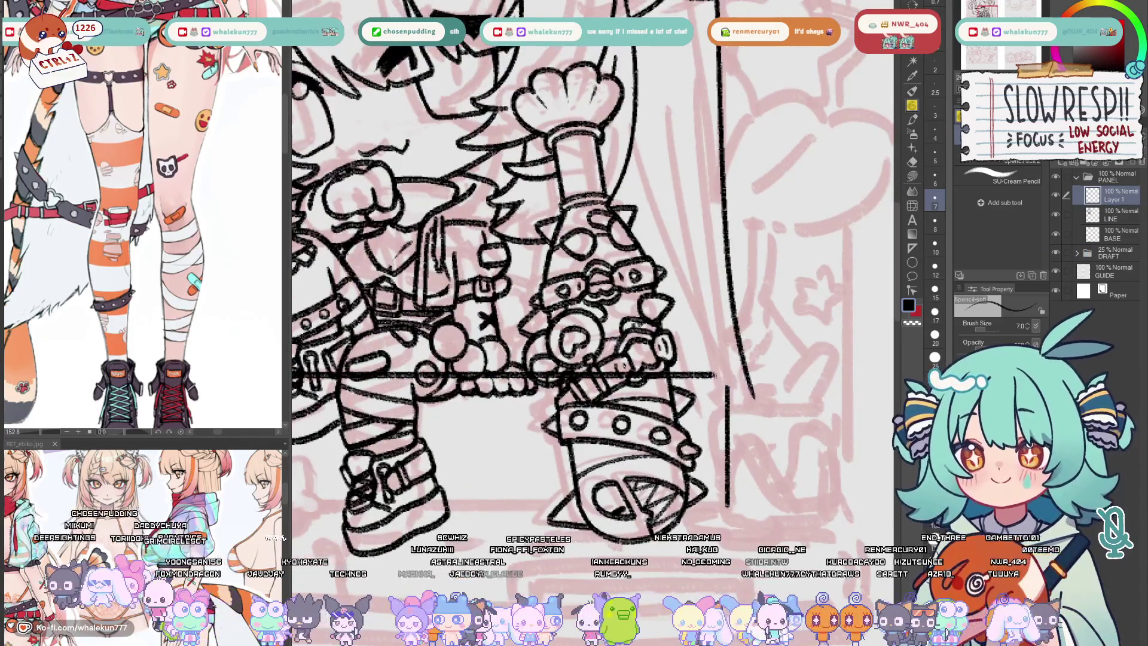
key(ctrl+z)
key(ctrl+z)
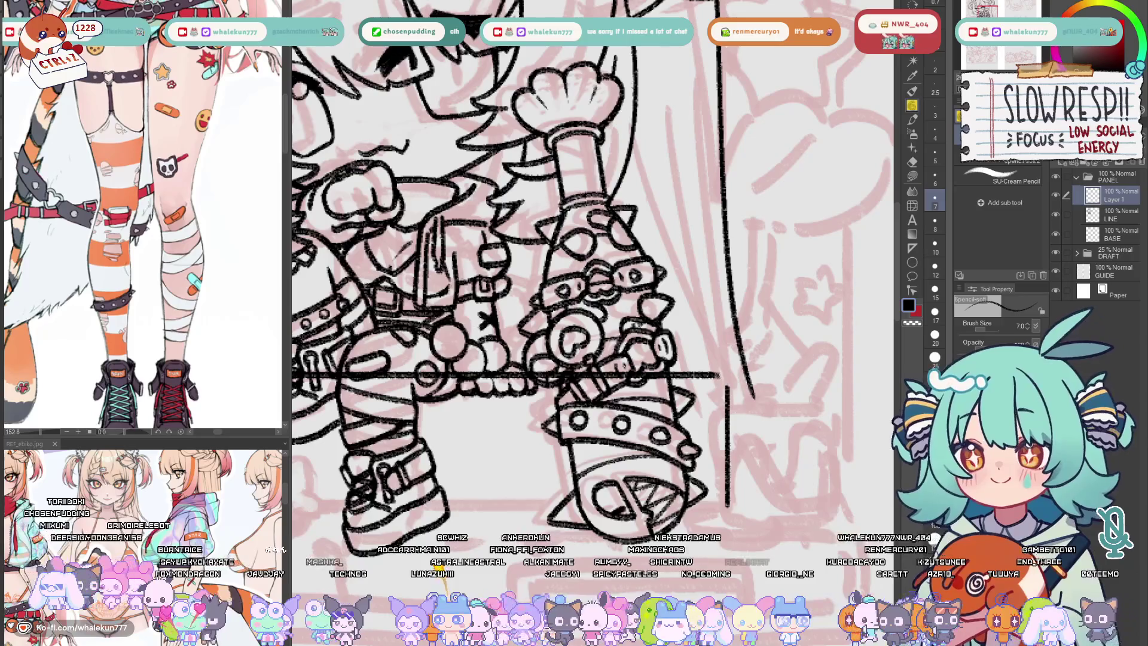
mouse_move(711, 374)
mouse_down()
mouse_move(738, 396)
mouse_move(721, 377)
mouse_up()
key(ctrl+z)
key(ctrl+z)
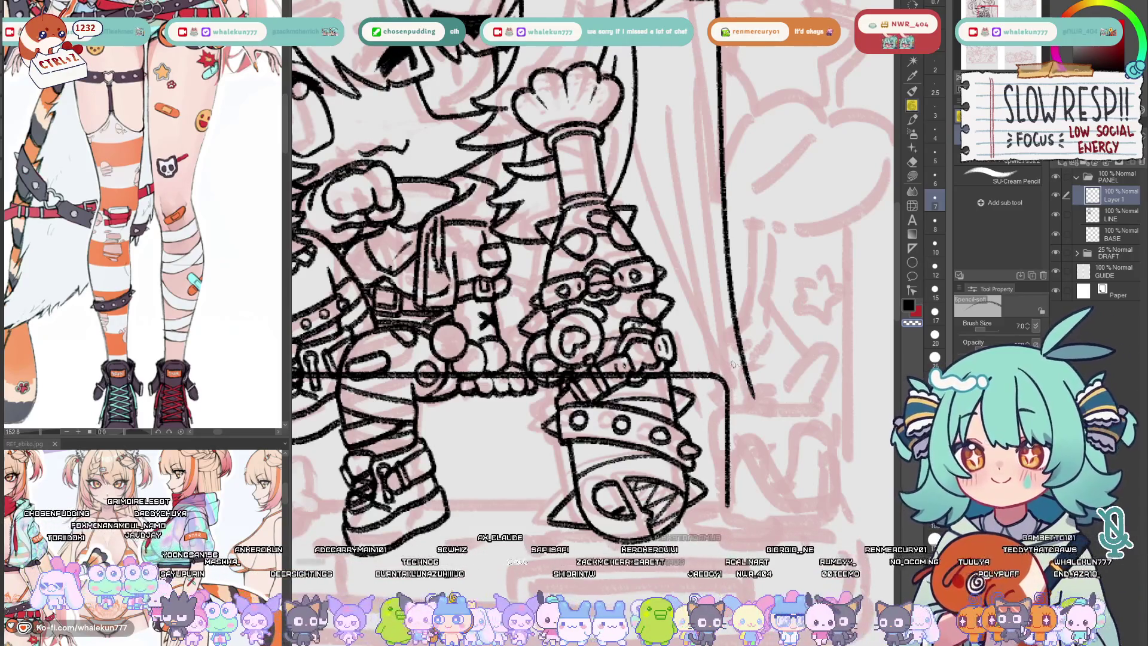
- Zoom out to check the figure, then select and deselect the line area beside the boot
key(ctrl+minus)
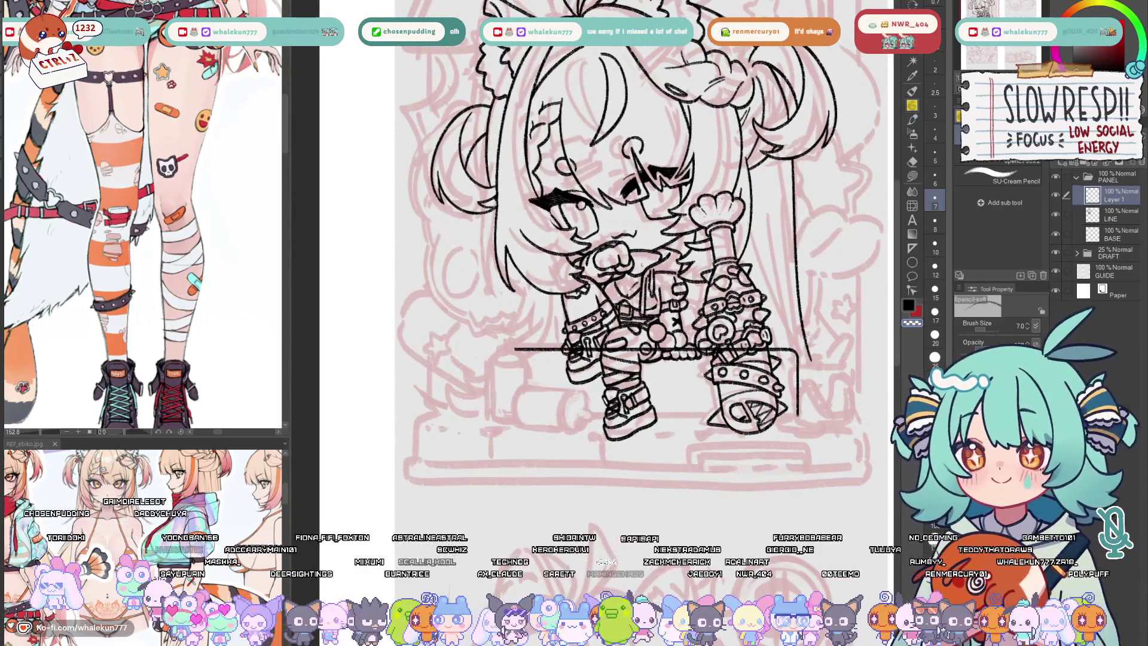
key(m)
key(ctrl+plus)
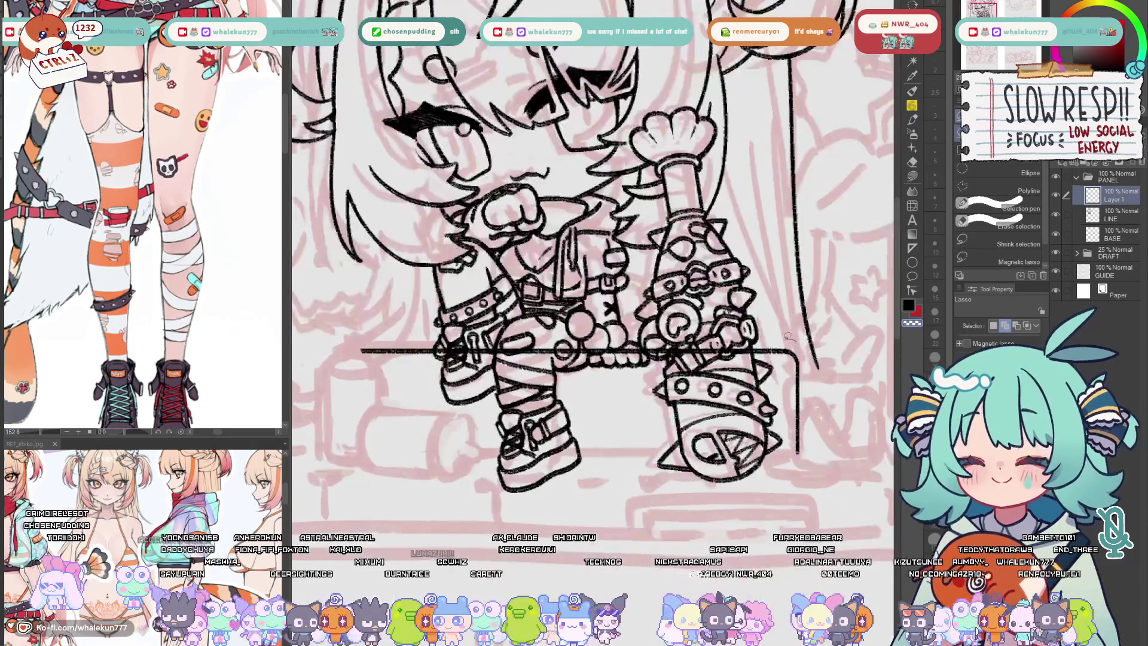
drag(791, 342, 835, 438)
key(ctrl+d)
key(p)
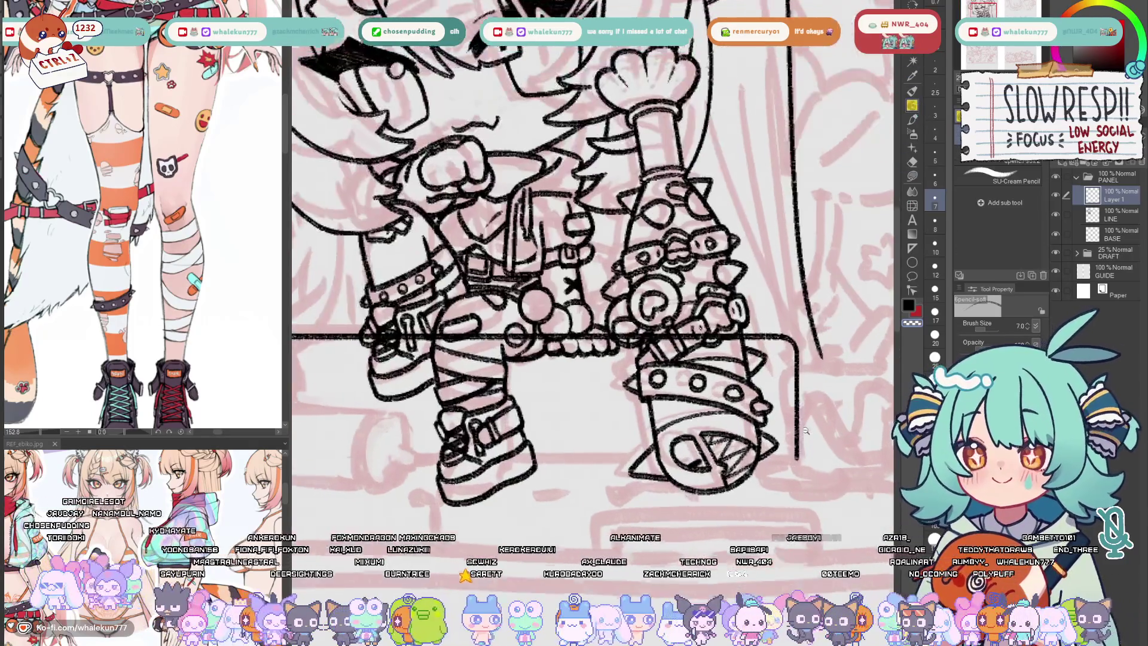
key(ctrl+plus)
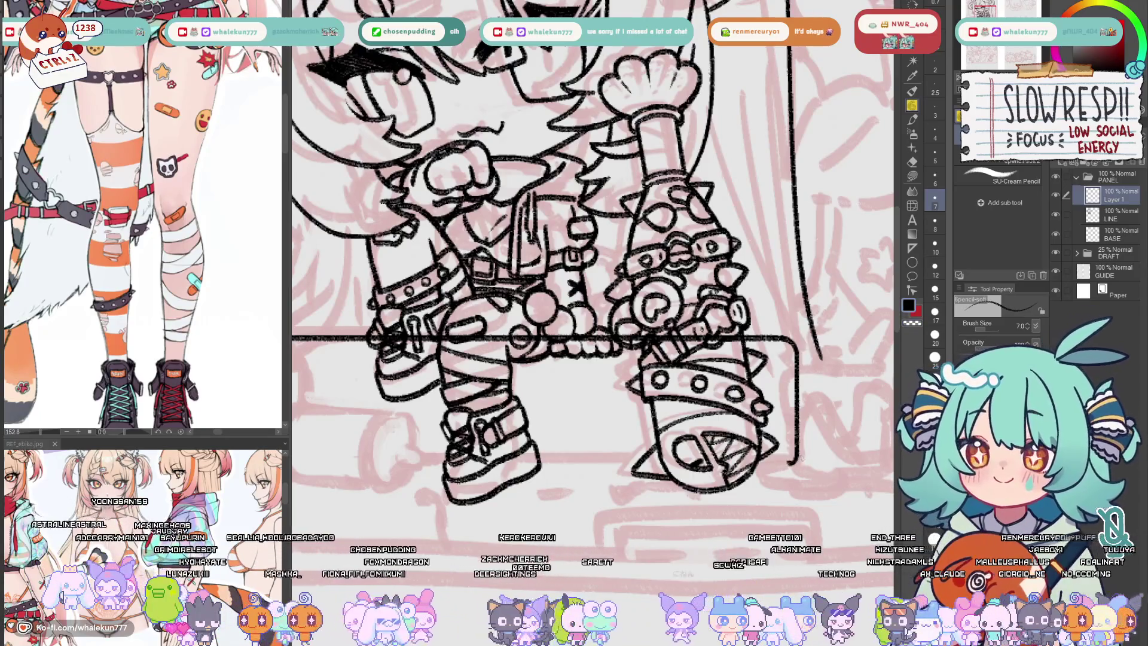
scroll(777, 275, down, 2)
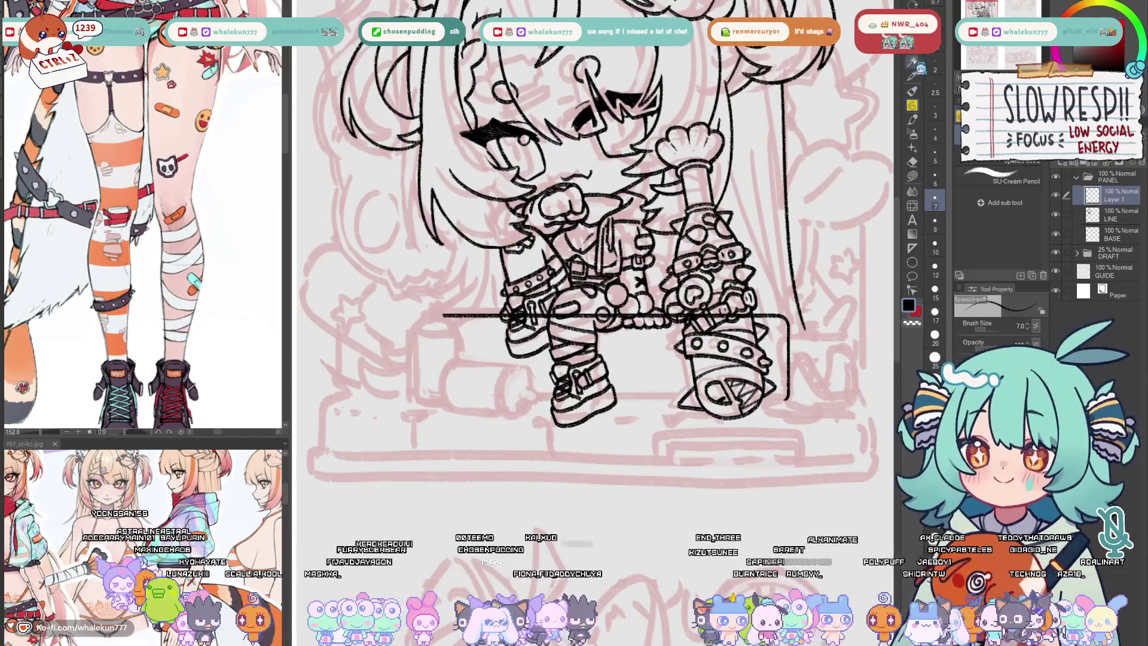
- Copy the box's right side line and move the copy to form the left side
click(912, 48)
mouse_move(783, 296)
mouse_down()
mouse_move(777, 306)
mouse_move(801, 317)
mouse_up()
key(ctrl+c)
key(ctrl+v)
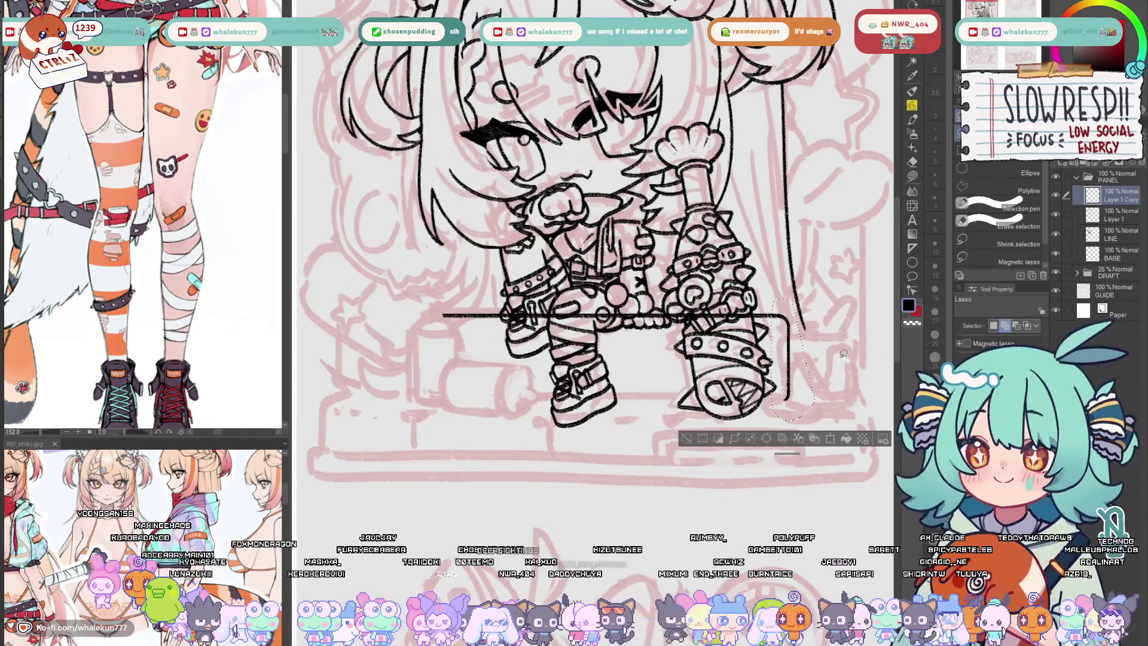
key(ctrl+t)
key(Return)
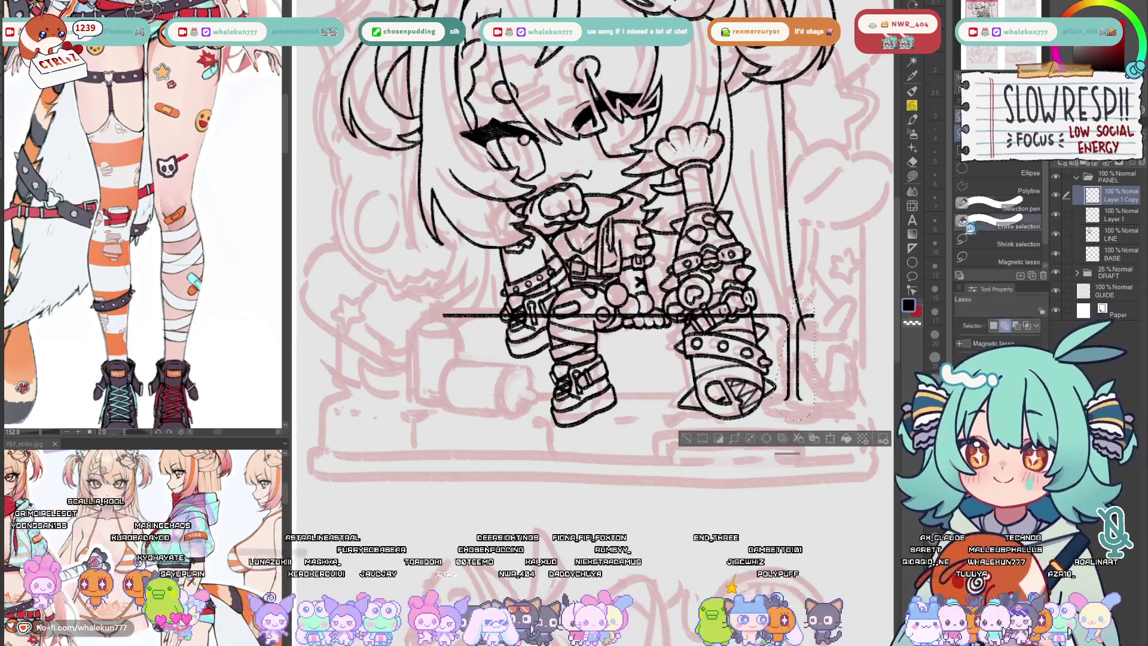
key(k)
mouse_move(796, 410)
mouse_down()
mouse_move(520, 412)
mouse_move(424, 449)
mouse_up()
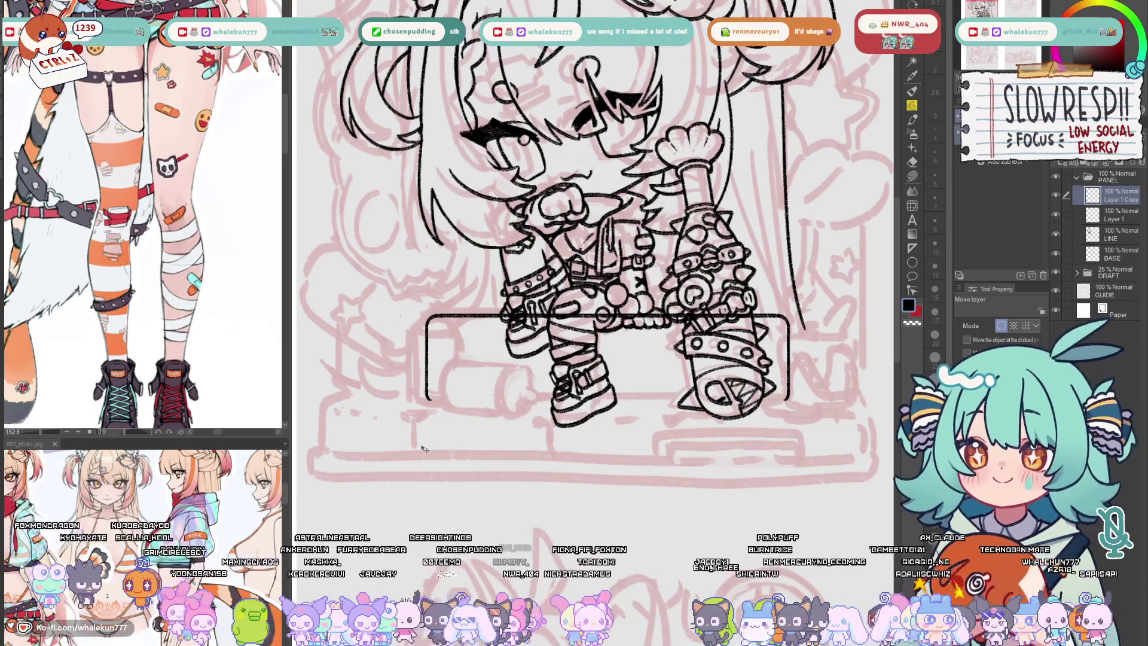
- Merge the copied side line down into Layer 1
key(e)
key(ctrl+e)
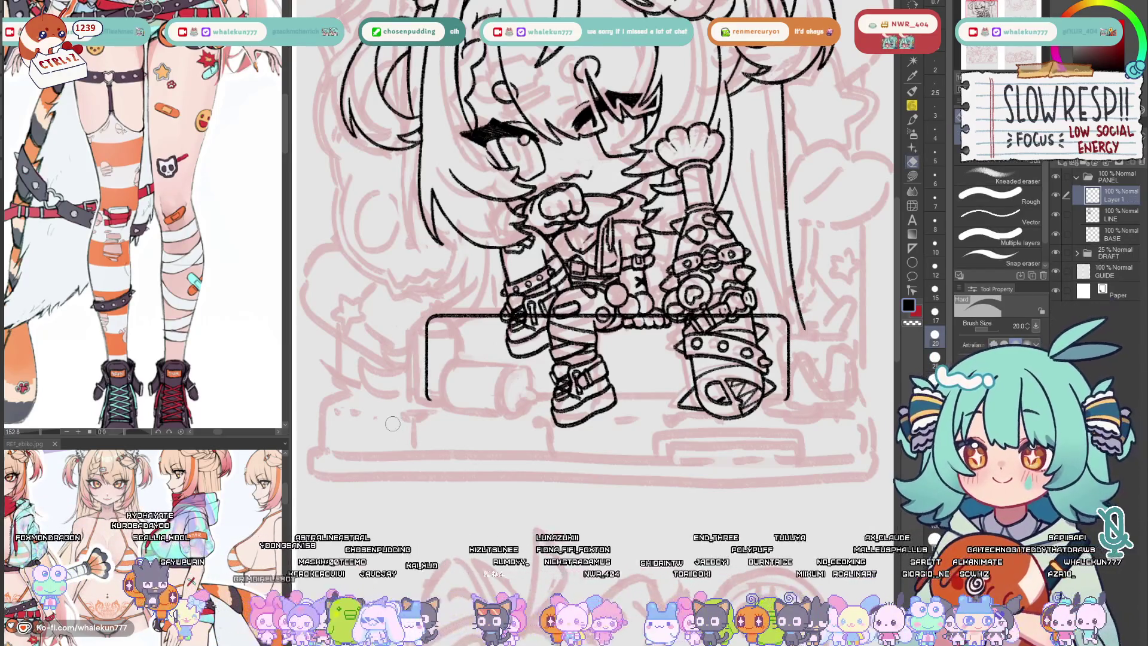
key(k)
scroll(746, 439, down, 3)
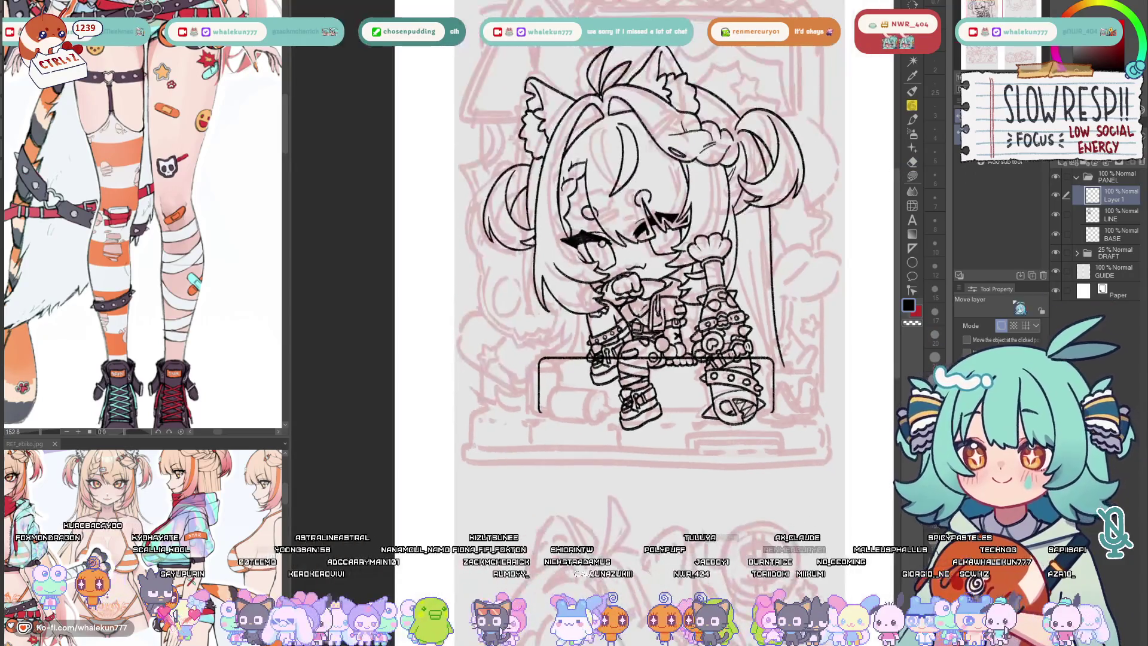
key(w)
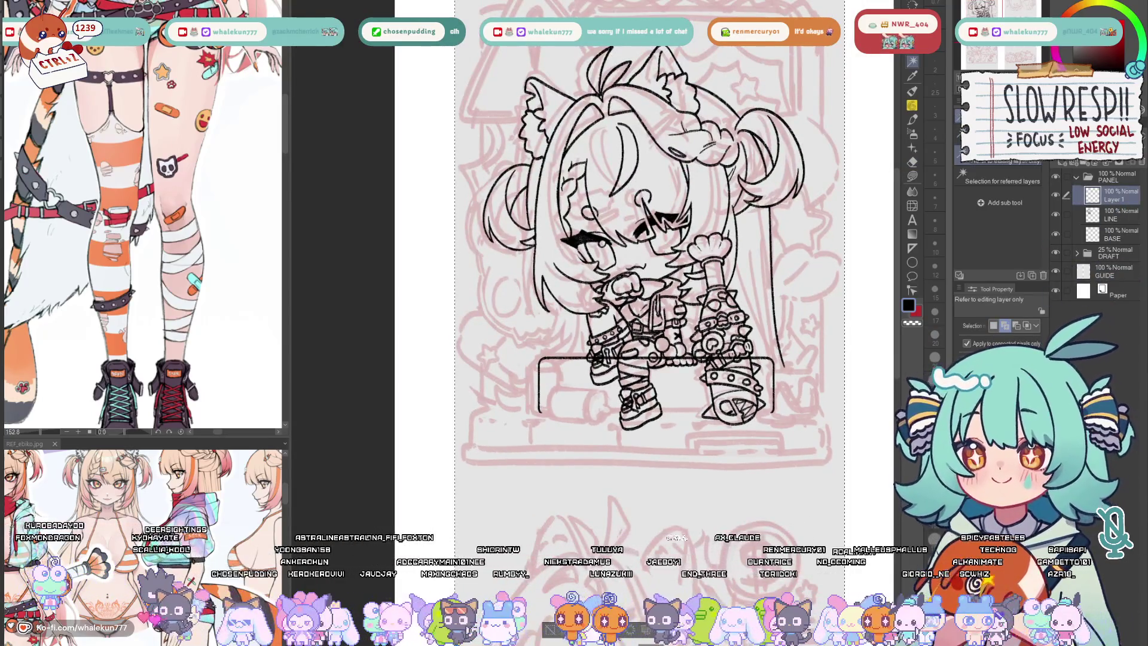
scroll(727, 353, up, 3)
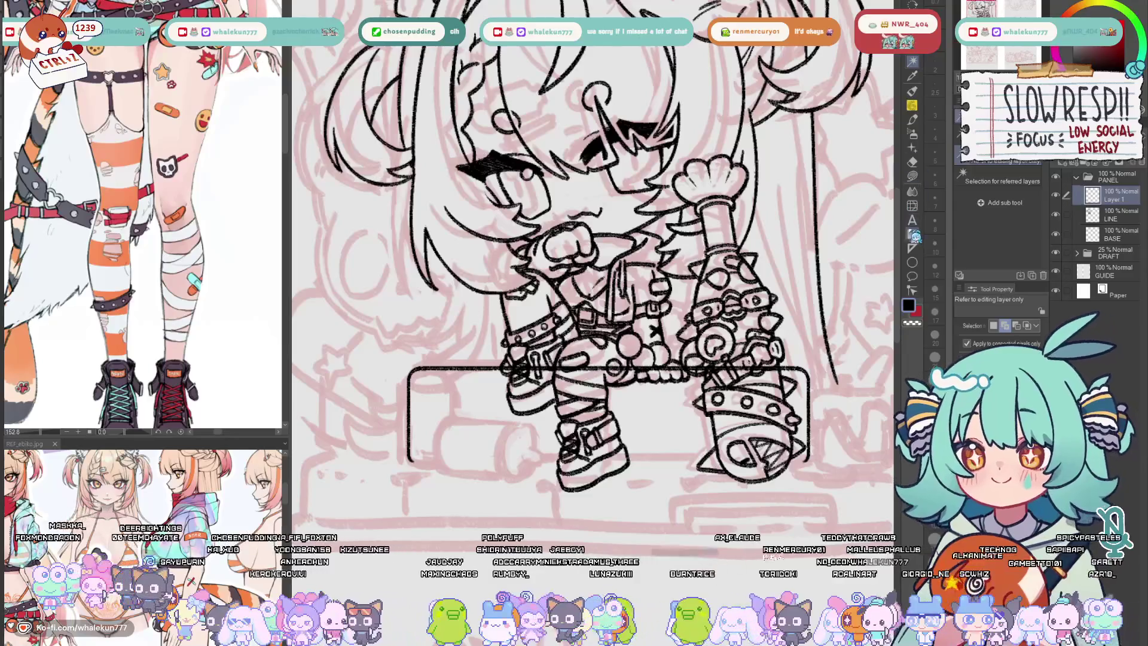
- Lay a linear ruler along the bottom and ink the box's straight bottom edge
click(913, 247)
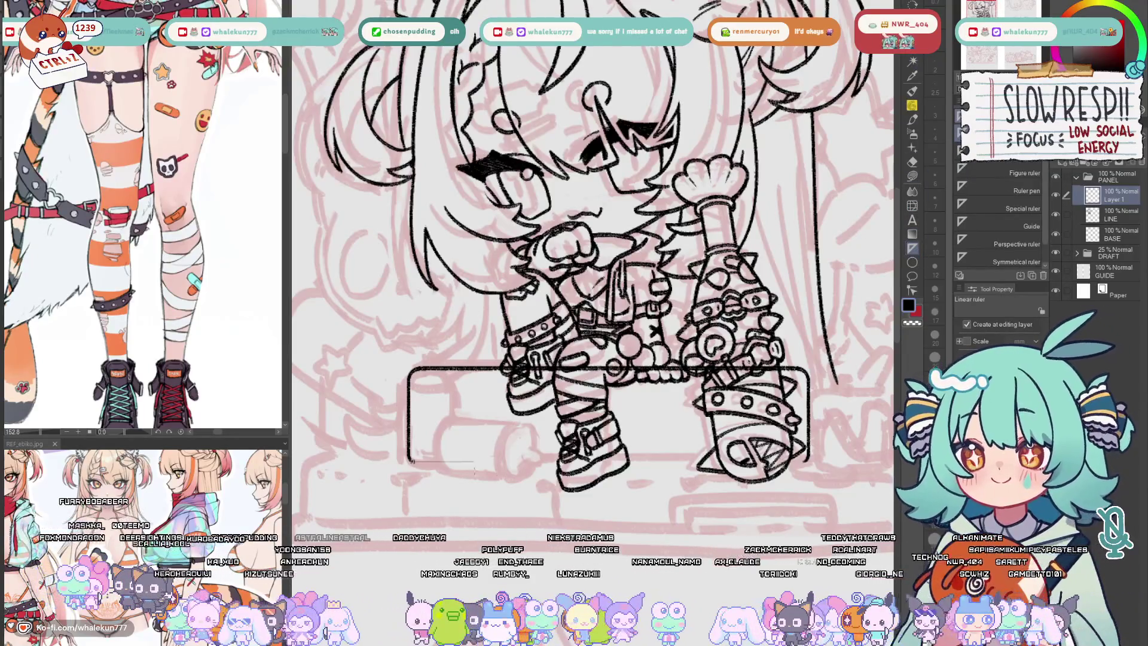
drag(474, 461, 807, 462)
key(p)
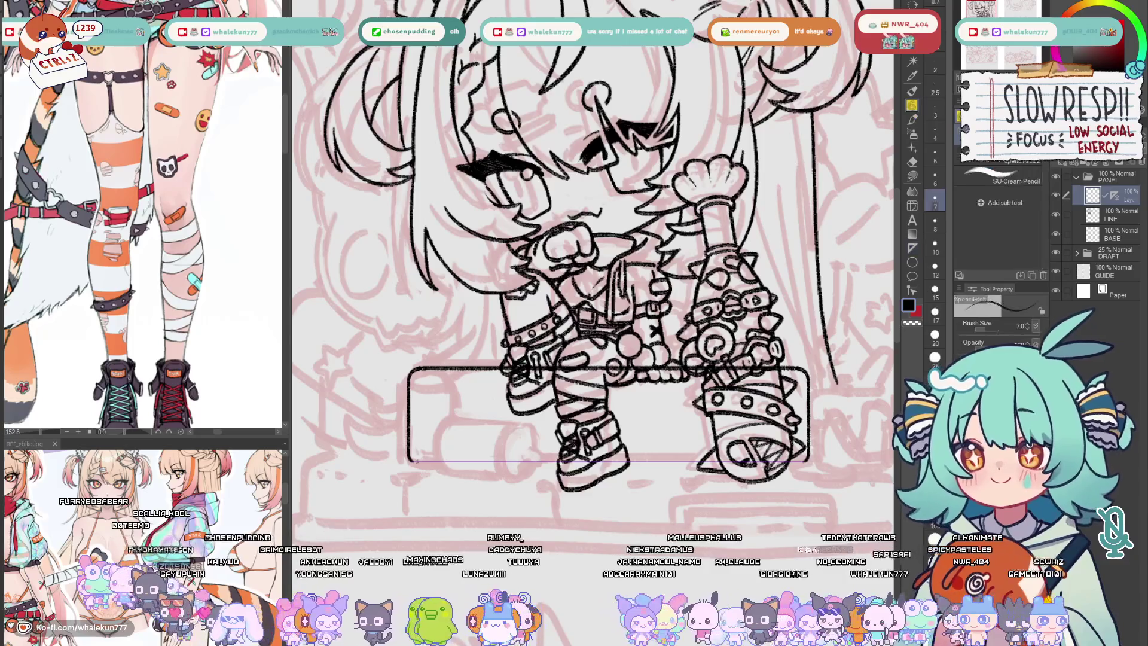
drag(411, 461, 766, 461)
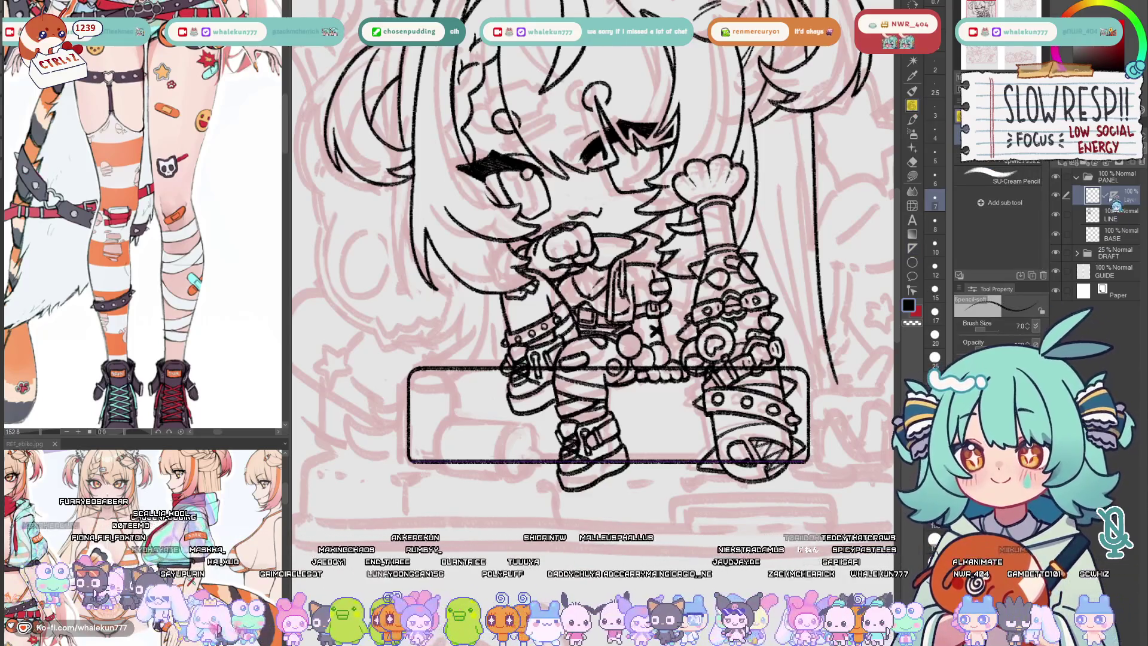
scroll(777, 439, up, 3)
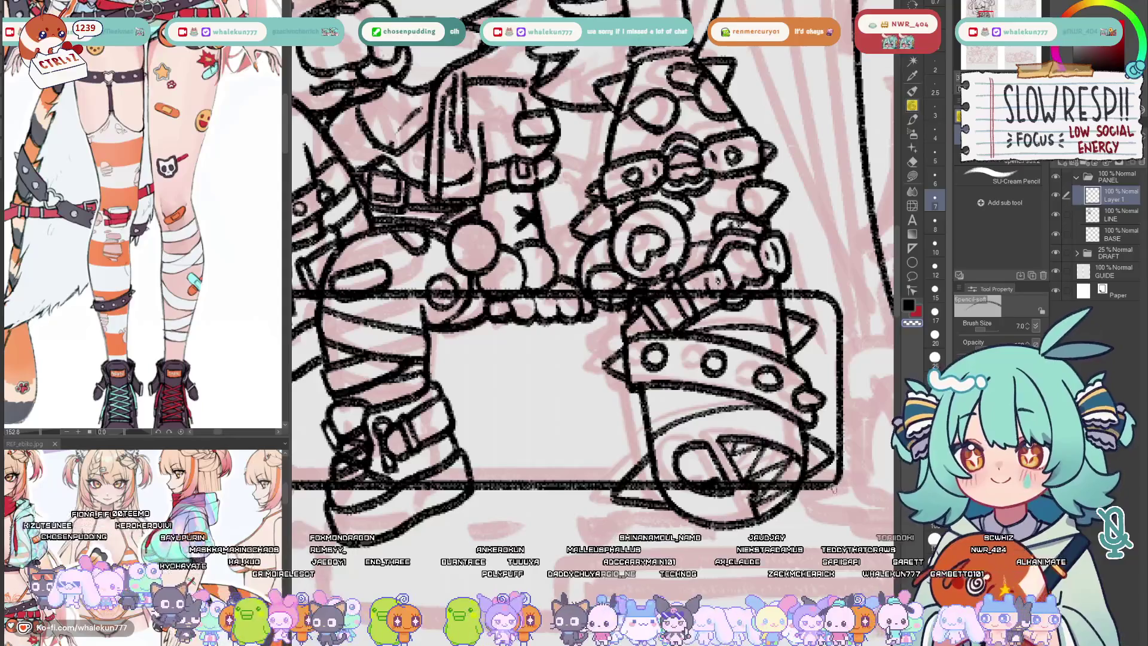
scroll(783, 509, down, 5)
scroll(518, 436, up, 8)
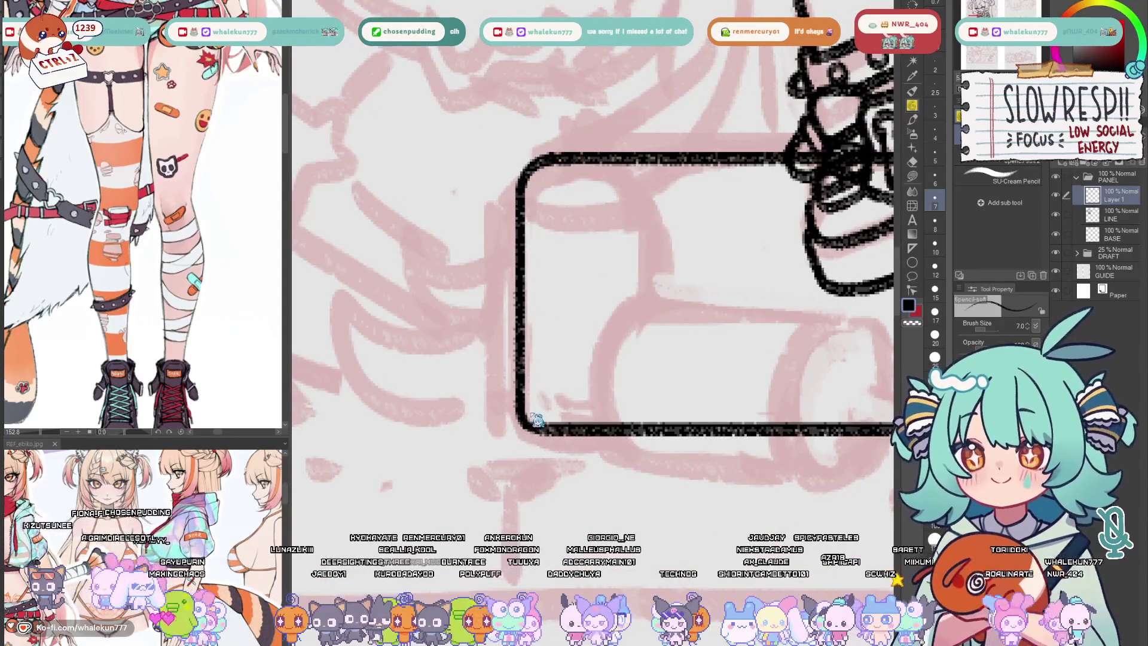
scroll(586, 414, down, 2)
scroll(735, 454, up, 3)
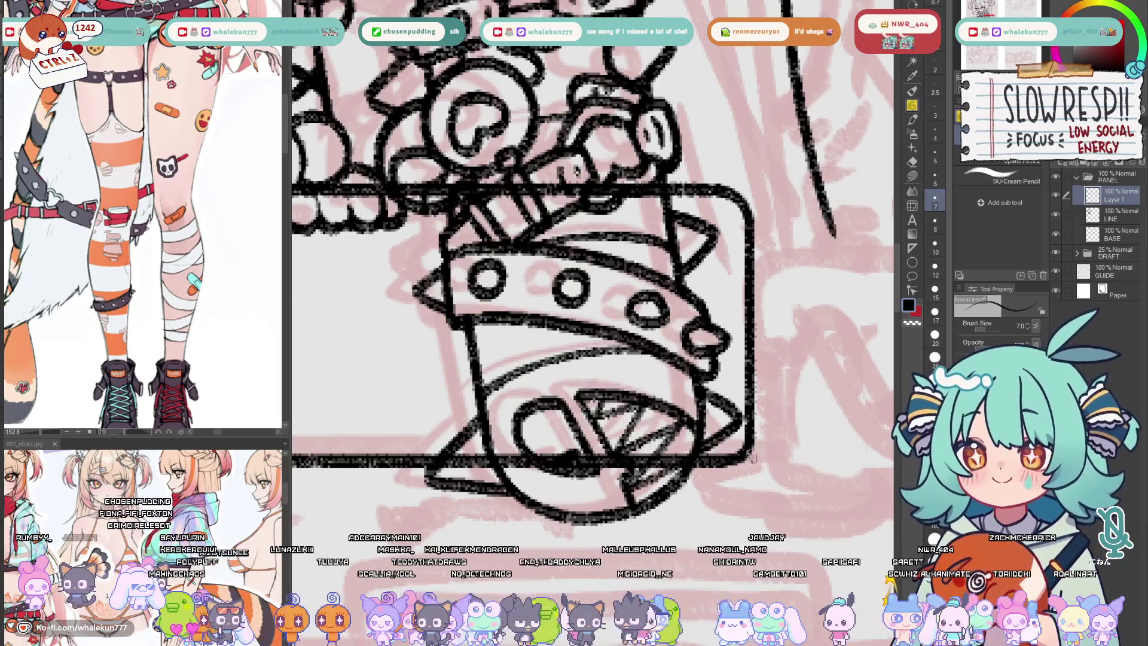
scroll(734, 462, down, 5)
drag(650, 481, 716, 481)
key(e)
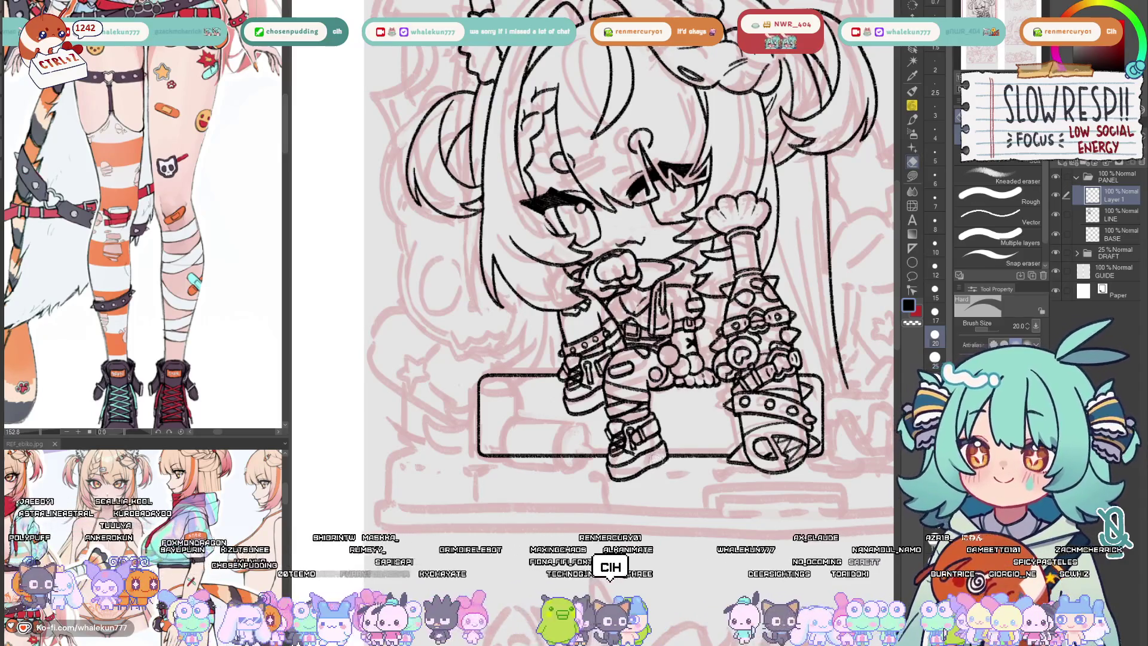
- Merge Layer 1 down into the LINE layer and return to the SU-Cream Pencil
scroll(656, 456, down, 5)
scroll(684, 392, up, 5)
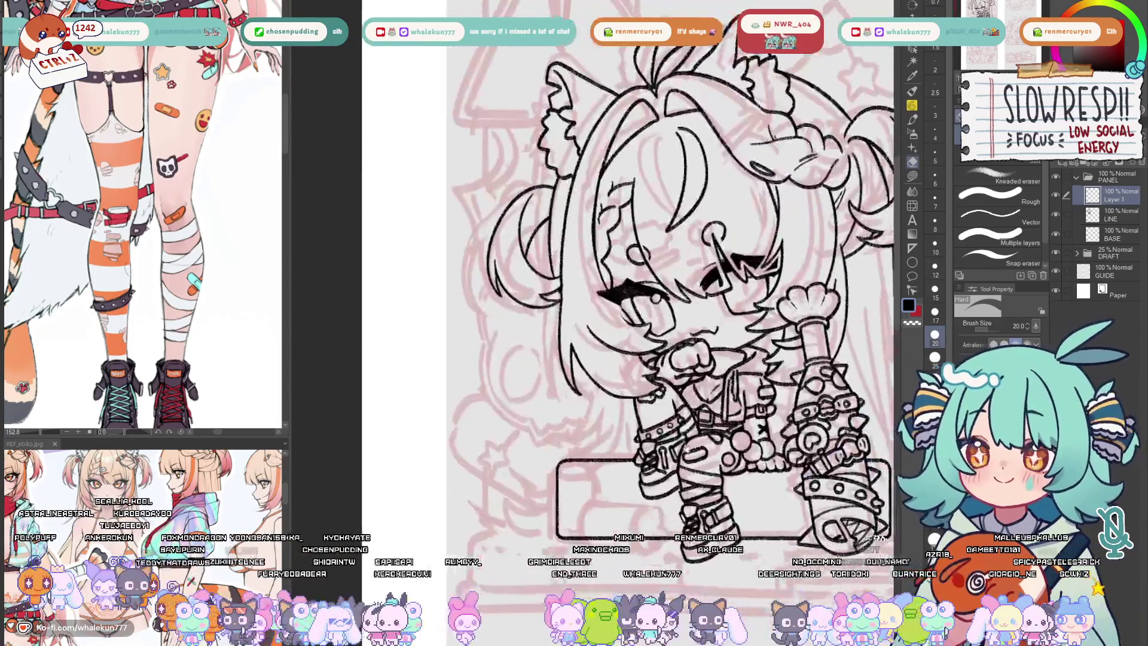
key(ctrl+e)
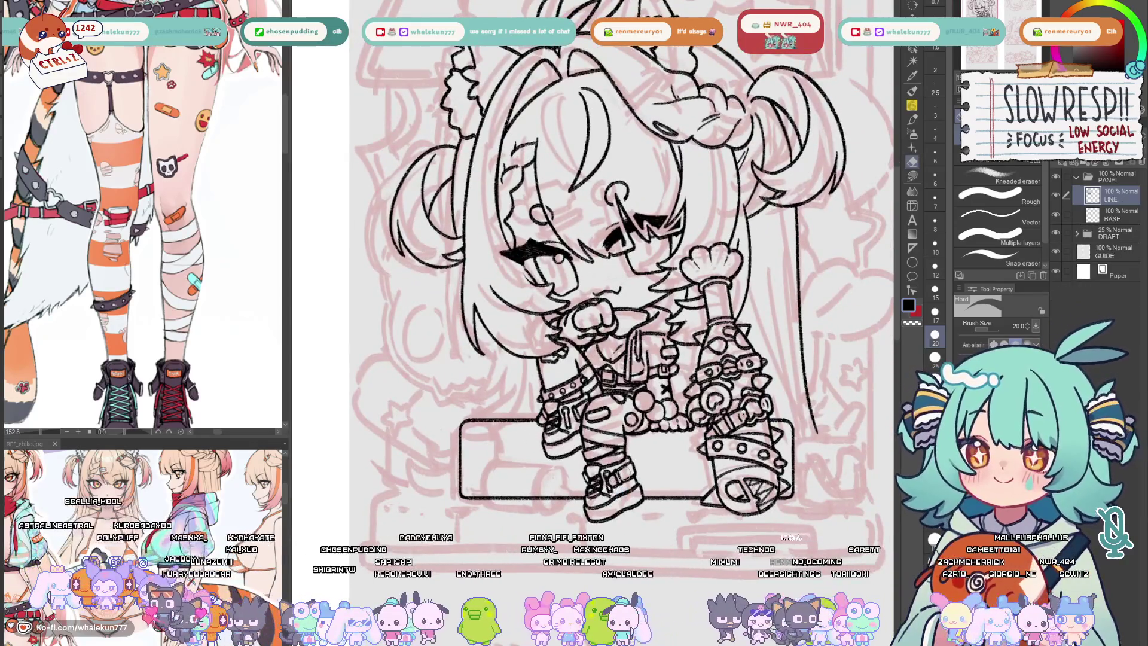
scroll(685, 359, down, 3)
key(p)
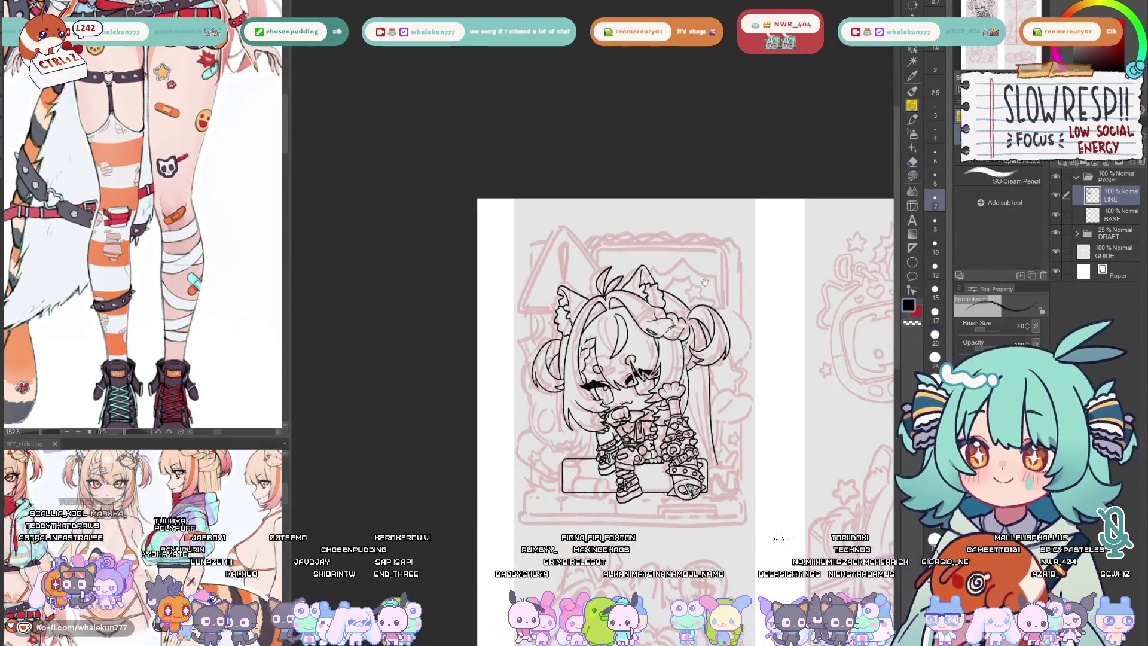
scroll(496, 541, up, 3)
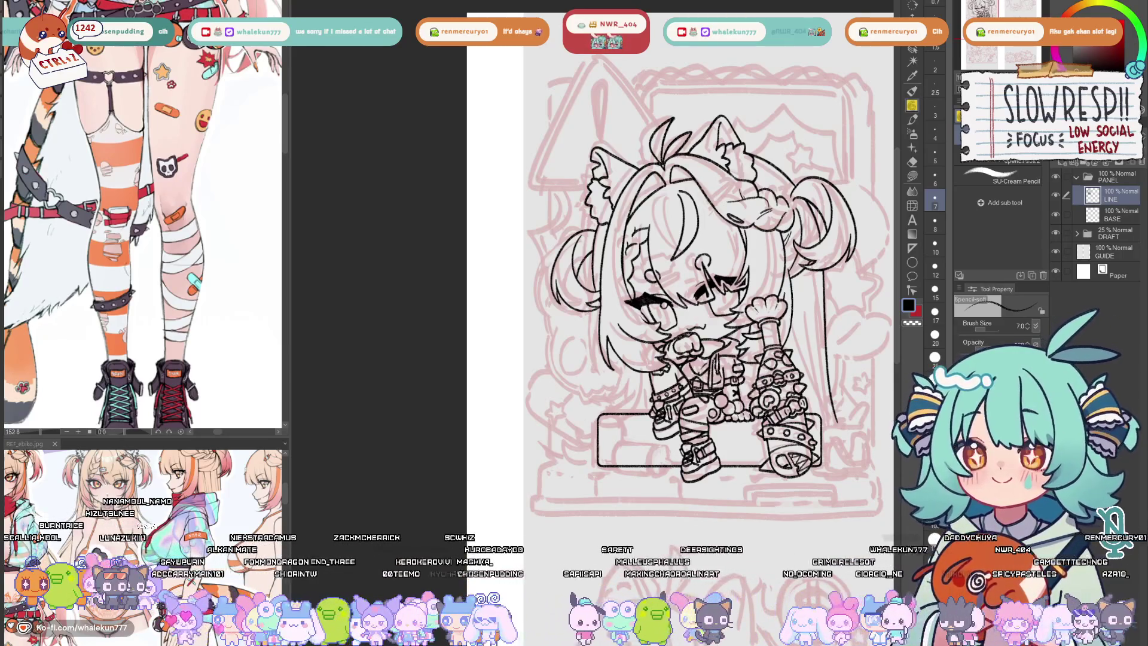
- Add a new layer above LINE and recentre the view on the character's left side
drag(705, 299, 622, 233)
drag(662, 405, 709, 389)
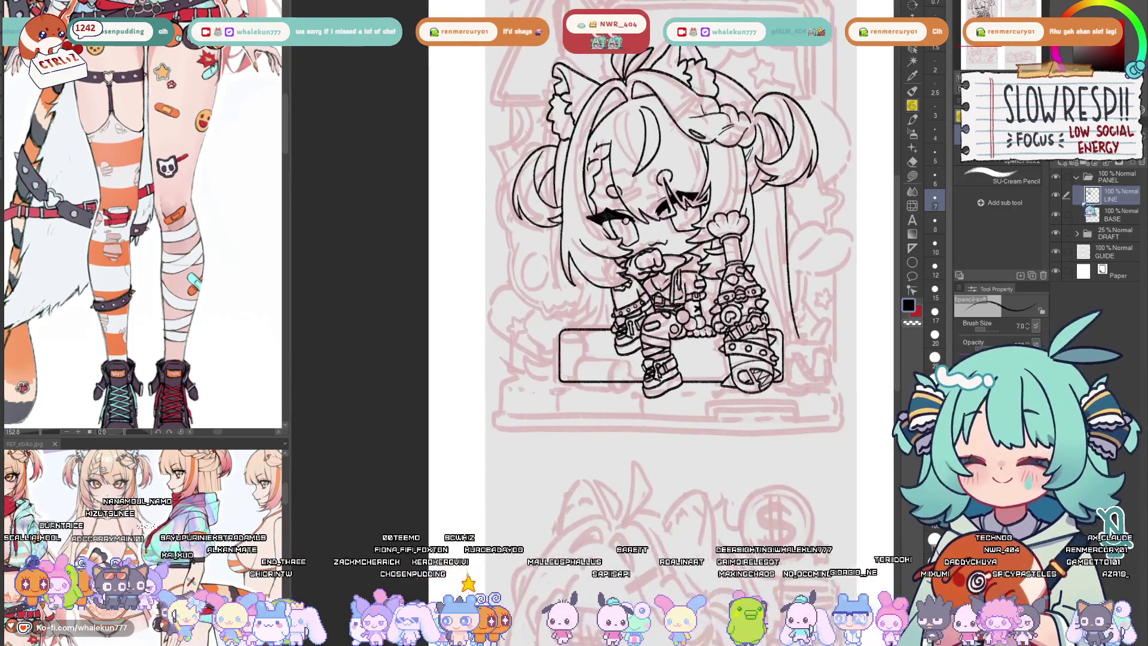
click(1077, 170)
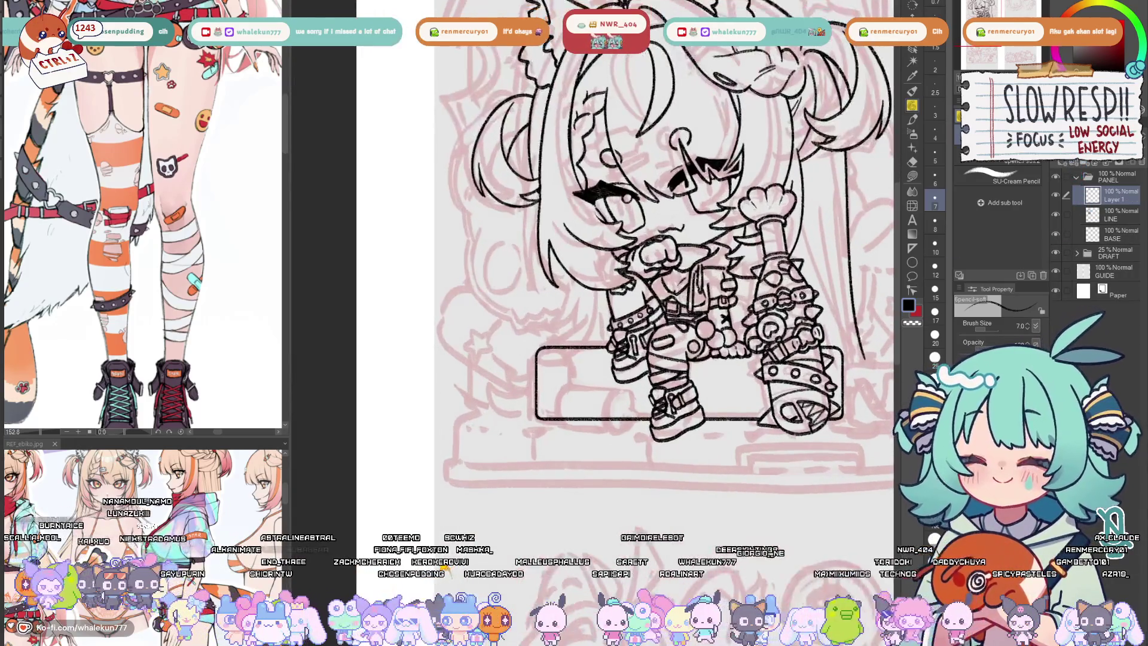
scroll(621, 280, up, 1)
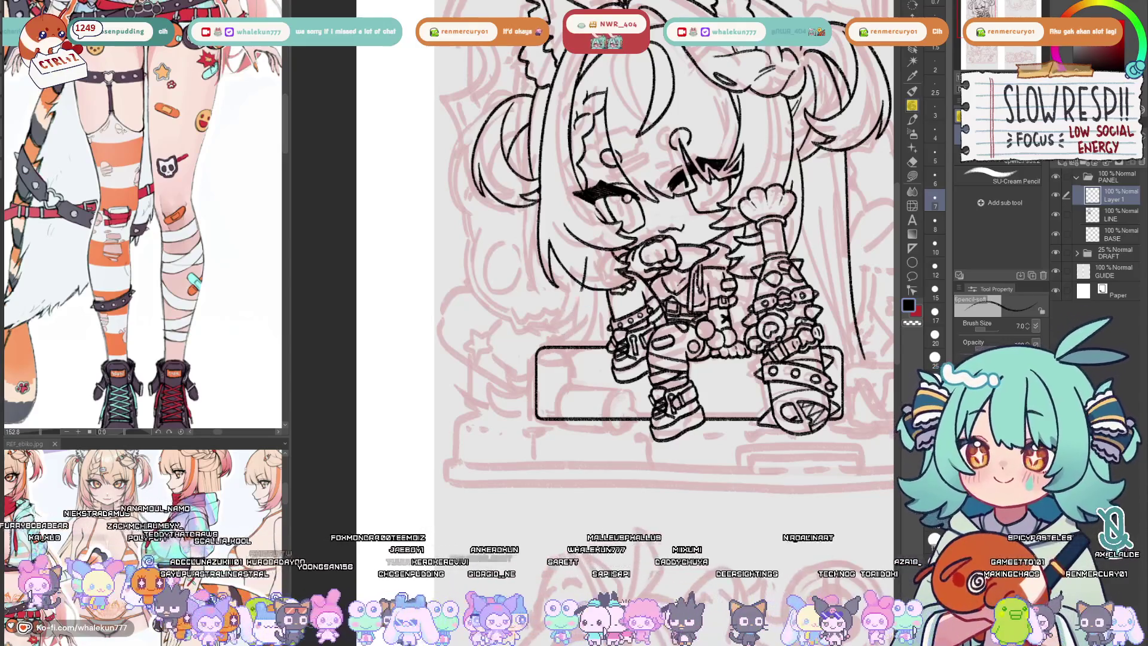
- Try curved hair-tuft strokes at left above the seat box, undoing the test strokes
drag(589, 262, 507, 331)
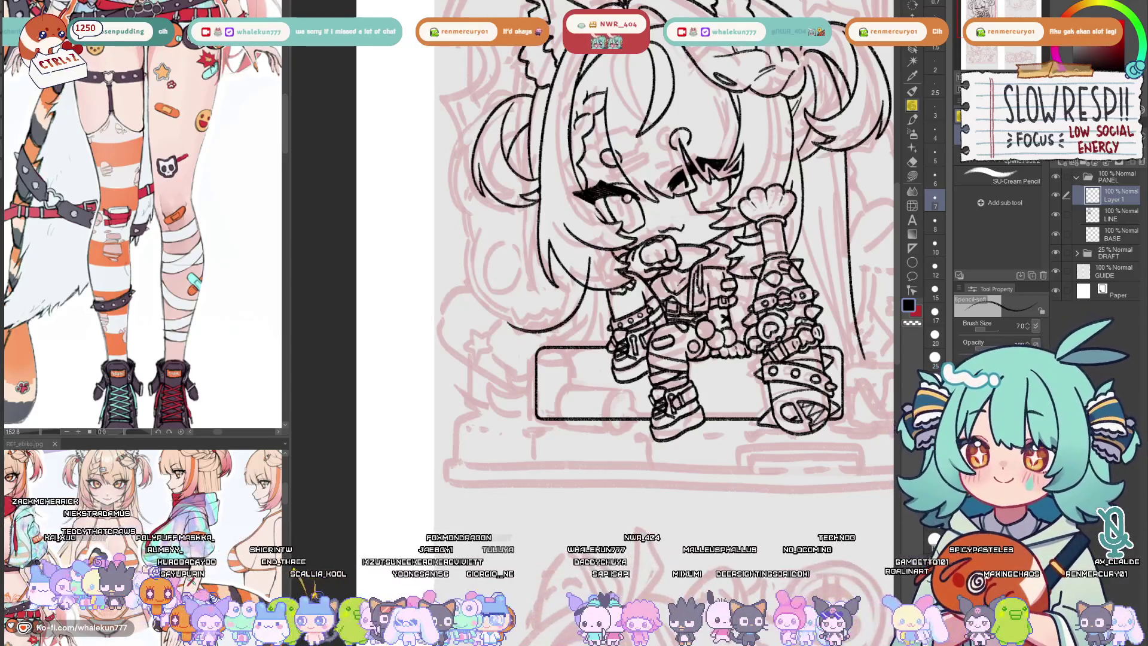
drag(610, 301, 584, 348)
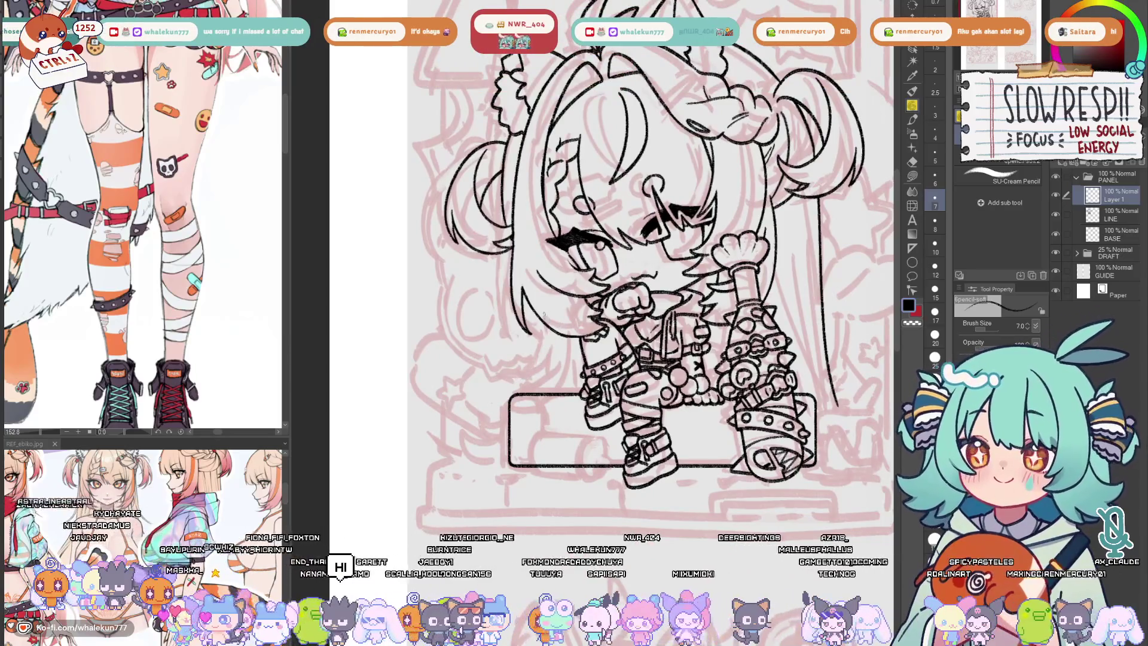
drag(544, 302, 502, 378)
key(ctrl+z)
mouse_move(547, 305)
mouse_down()
mouse_move(500, 378)
mouse_move(525, 396)
mouse_move(546, 371)
mouse_up()
key(ctrl+z)
key(ctrl+z)
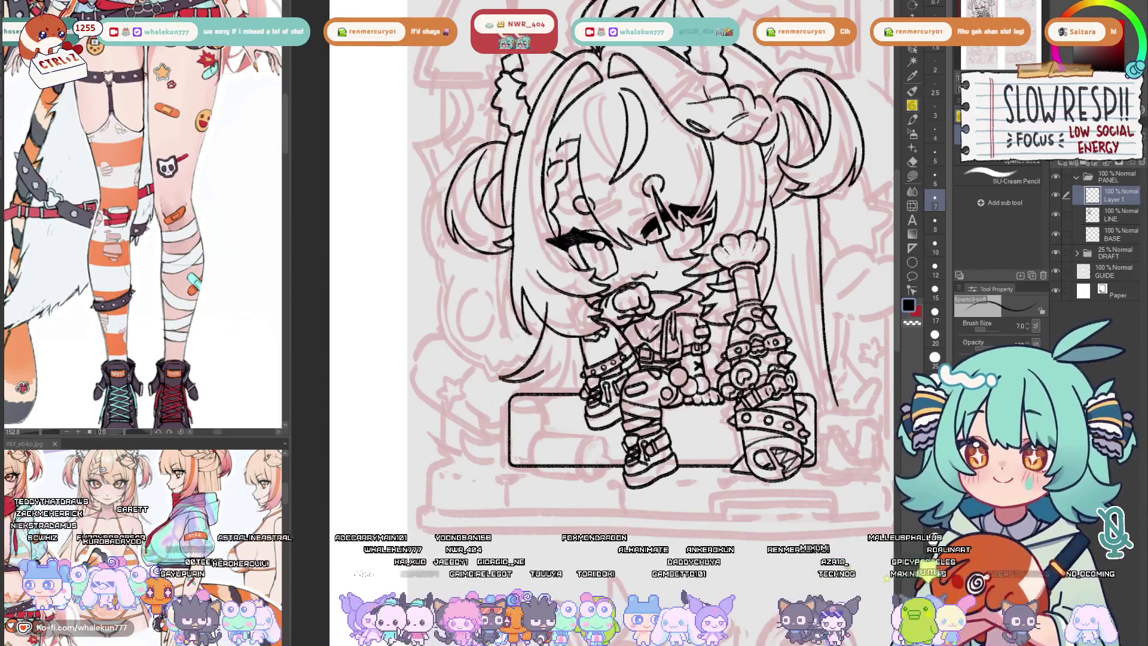
key(ctrl+z)
key(ctrl+z)
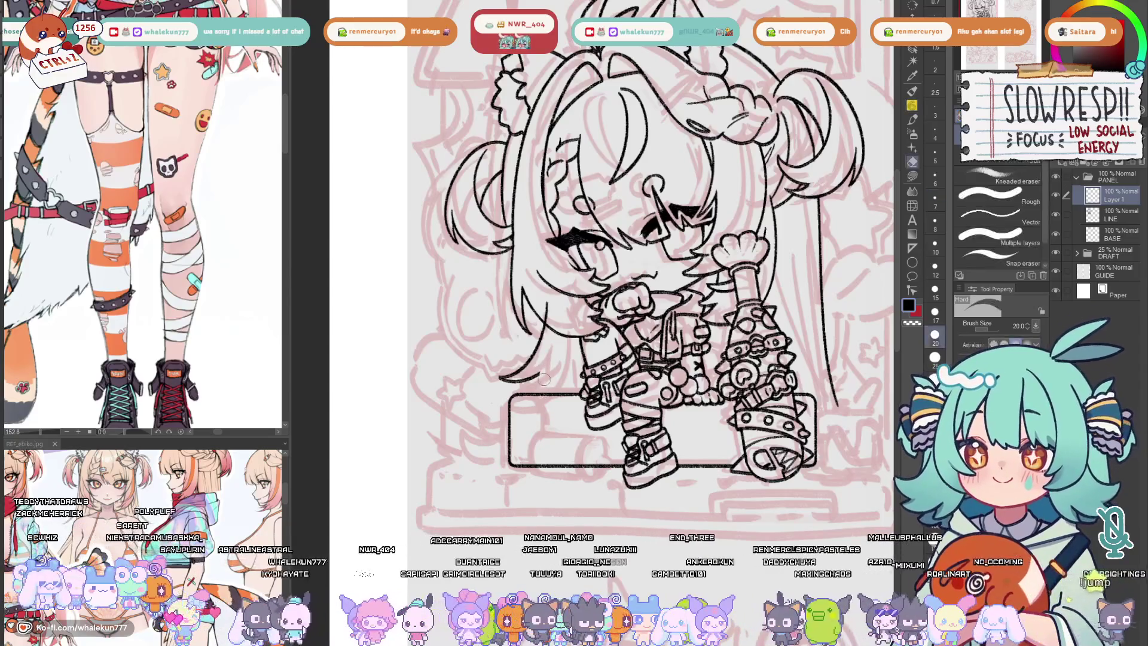
key(ctrl+z)
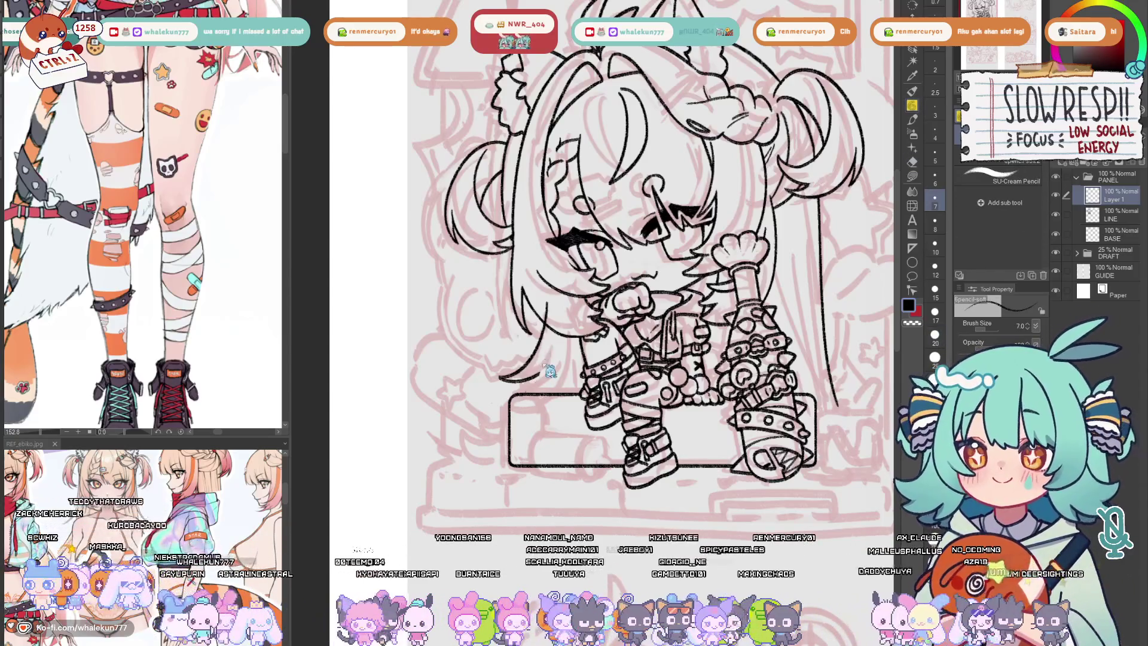
key(ctrl+z)
key(ctrl+z)
key(ctrl+z)
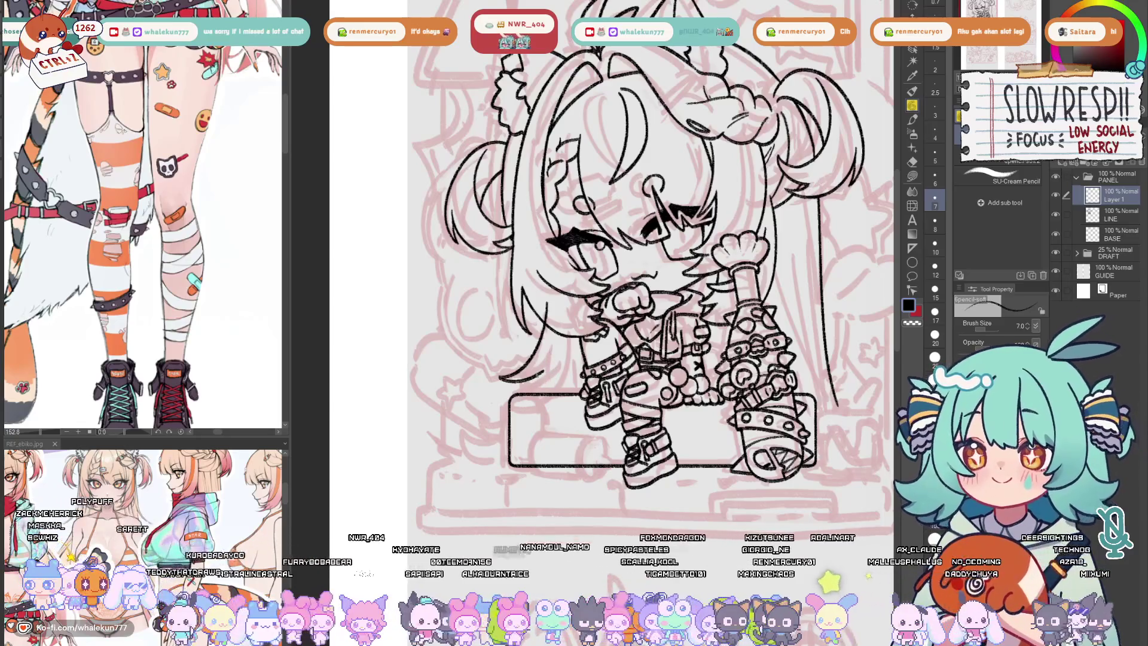
key(ctrl+z)
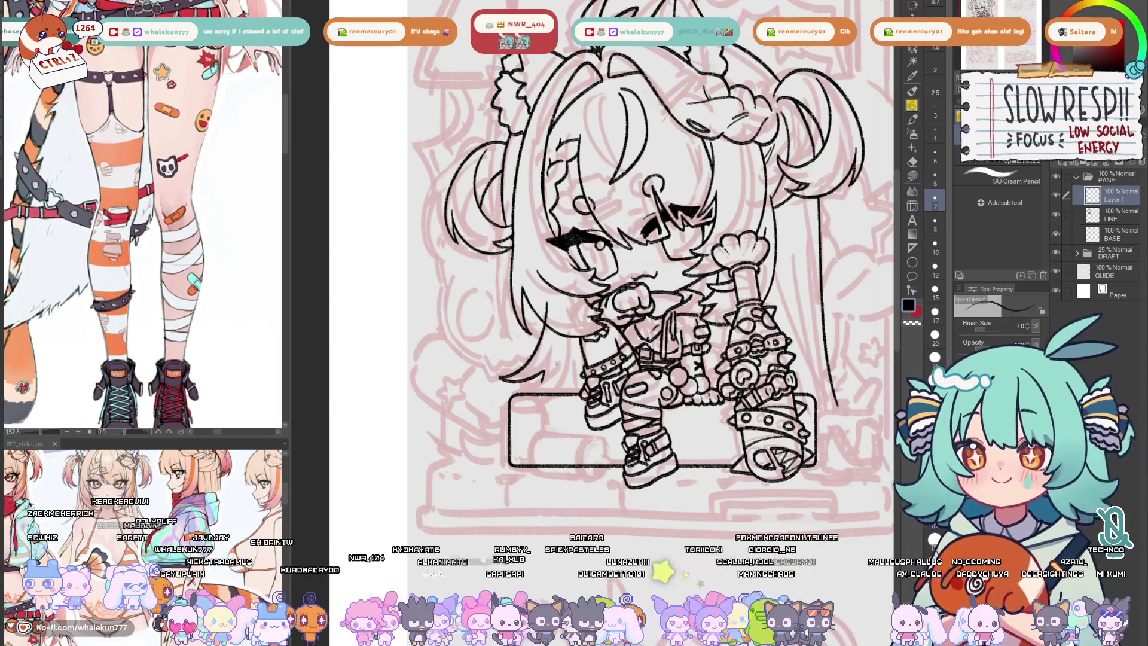
key(ctrl+z)
key(ctrl+z)
key(ctrl+z)
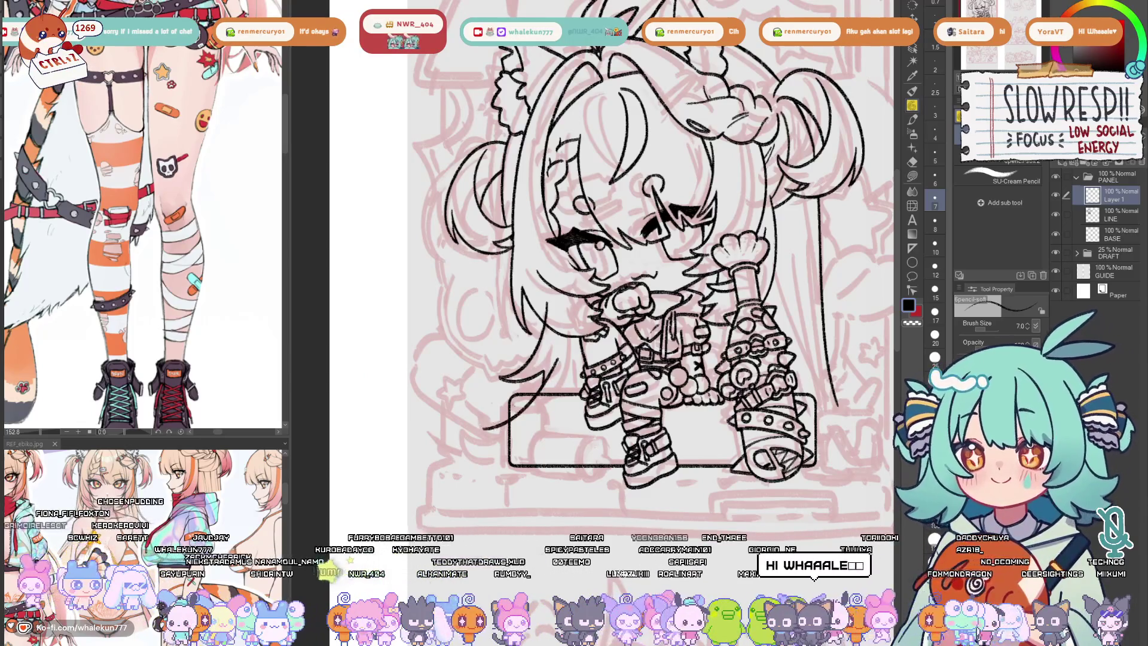
key(ctrl+z)
key(ctrl+z)
- Redraw the curved left hair strands beside the box and ink short strokes along the hair line
drag(553, 353, 481, 439)
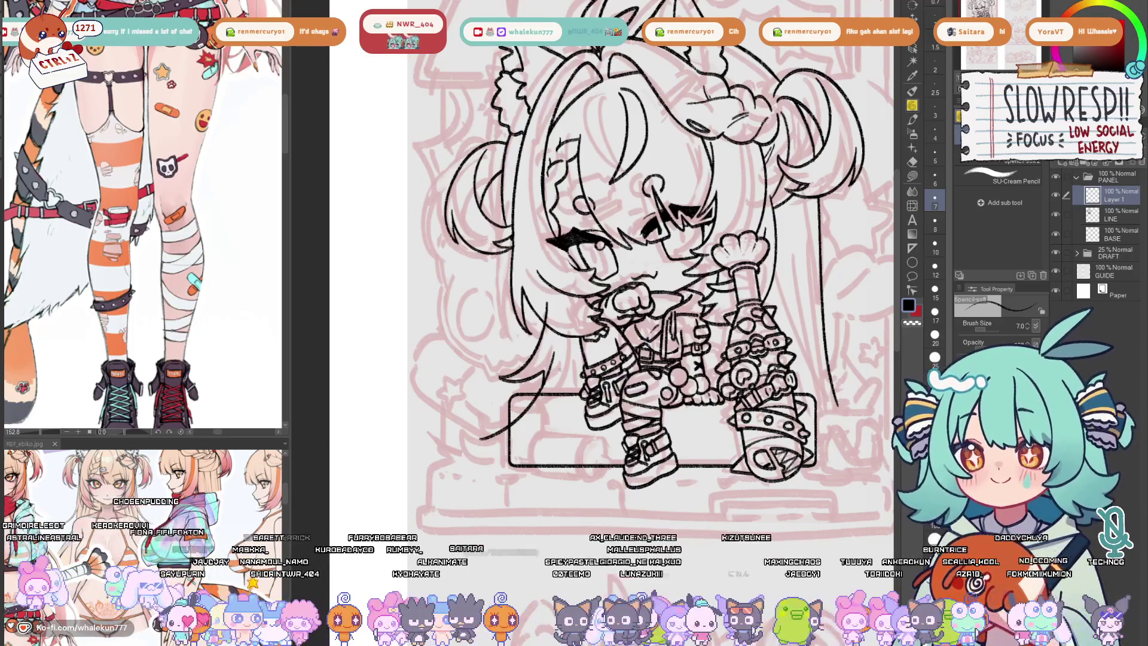
key(ctrl+z)
key(ctrl+z)
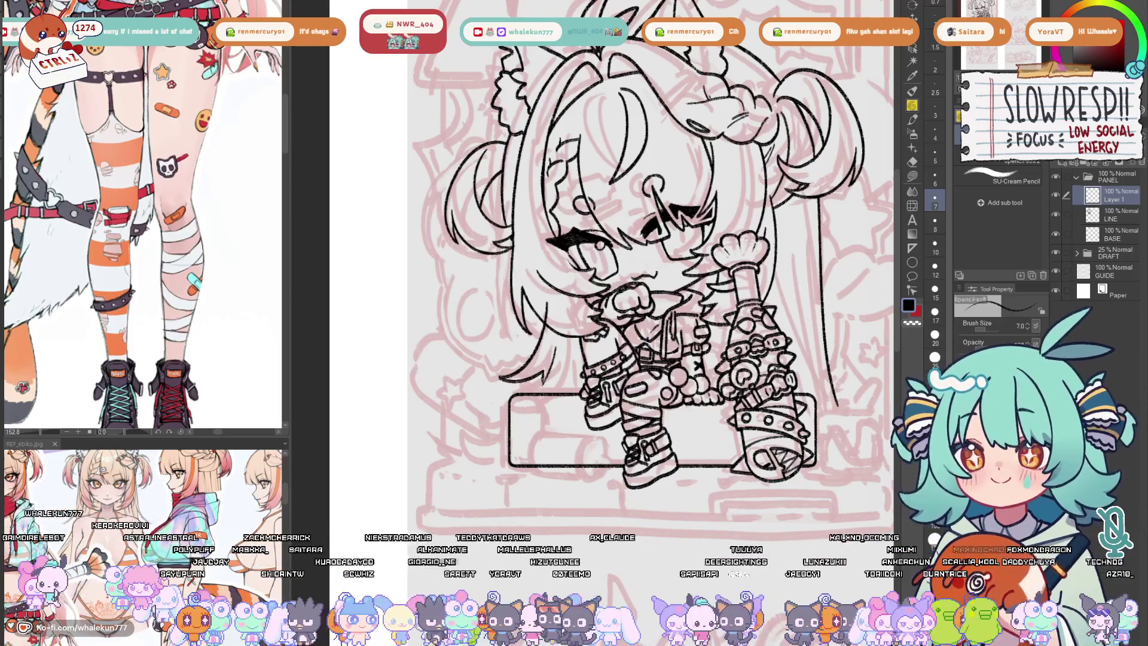
drag(554, 388, 490, 438)
key(ctrl+z)
drag(553, 388, 483, 444)
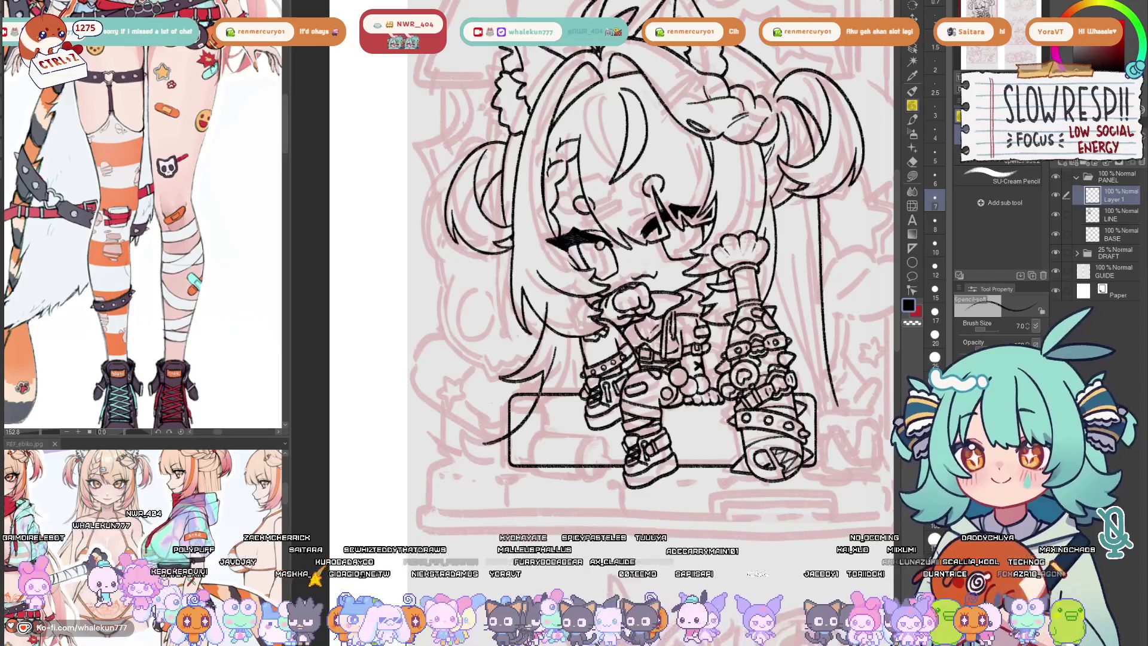
key(ctrl+z)
key(ctrl+z)
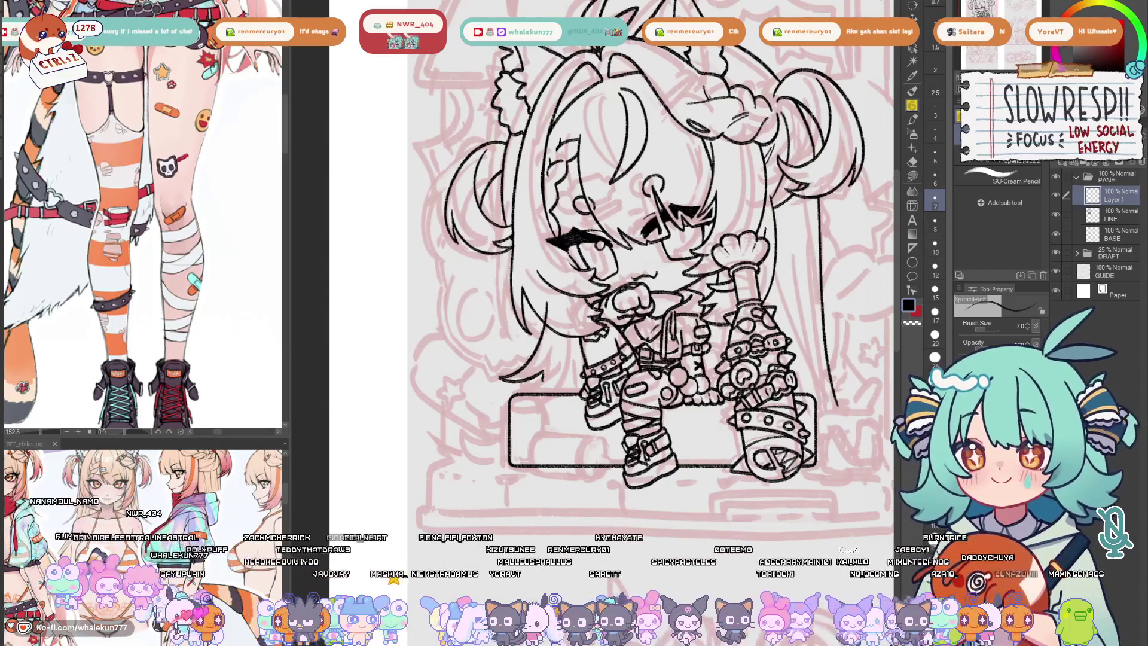
mouse_move(534, 402)
mouse_down()
mouse_move(466, 441)
mouse_move(477, 435)
mouse_up()
key(ctrl+z)
key(ctrl+z)
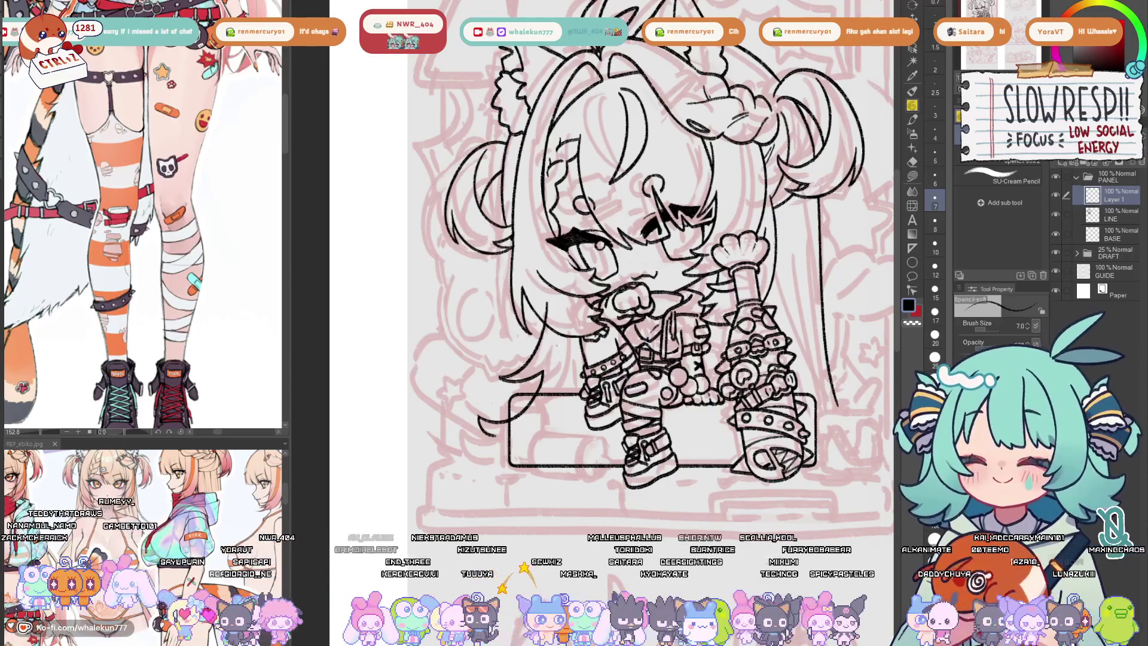
drag(559, 344, 543, 385)
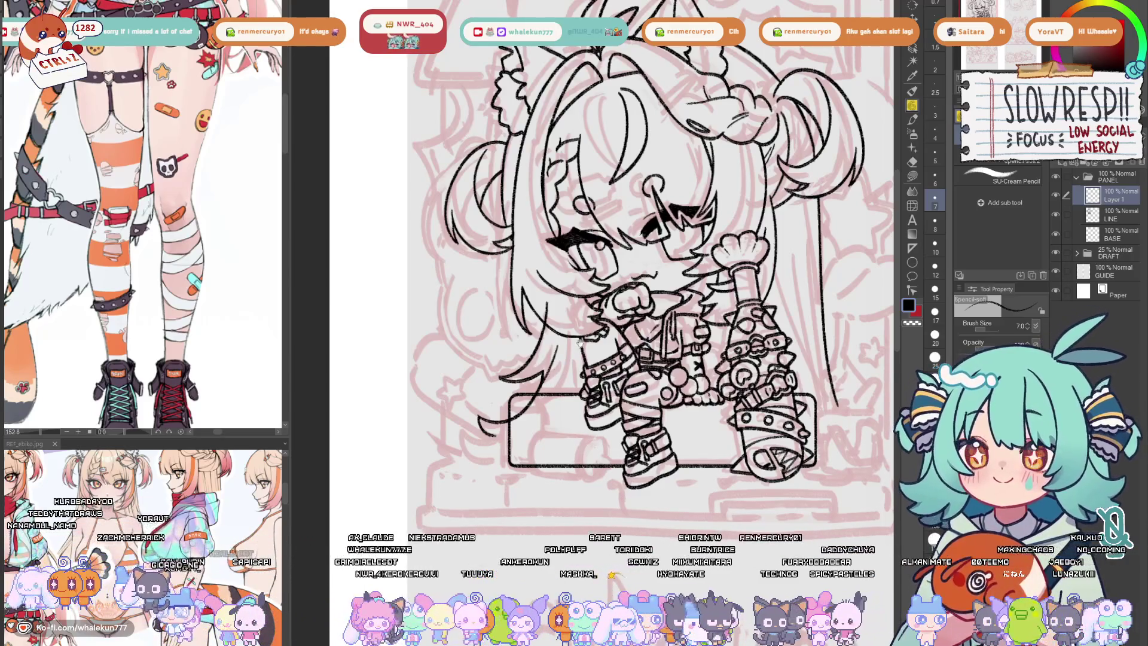
drag(580, 343, 567, 377)
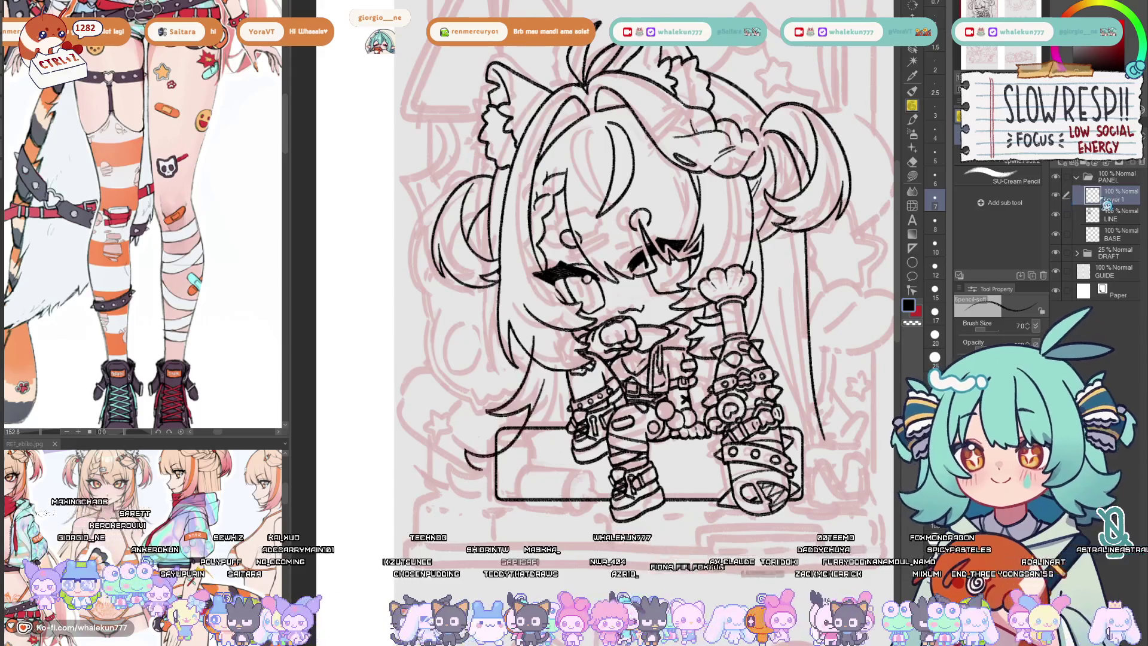
- Zoom in on the lower-left hair, toggling between the Kneaded eraser and the SU-Cream Pencil
scroll(598, 257, down, 3)
drag(616, 393, 694, 422)
key(e)
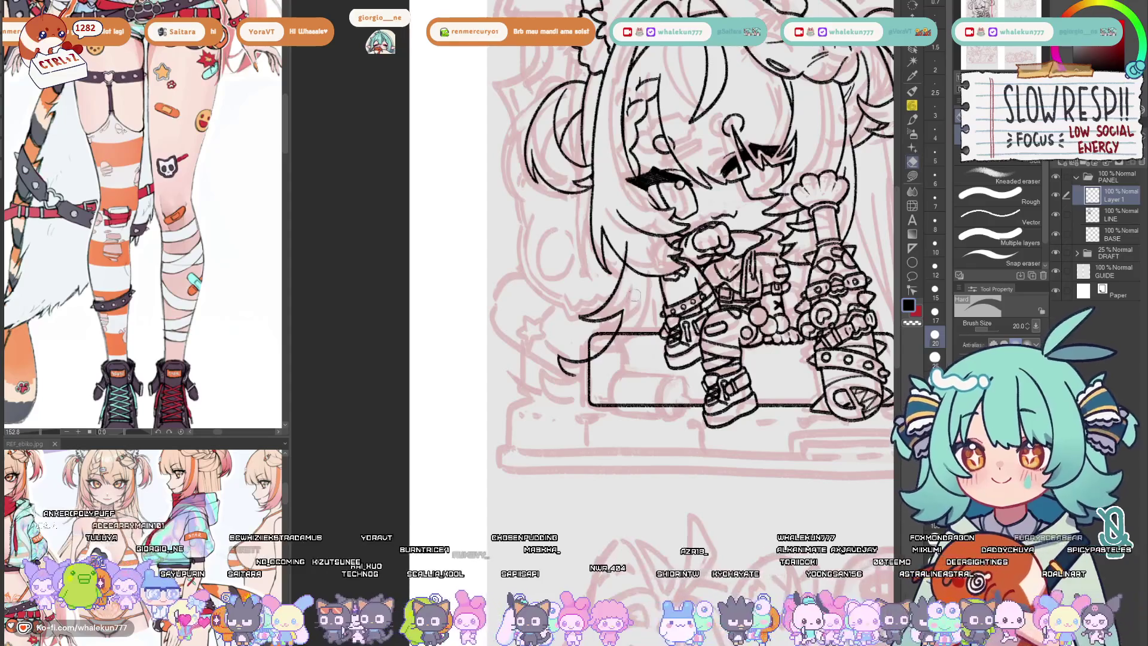
key(p)
key(e)
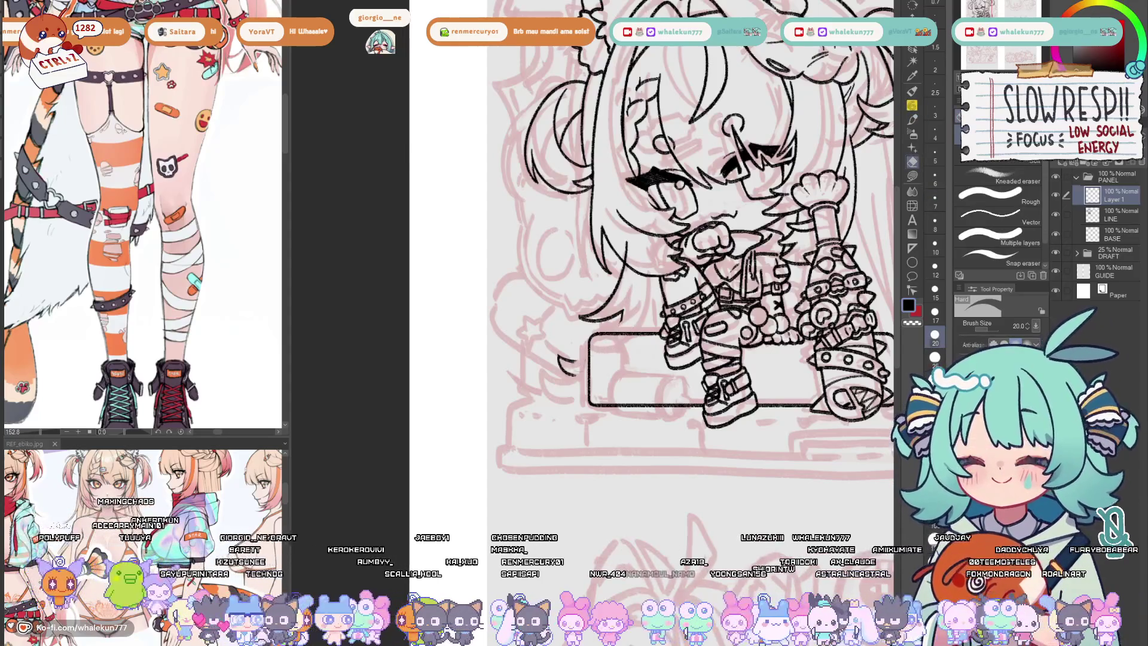
key(p)
scroll(619, 314, up, 3)
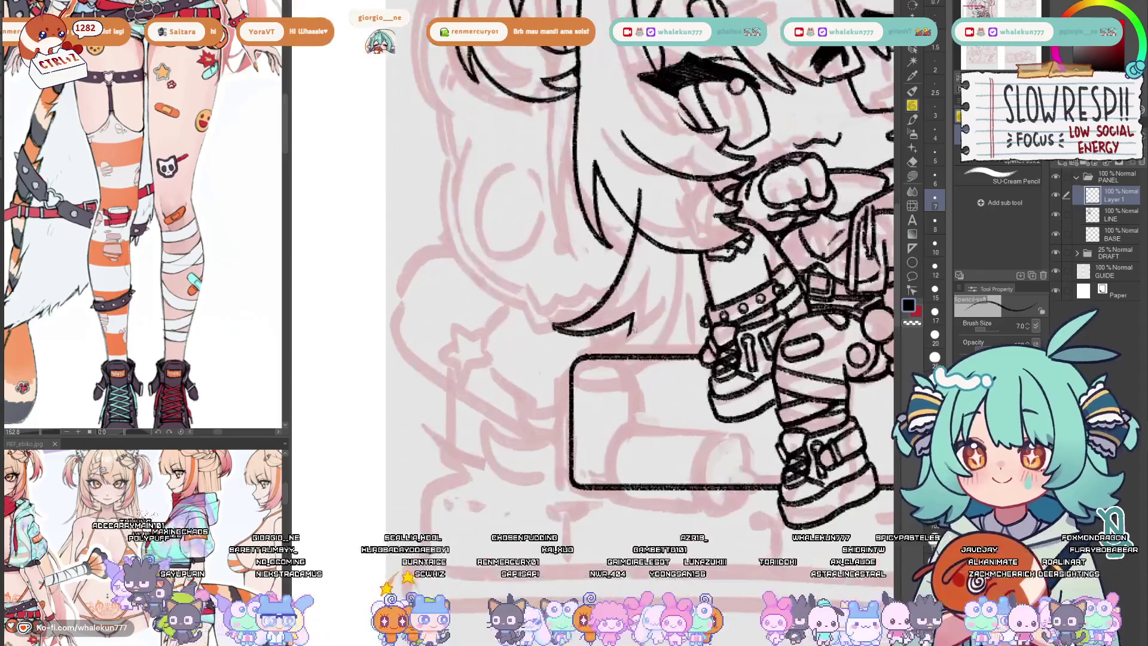
- Draw trial hair lines curving to the tip and left of the box top, undoing retries
drag(665, 289, 625, 359)
key(ctrl+z)
drag(603, 362, 542, 366)
key(ctrl+z)
mouse_move(665, 290)
mouse_down()
mouse_move(636, 335)
mouse_move(545, 364)
mouse_move(544, 379)
mouse_move(607, 362)
mouse_move(598, 371)
mouse_up()
key(ctrl+z)
key(ctrl+z)
key(ctrl+z)
key(ctrl+z)
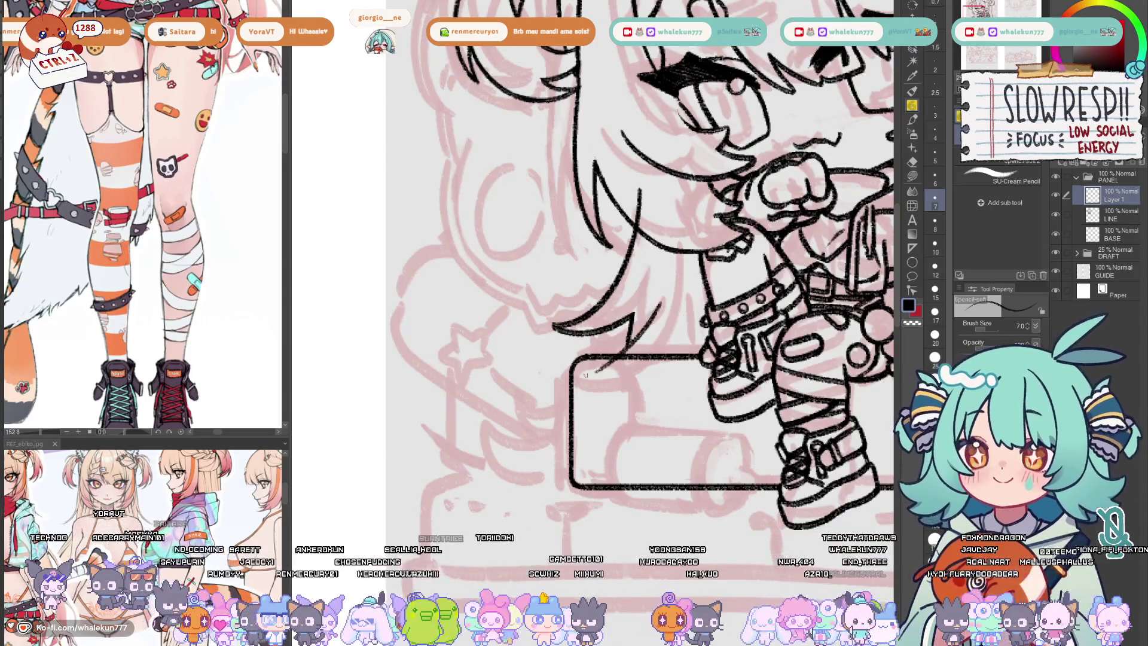
key(ctrl+z)
drag(663, 298, 625, 347)
mouse_move(591, 376)
mouse_down()
mouse_move(523, 366)
mouse_move(560, 399)
mouse_up()
- Erase part of the hair strands with the erasing colour, then return to black ink
key(ctrl+z)
key(c)
mouse_move(666, 297)
mouse_down()
mouse_move(628, 349)
mouse_move(682, 263)
mouse_move(660, 357)
mouse_up()
key(c)
- Redraw the long hair strand down toward the tip several times, undoing each attempt
key(ctrl+z)
key(ctrl+z)
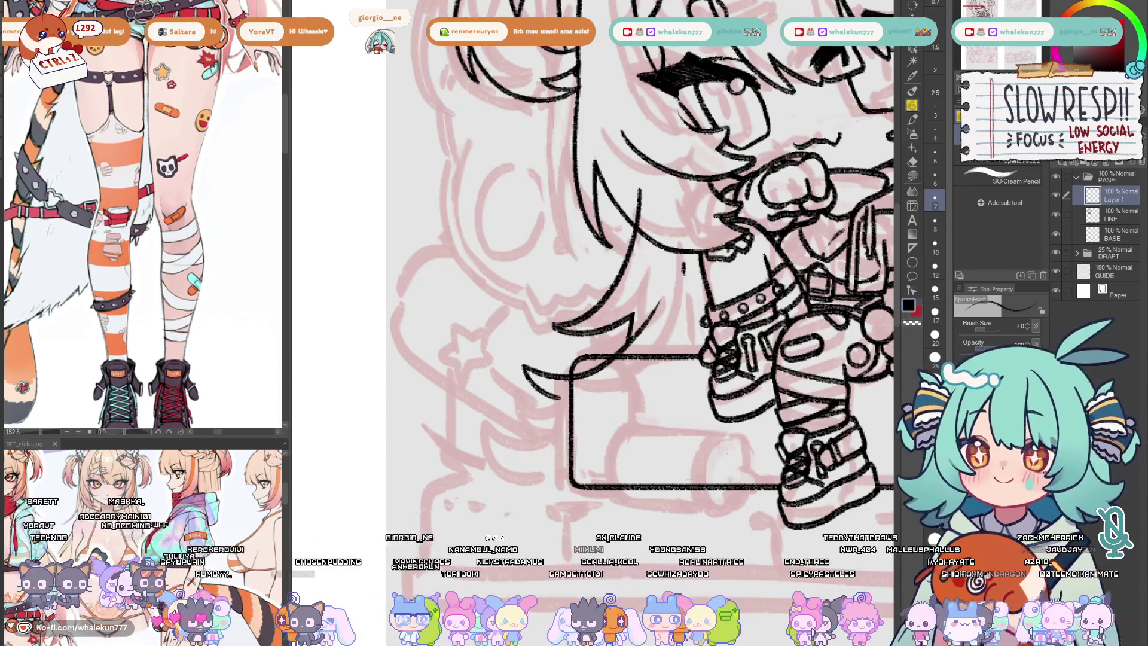
drag(683, 268, 658, 359)
key(ctrl+z)
drag(683, 289, 661, 357)
key(ctrl+z)
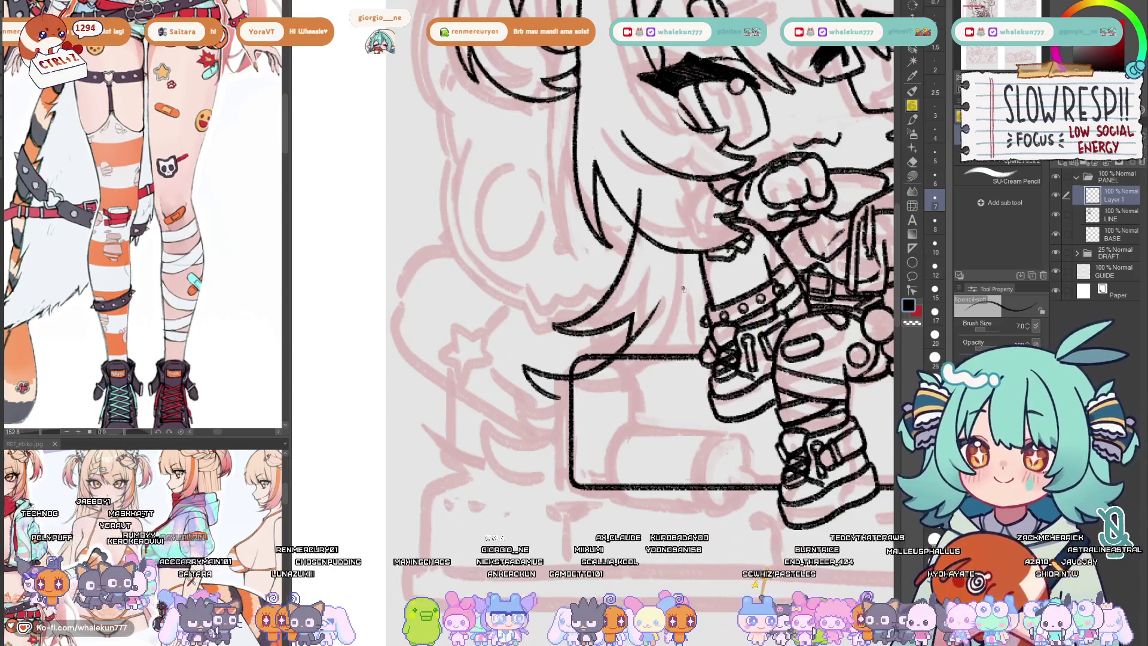
drag(685, 286, 660, 359)
key(ctrl+z)
drag(685, 291, 667, 355)
key(ctrl+z)
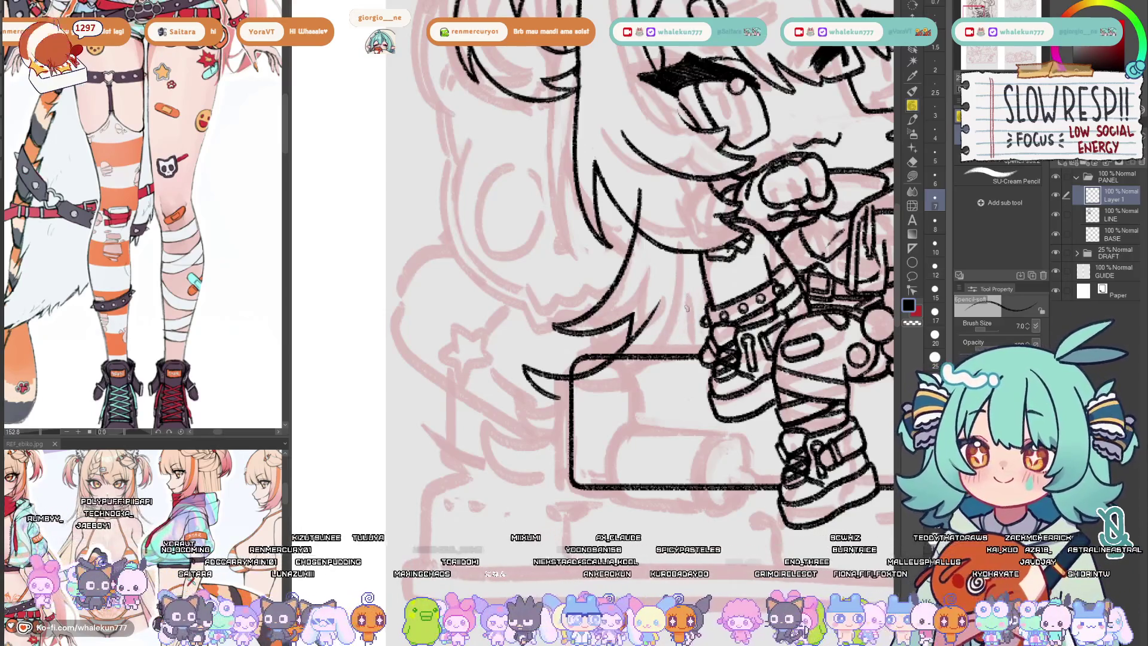
mouse_move(687, 295)
mouse_down()
mouse_move(669, 359)
mouse_move(682, 361)
mouse_move(676, 352)
mouse_up()
key(ctrl+z)
key(ctrl+z)
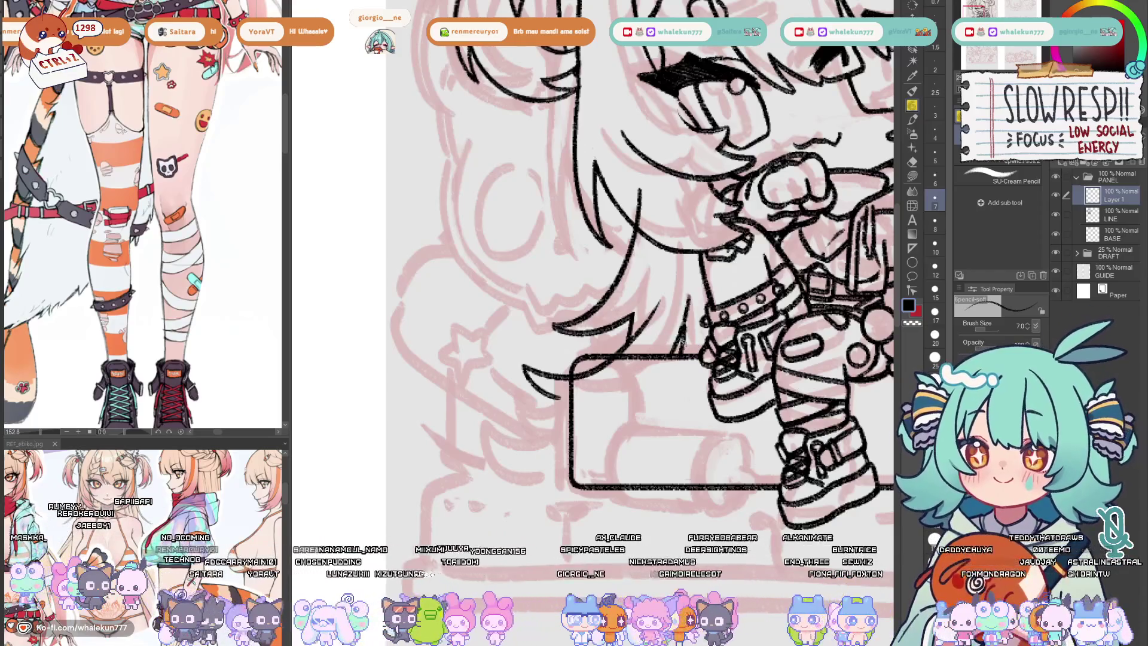
mouse_move(557, 400)
mouse_down()
mouse_move(628, 357)
mouse_move(581, 366)
mouse_move(576, 354)
mouse_move(582, 376)
mouse_move(574, 358)
mouse_move(572, 369)
mouse_move(611, 396)
mouse_up()
key(ctrl+z)
key(ctrl+z)
key(ctrl+z)
key(ctrl+z)
key(ctrl+z)
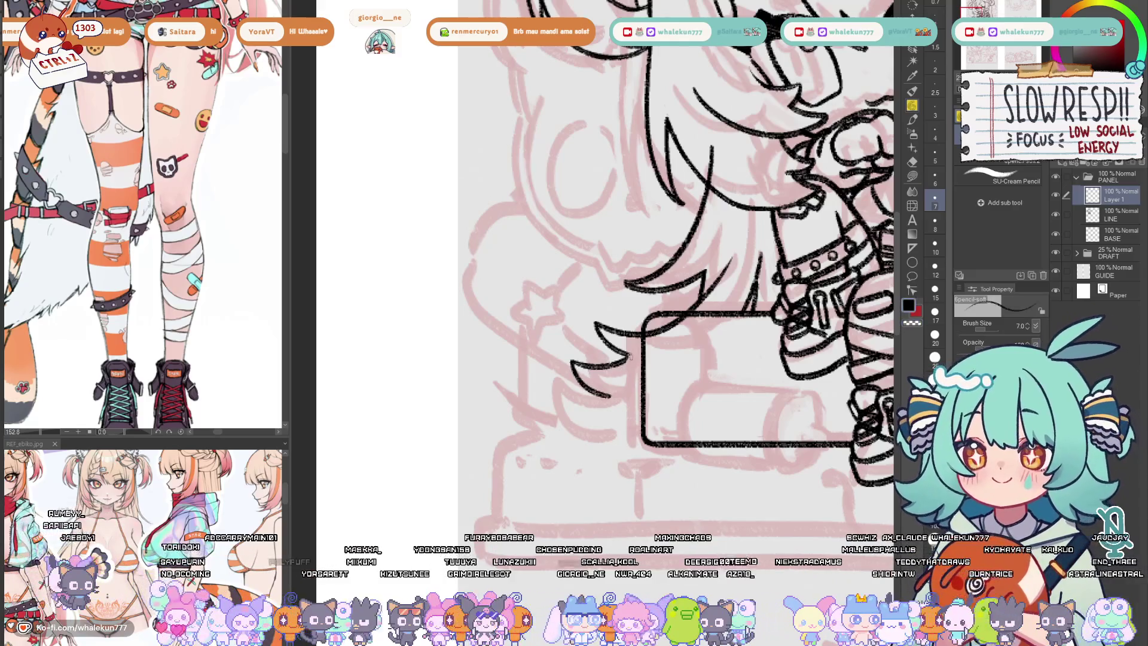
key(ctrl+z)
- Draw the pointed hair-strand curve flaring down past the box's top-left corner
mouse_move(649, 357)
mouse_down()
mouse_move(621, 327)
mouse_move(409, 429)
mouse_move(620, 327)
mouse_up()
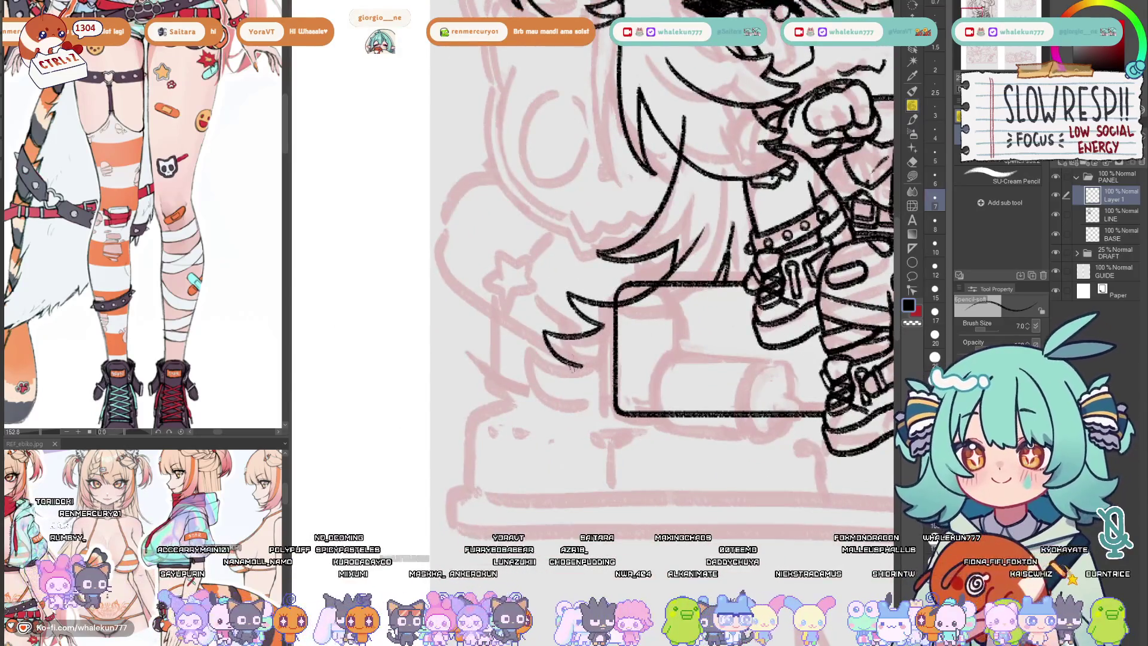
mouse_move(586, 378)
mouse_down()
mouse_move(598, 376)
mouse_move(532, 378)
mouse_move(577, 413)
mouse_move(566, 417)
mouse_up()
key(ctrl+z)
key(ctrl+z)
key(ctrl+z)
key(ctrl+z)
key(ctrl+z)
key(ctrl+z)
mouse_move(593, 363)
mouse_down()
mouse_move(556, 431)
mouse_move(580, 423)
mouse_up()
key(ctrl+z)
drag(592, 362, 565, 422)
- Erase the old hair-tip strokes at the box corner with the Kneaded eraser at size 30
scroll(661, 399, down, 3)
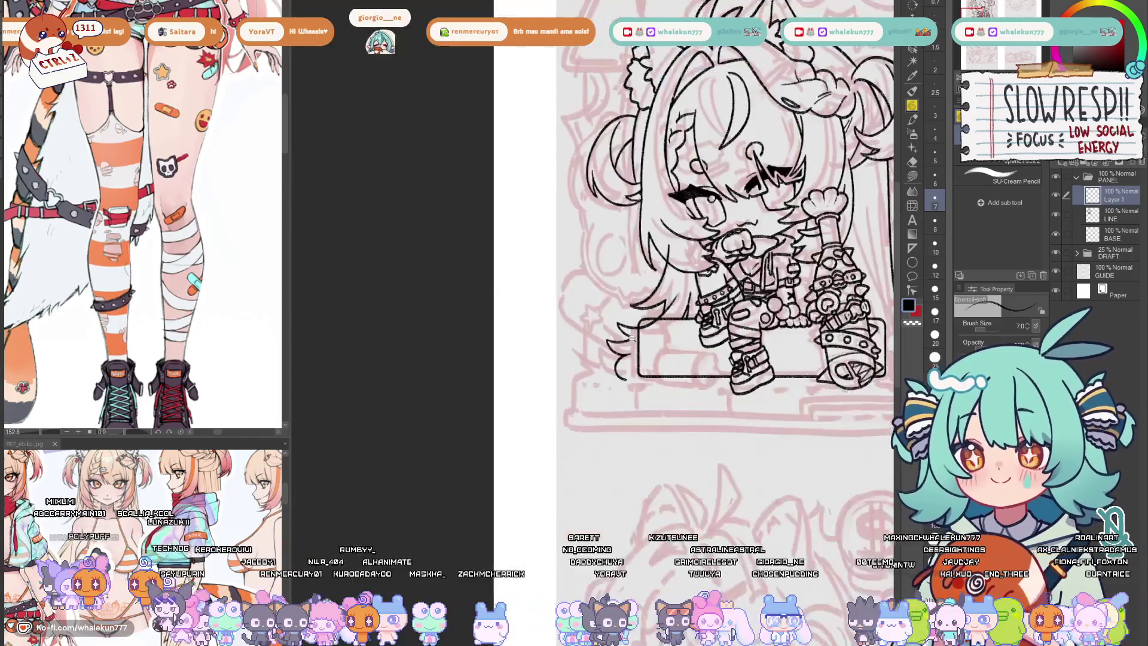
scroll(625, 380, up, 4)
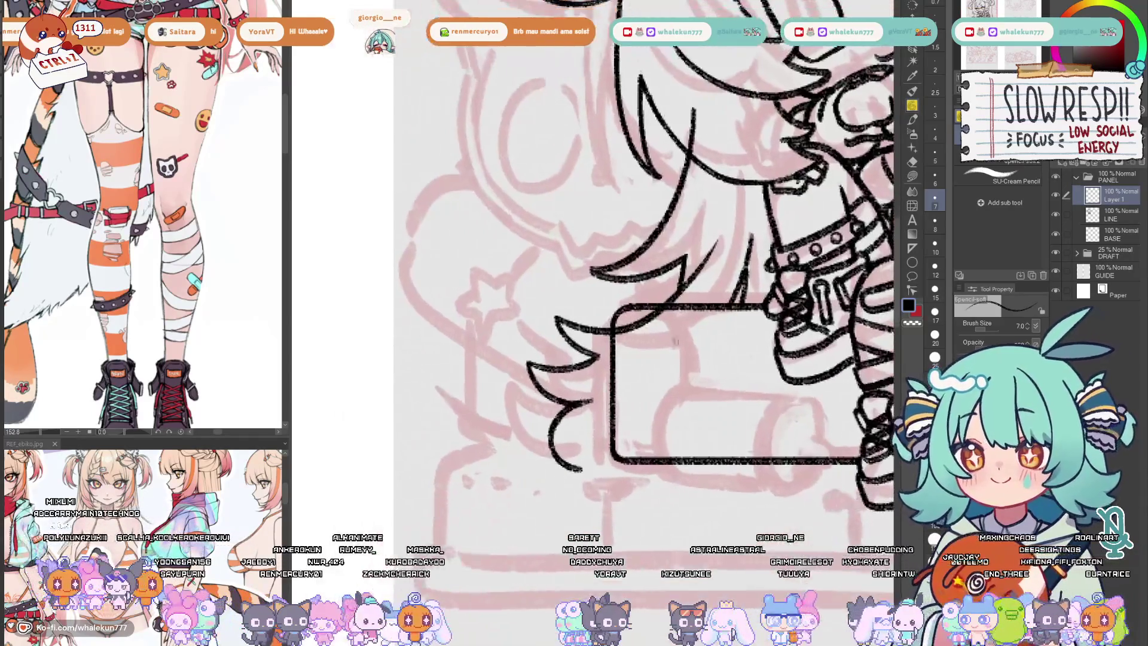
mouse_move(625, 283)
mouse_down()
mouse_move(319, 205)
mouse_move(604, 214)
mouse_up()
drag(625, 426, 565, 474)
key(e)
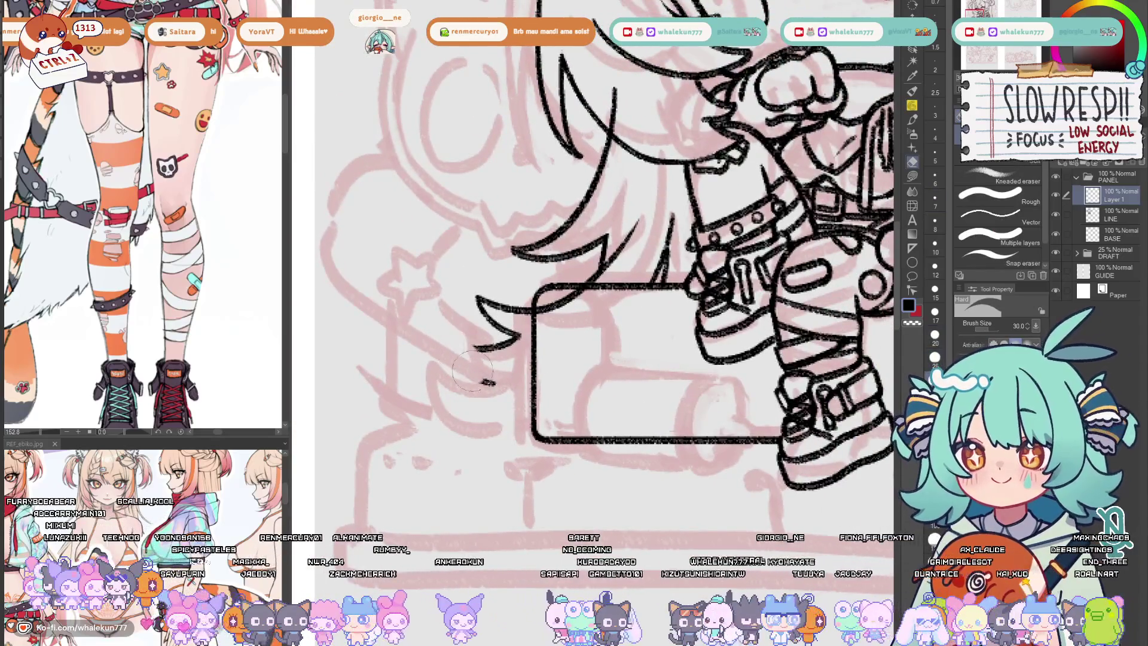
mouse_move(490, 349)
mouse_down()
mouse_move(526, 311)
mouse_move(592, 311)
mouse_move(641, 216)
mouse_up()
- Try curved hair-tip strokes hooking down at the box corner with the SU-Cream Pencil
key(p)
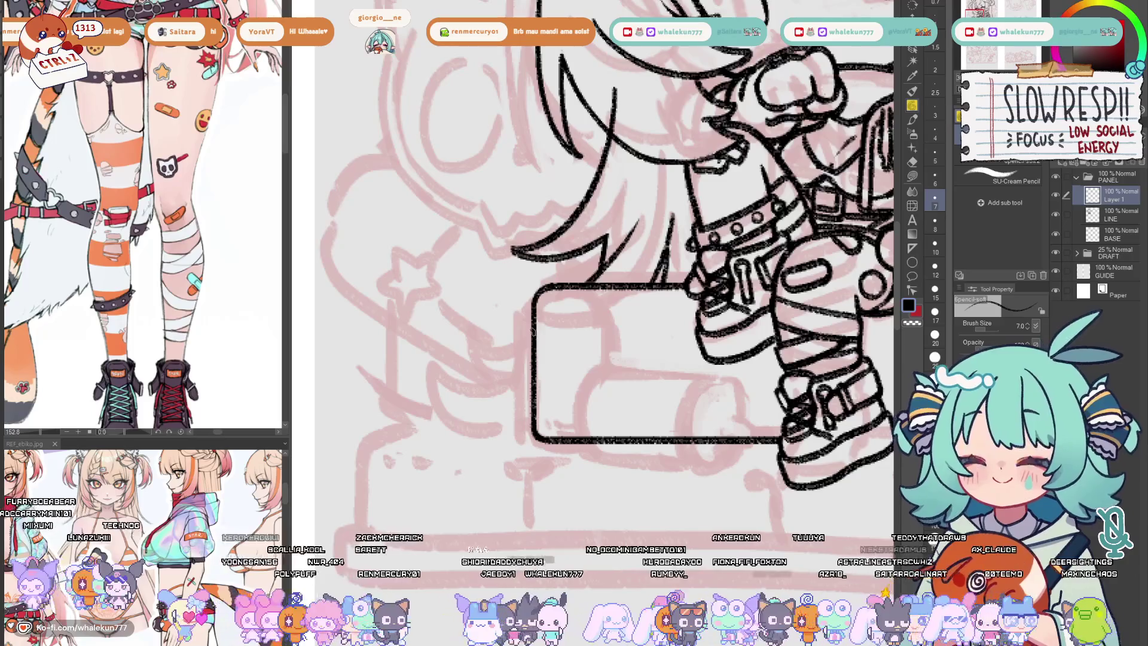
mouse_move(484, 354)
mouse_down()
mouse_move(535, 342)
mouse_move(521, 333)
mouse_move(472, 346)
mouse_up()
key(ctrl+z)
key(ctrl+z)
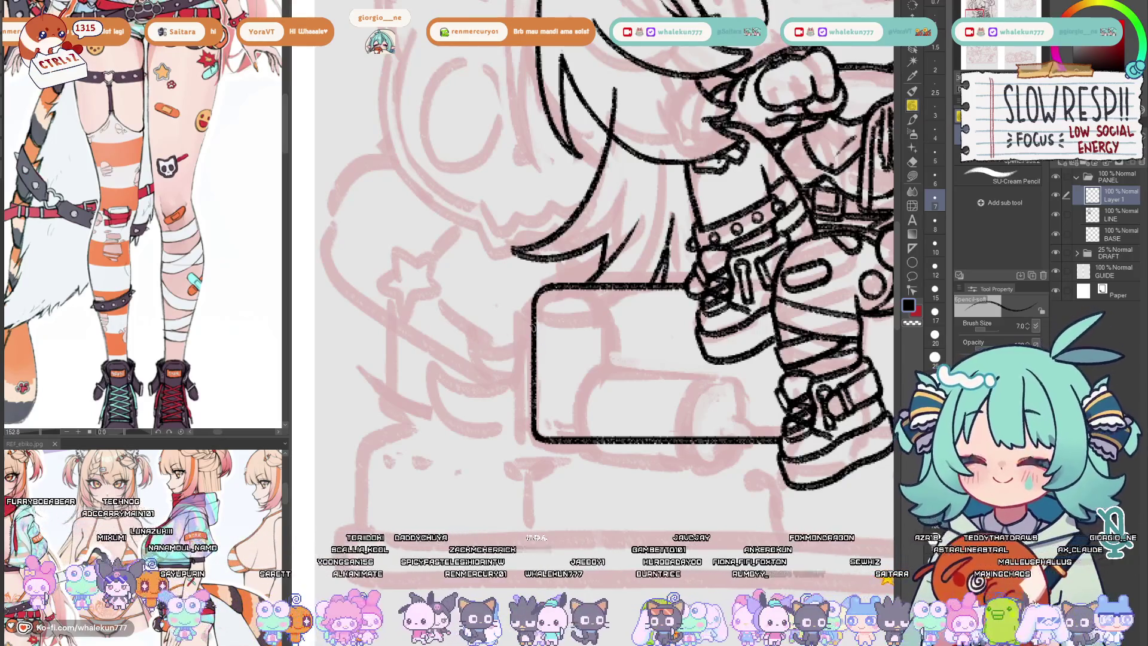
mouse_move(534, 327)
mouse_down()
mouse_move(463, 336)
mouse_move(479, 371)
mouse_move(467, 346)
mouse_move(499, 376)
mouse_up()
key(ctrl+z)
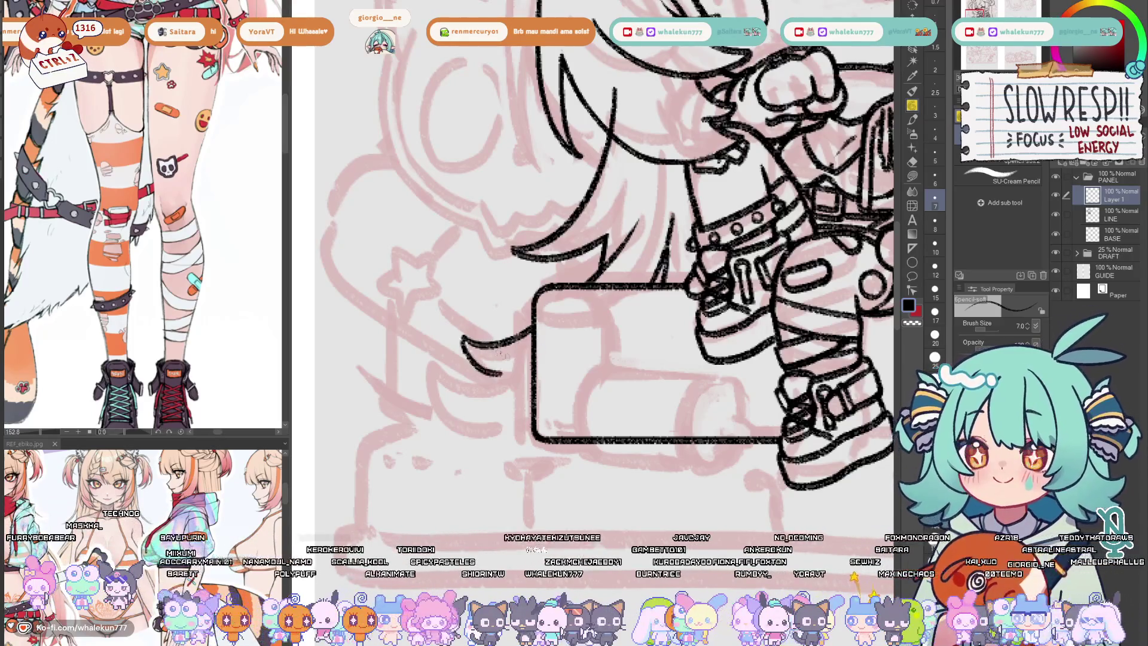
key(ctrl+z)
drag(465, 337, 508, 383)
- Draw the curled hair tuft just left of the seat box
key(ctrl+z)
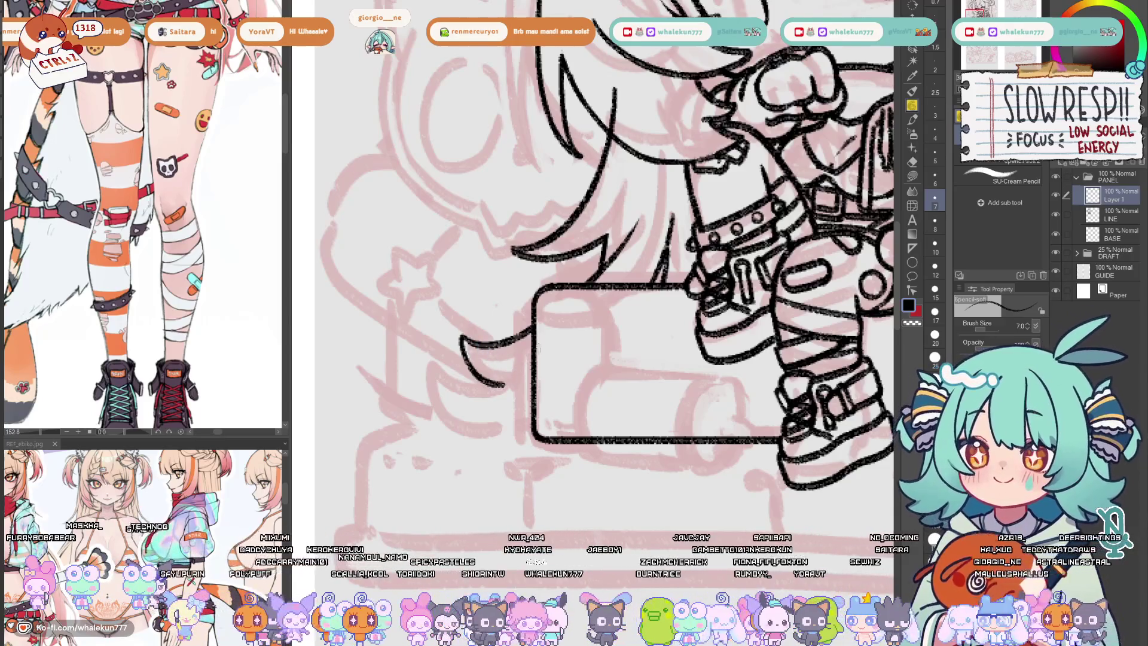
mouse_move(598, 299)
mouse_down()
mouse_move(371, 299)
mouse_move(709, 278)
mouse_up()
drag(611, 366, 546, 333)
key(ctrl+z)
mouse_move(613, 362)
mouse_down()
mouse_move(544, 335)
mouse_move(536, 352)
mouse_up()
key(ctrl+z)
key(ctrl+z)
mouse_move(612, 362)
mouse_down()
mouse_move(550, 332)
mouse_move(546, 386)
mouse_up()
- Add a shorter pointed strand below the curl, then zoom out
key(ctrl+z)
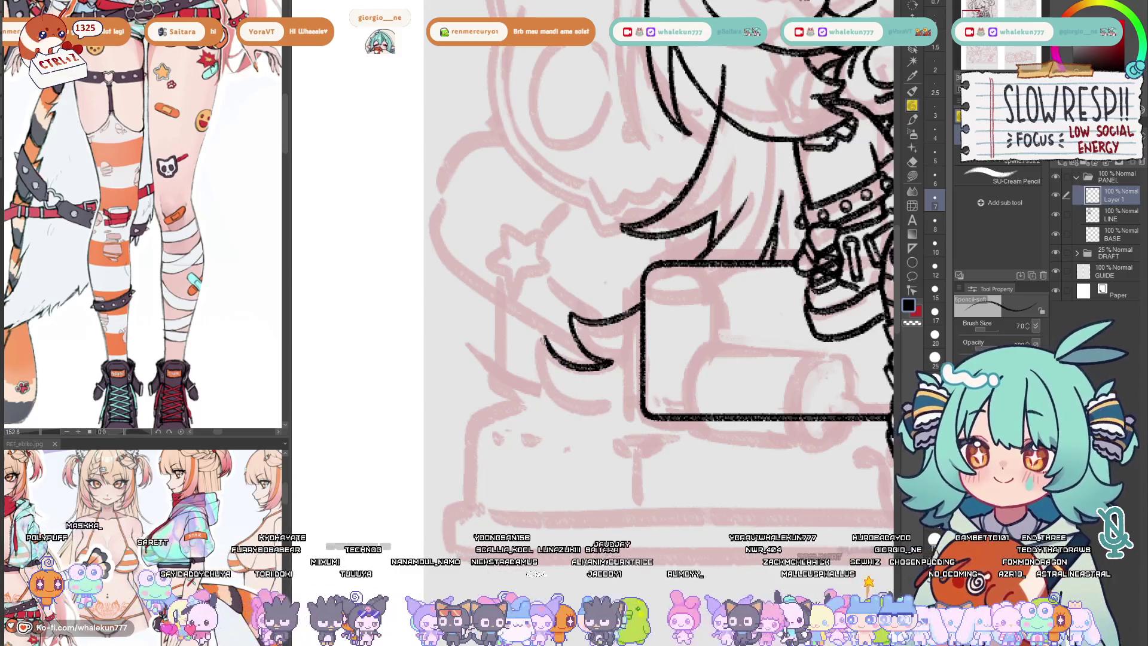
drag(542, 336, 546, 389)
key(ctrl+z)
mouse_move(541, 335)
mouse_down()
mouse_move(540, 362)
mouse_move(616, 413)
mouse_move(542, 366)
mouse_move(631, 411)
mouse_move(646, 392)
mouse_up()
key(ctrl+z)
key(ctrl+z)
scroll(616, 365, down, 5)
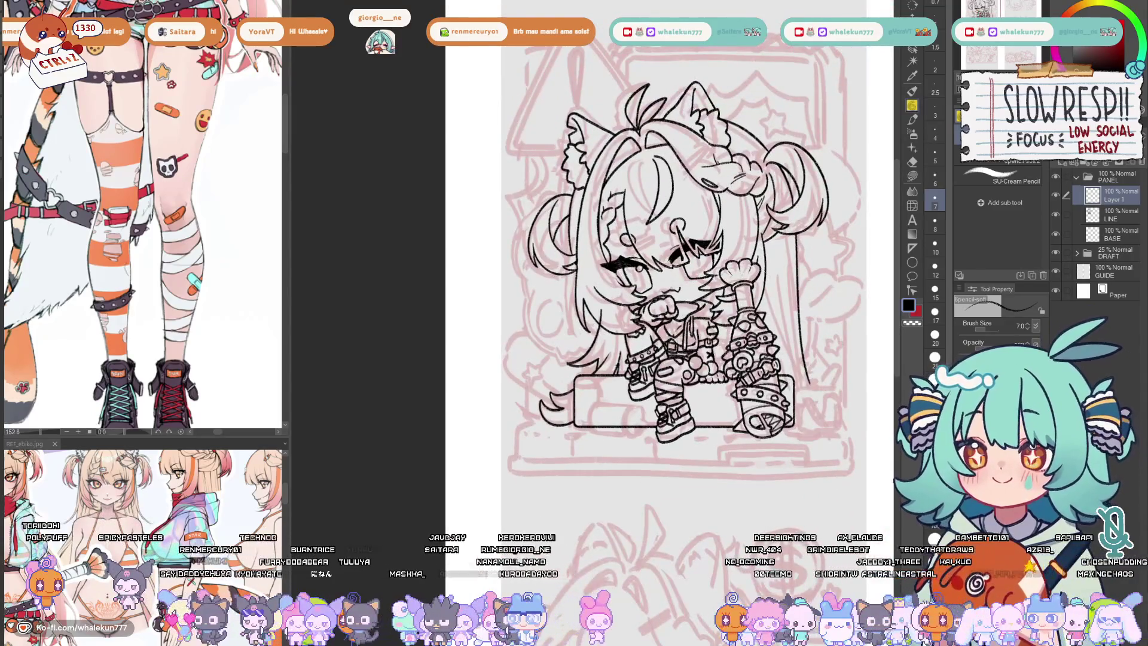
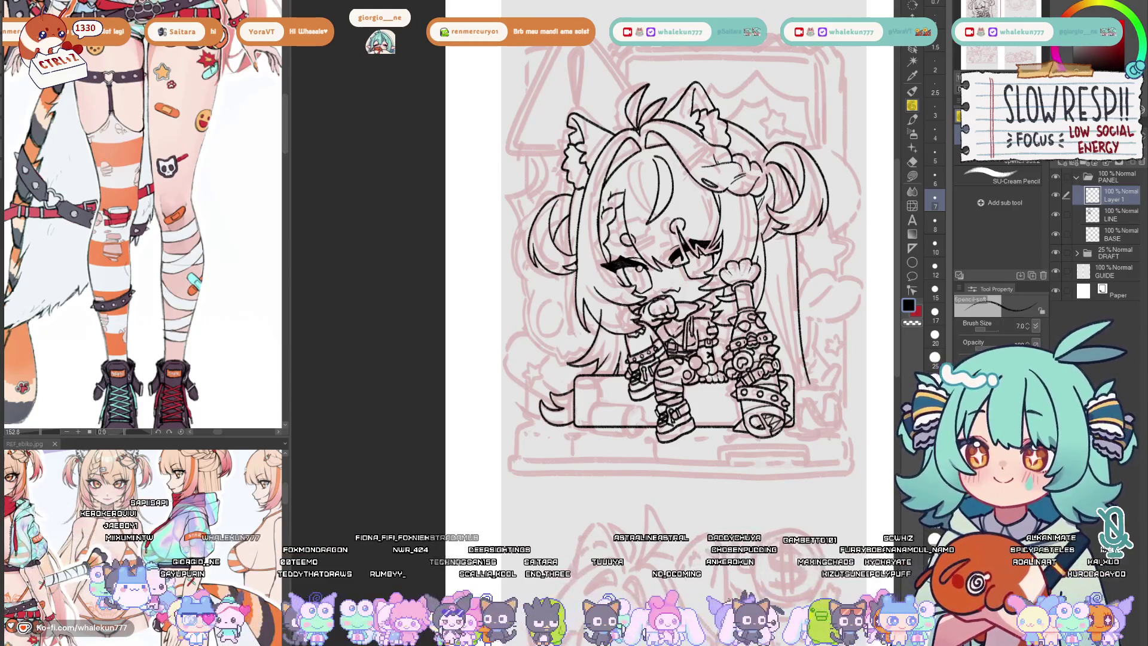
- Ink the tail curve below the spiked arm, undoing the misplaced attempts
drag(702, 403, 575, 375)
drag(590, 426, 611, 430)
scroll(612, 431, down, 5)
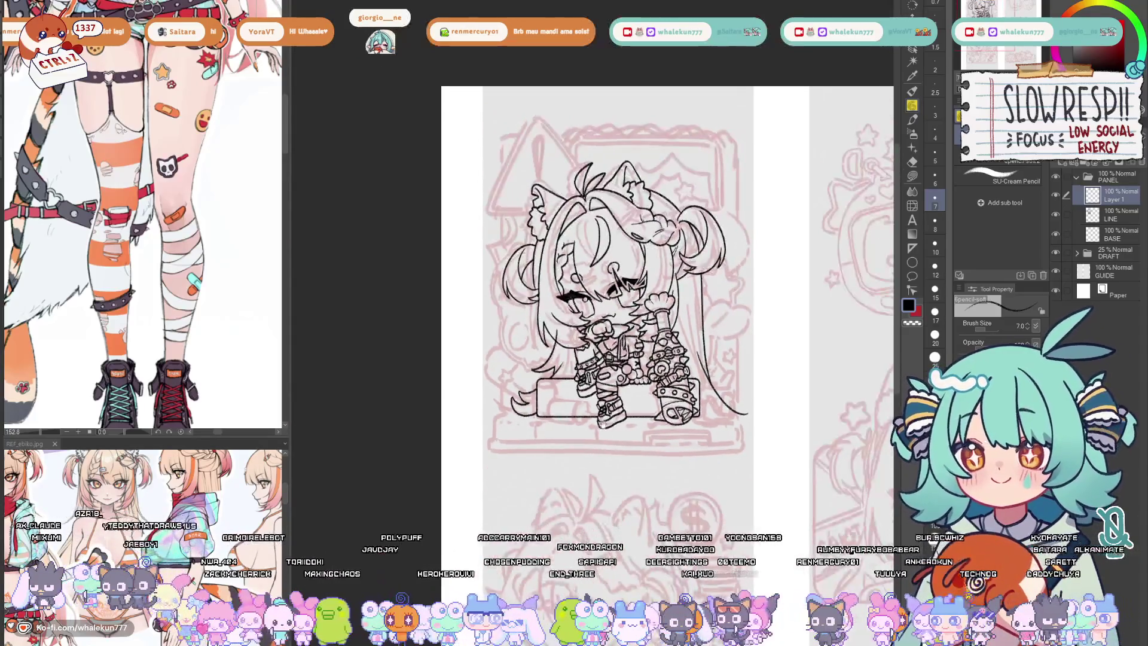
scroll(672, 345, up, 2)
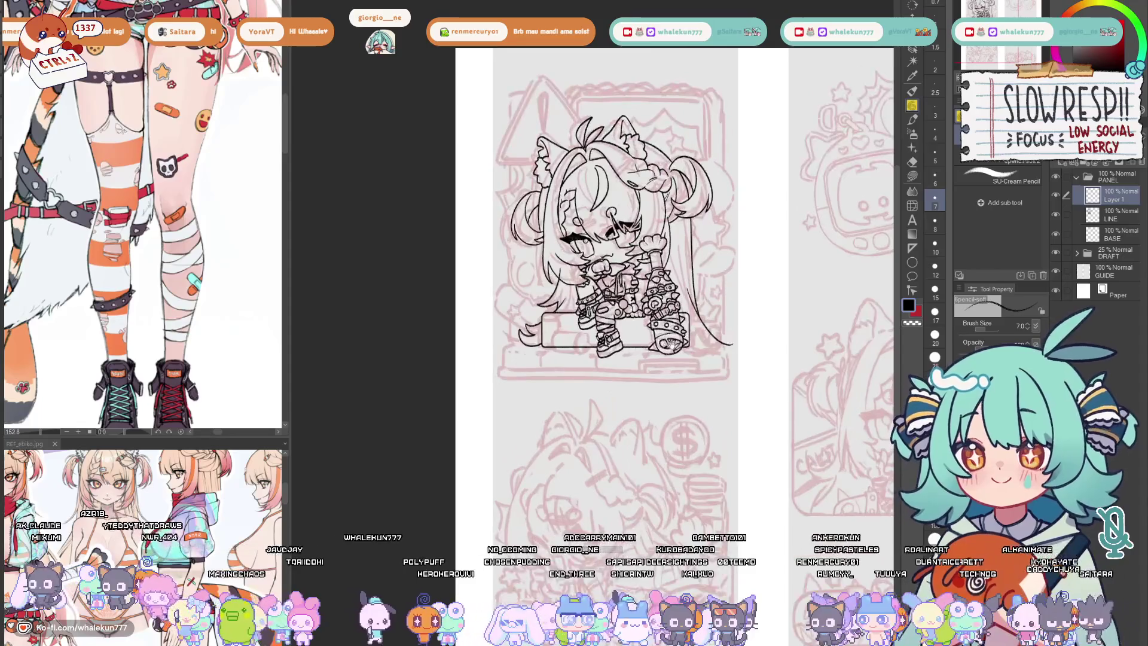
key(h)
scroll(574, 349, up, 4)
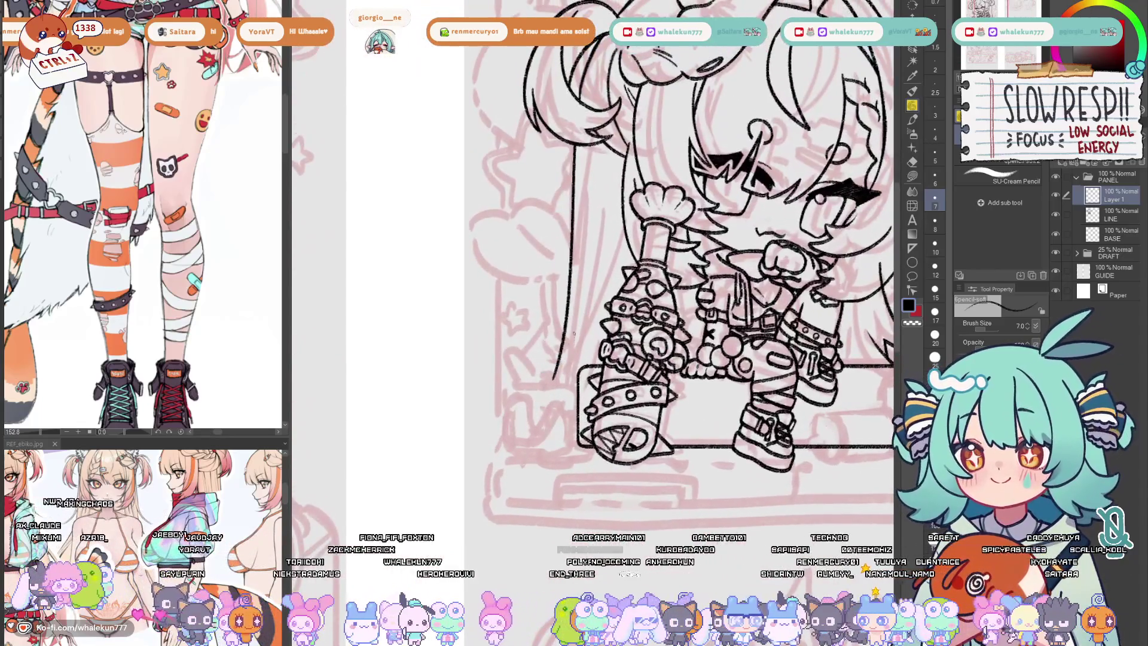
mouse_move(575, 333)
mouse_down()
mouse_move(543, 392)
mouse_move(562, 361)
mouse_move(499, 395)
mouse_move(523, 415)
mouse_move(486, 415)
mouse_move(487, 439)
mouse_move(488, 415)
mouse_move(484, 431)
mouse_move(549, 444)
mouse_up()
key(ctrl+z)
key(ctrl+z)
key(ctrl+z)
key(ctrl+z)
key(ctrl+z)
key(ctrl+z)
key(ctrl+z)
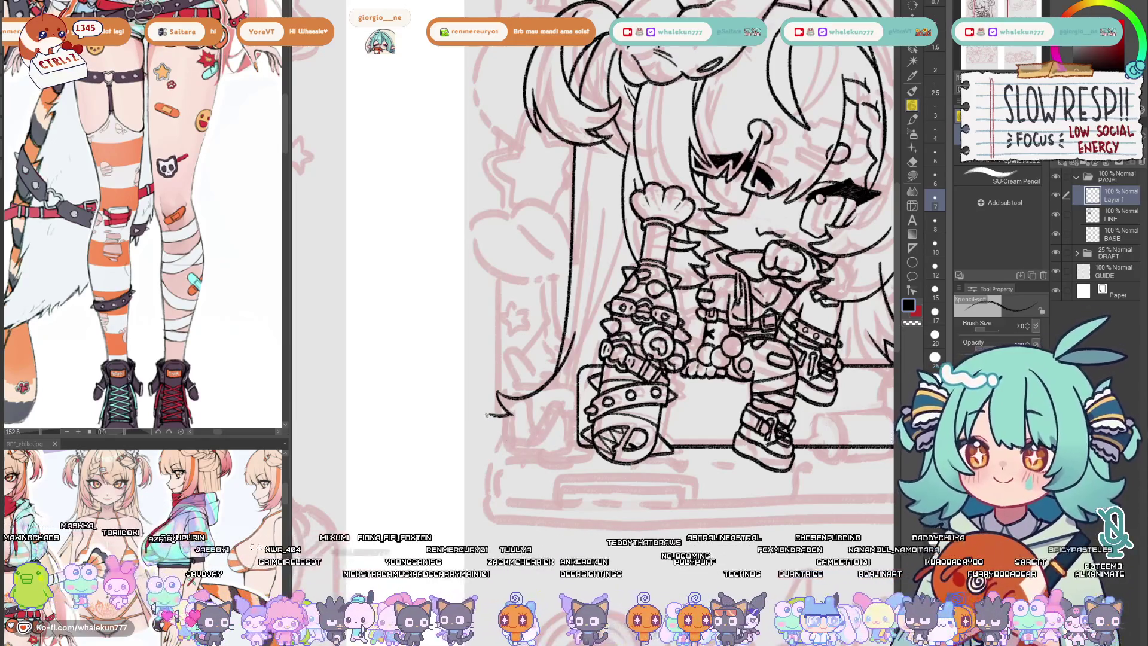
drag(485, 414, 578, 455)
key(ctrl+z)
key(ctrl+z)
- Redraw the tail's long lower curve and tip, checking it in a mirrored view
key(h)
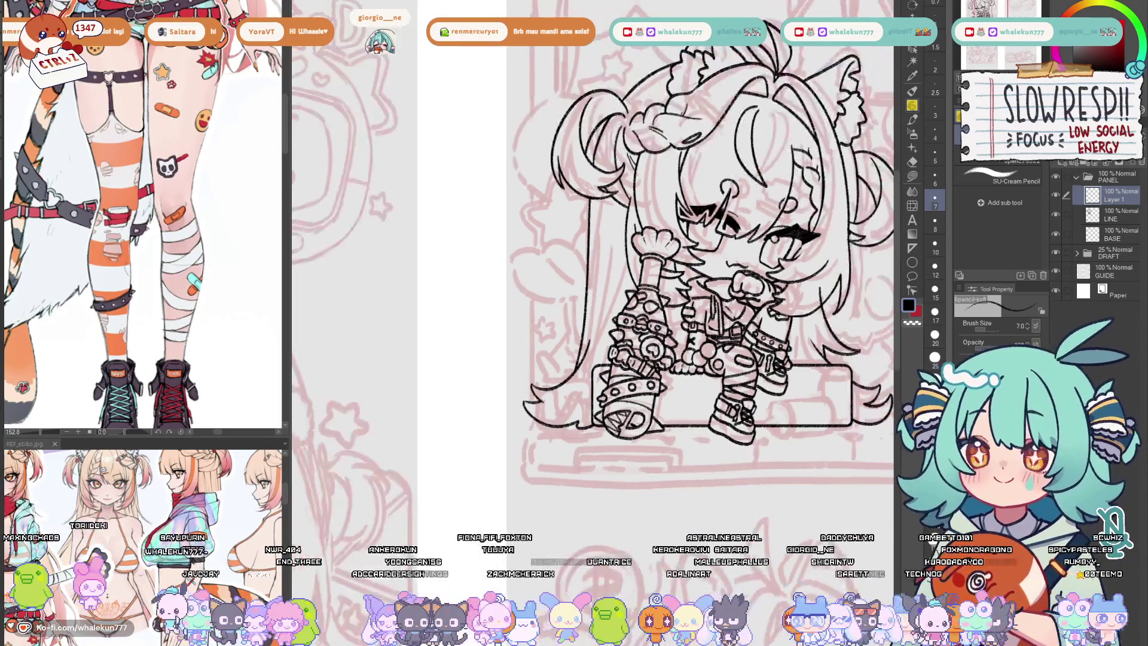
key(h)
scroll(638, 321, up, 3)
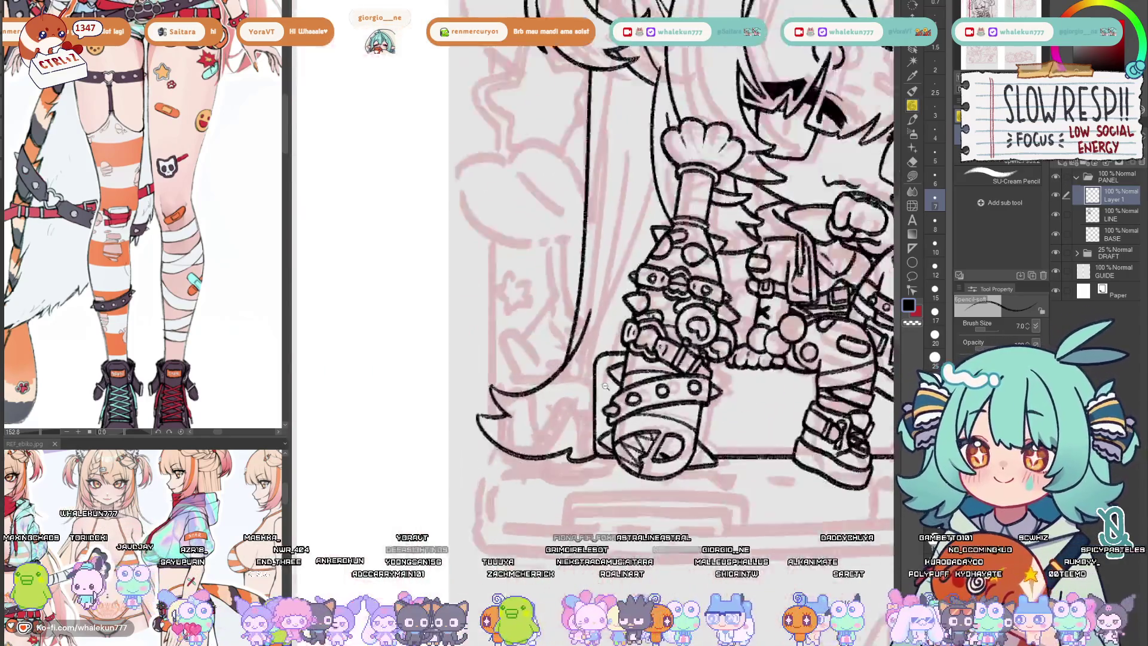
key(ctrl+z)
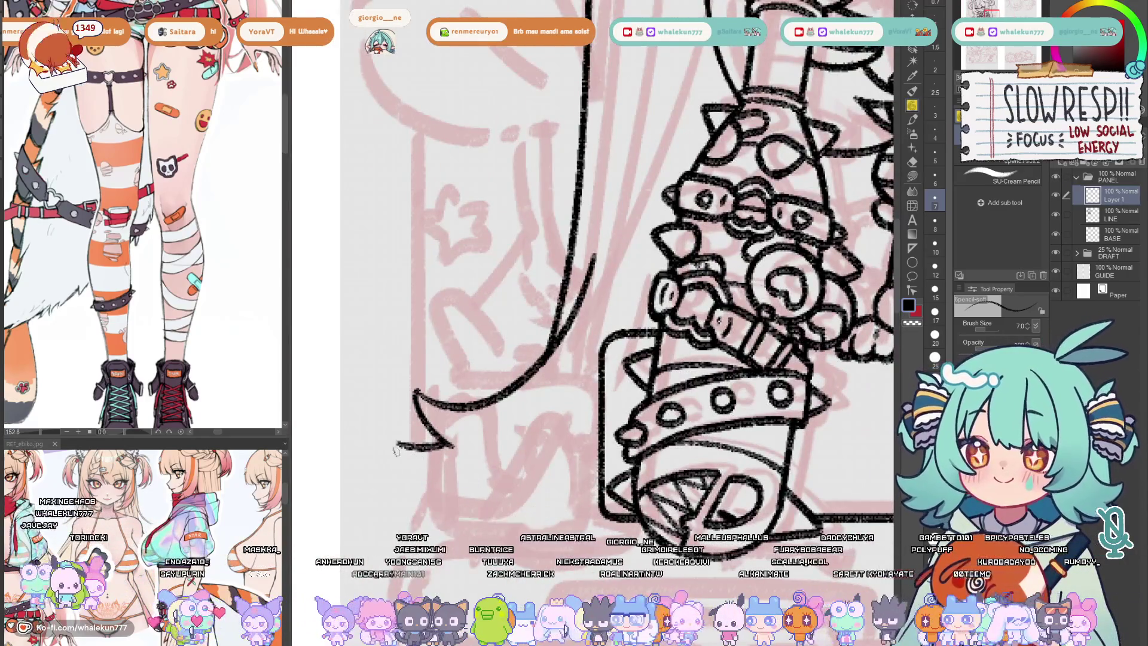
mouse_move(392, 441)
mouse_down()
mouse_move(404, 461)
mouse_move(527, 467)
mouse_up()
key(ctrl+z)
mouse_move(395, 441)
mouse_down()
mouse_move(437, 488)
mouse_move(583, 500)
mouse_up()
drag(601, 445, 586, 485)
key(ctrl+z)
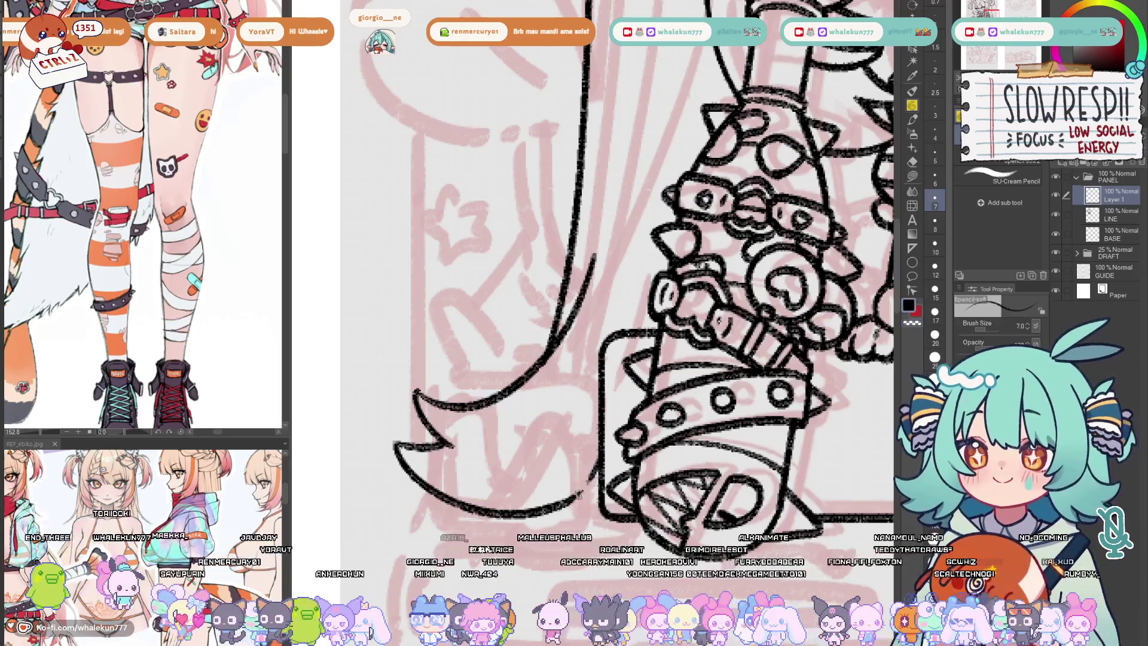
- Ink the black line beside the spiked arm, redrawing it after undoing
scroll(634, 455, down, 5)
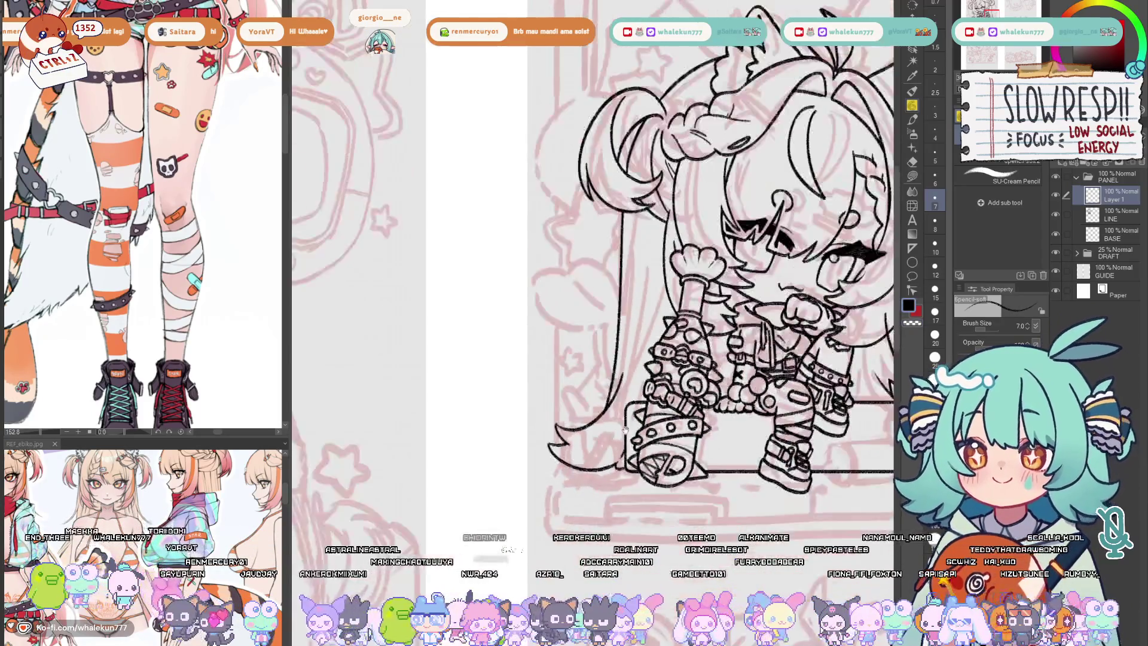
key(h)
scroll(760, 459, up, 5)
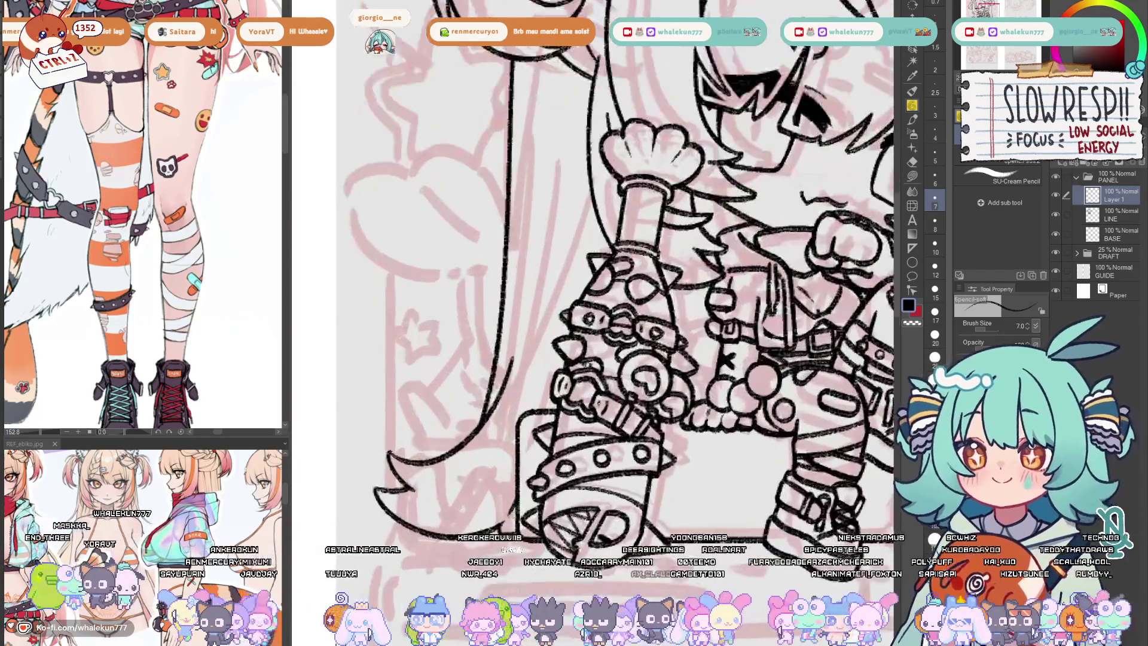
scroll(632, 413, down, 5)
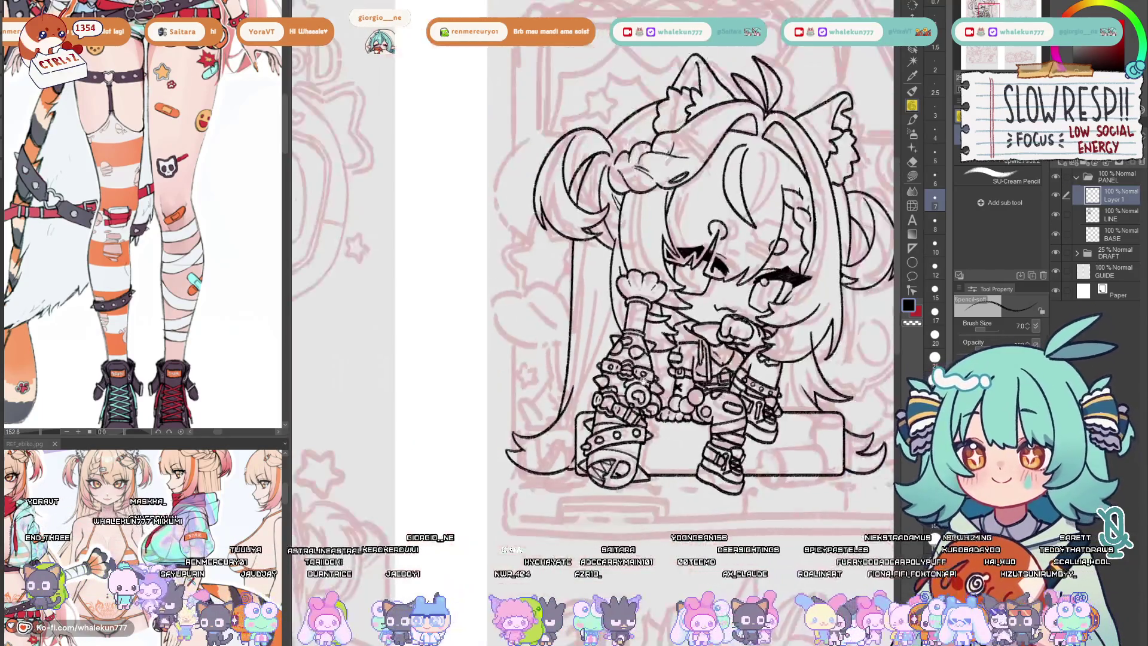
scroll(603, 420, up, 4)
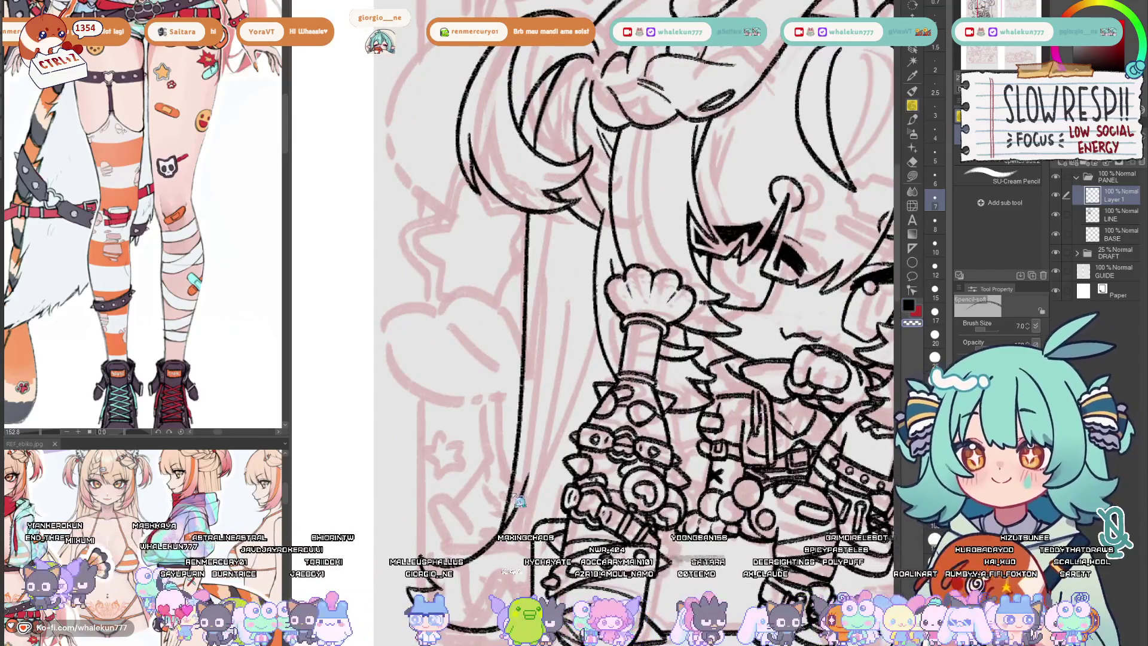
key(c)
drag(548, 371, 529, 457)
key(ctrl+z)
key(ctrl+z)
key(ctrl+z)
drag(547, 408, 532, 458)
key(ctrl+z)
key(ctrl+z)
- Redo the end of the stroke beside the arm and recheck it mirrored
key(h)
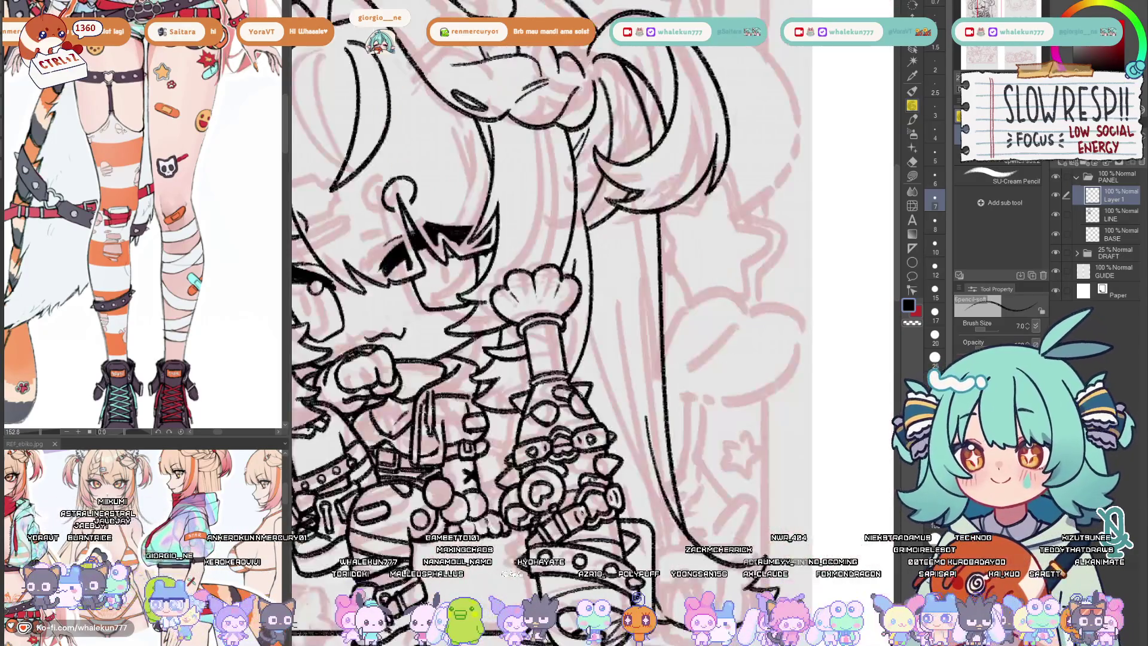
key(h)
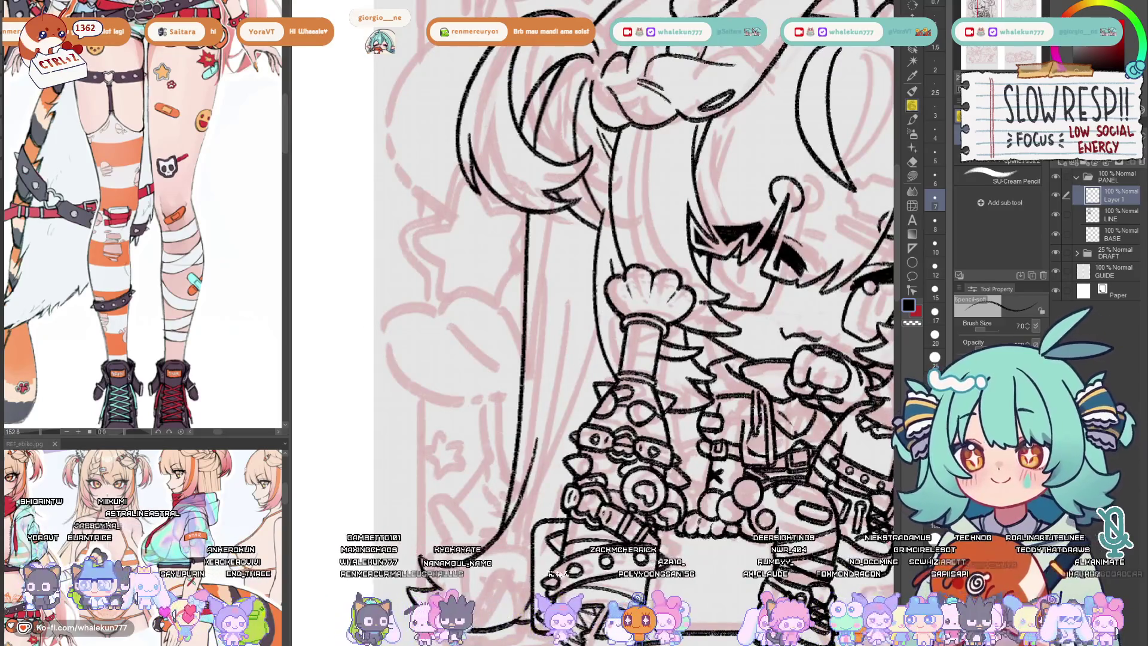
key(ctrl+z)
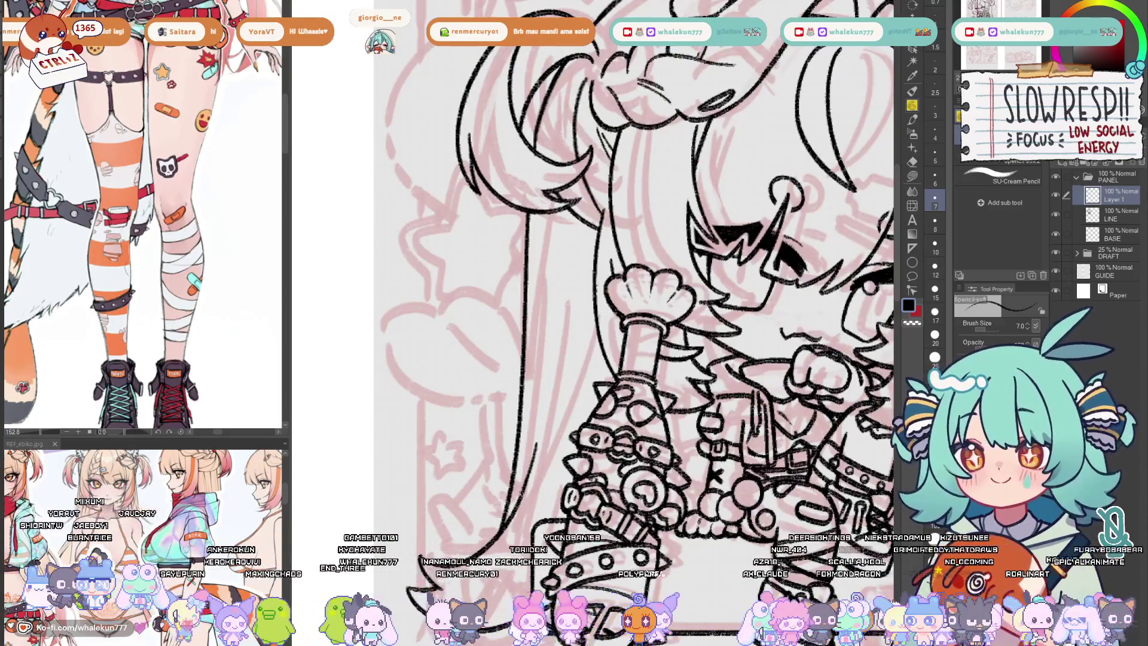
key(ctrl+z)
drag(523, 489, 518, 508)
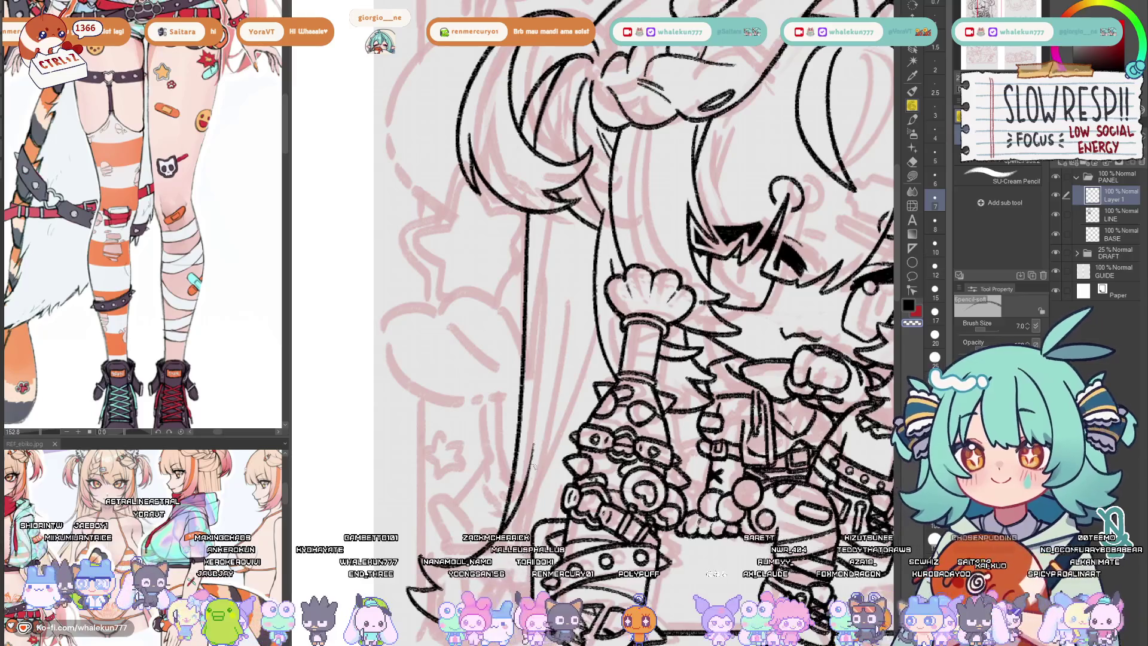
scroll(534, 446, down, 3)
key(h)
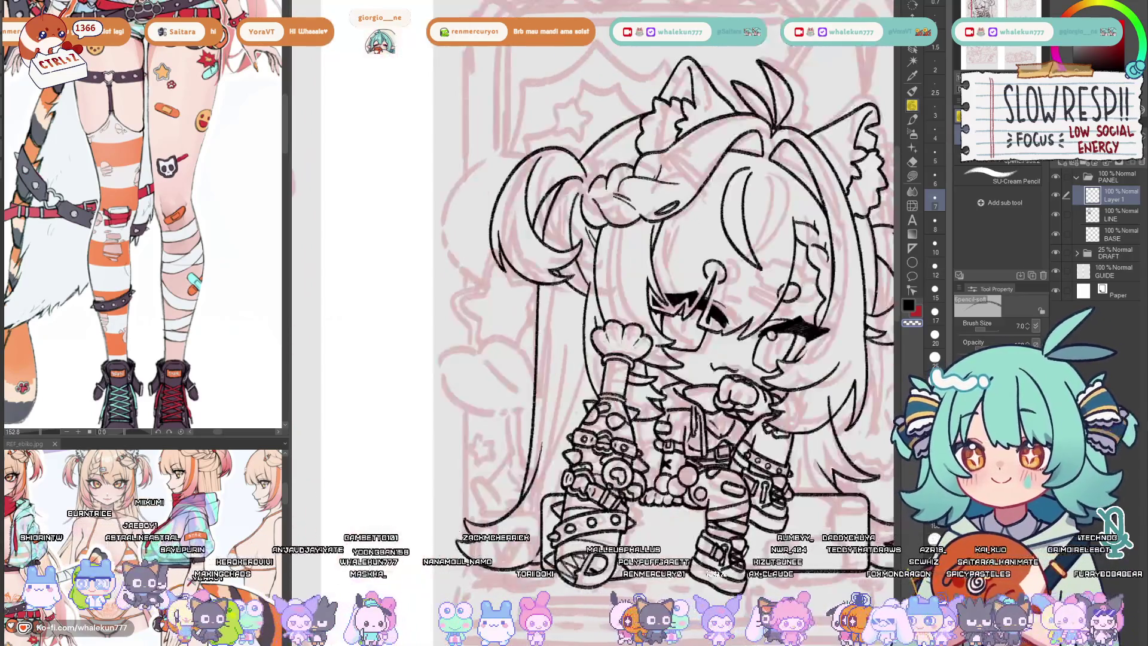
scroll(559, 415, up, 4)
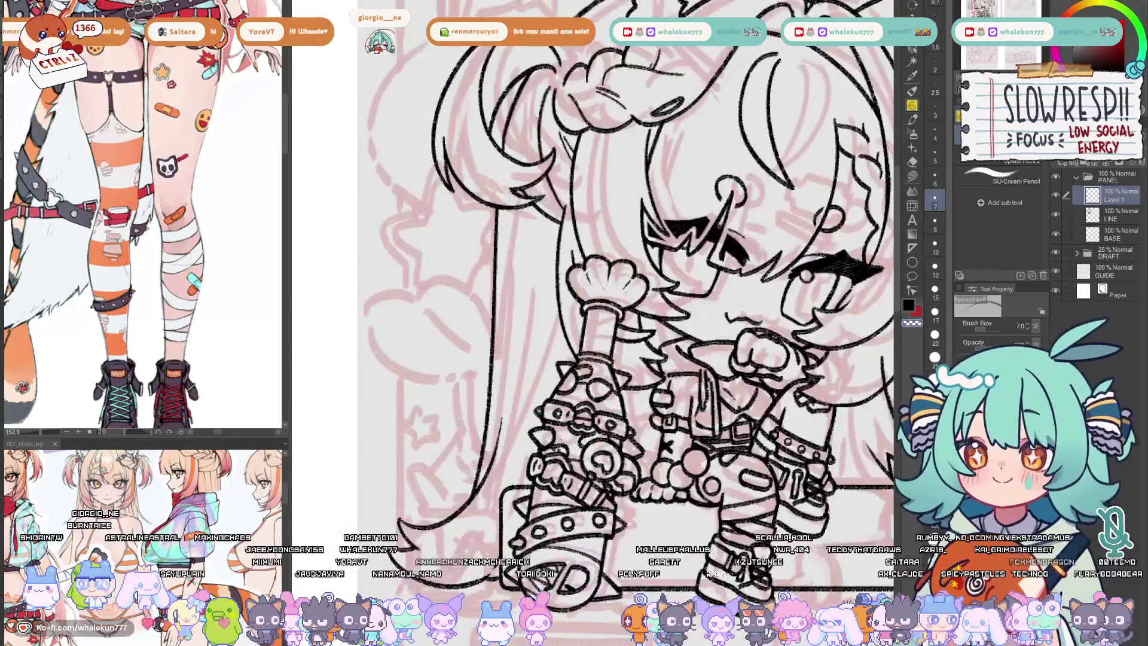
drag(569, 443, 565, 428)
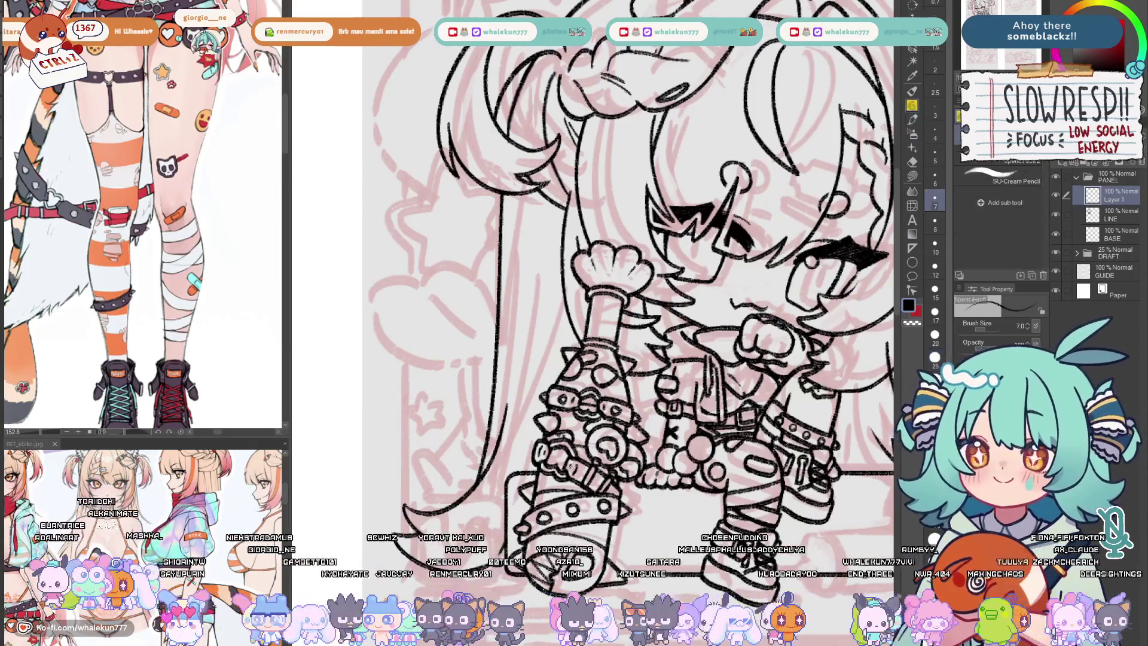
- Frame the long hair beside the raised arm with the view back to normal
drag(705, 435, 632, 386)
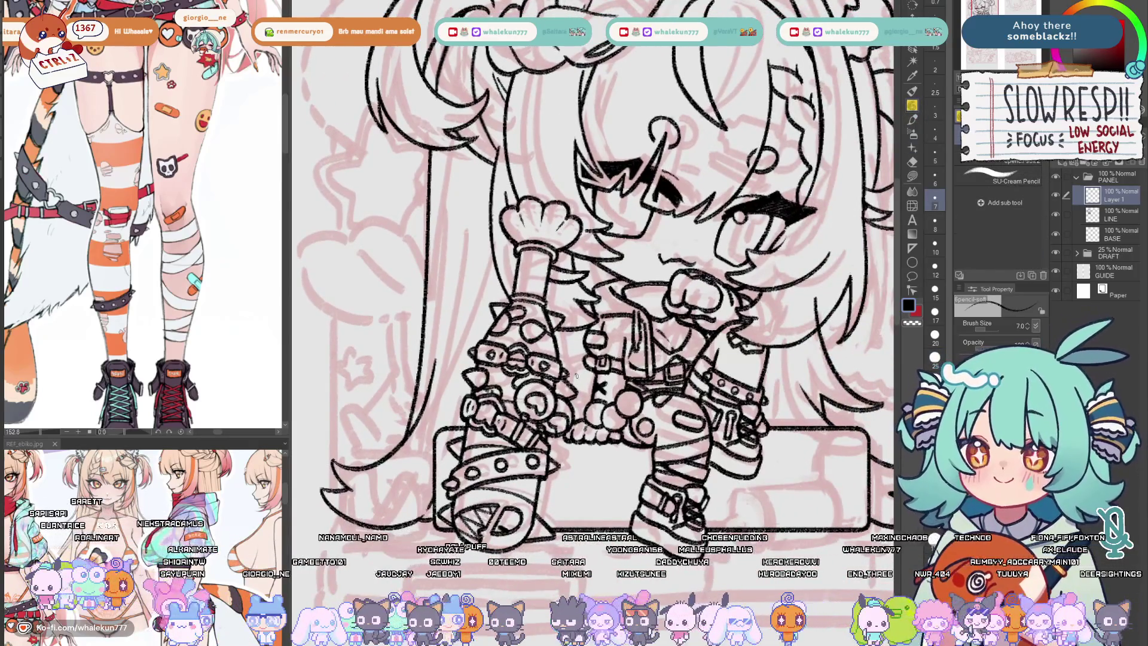
key(h)
scroll(577, 375, down, 3)
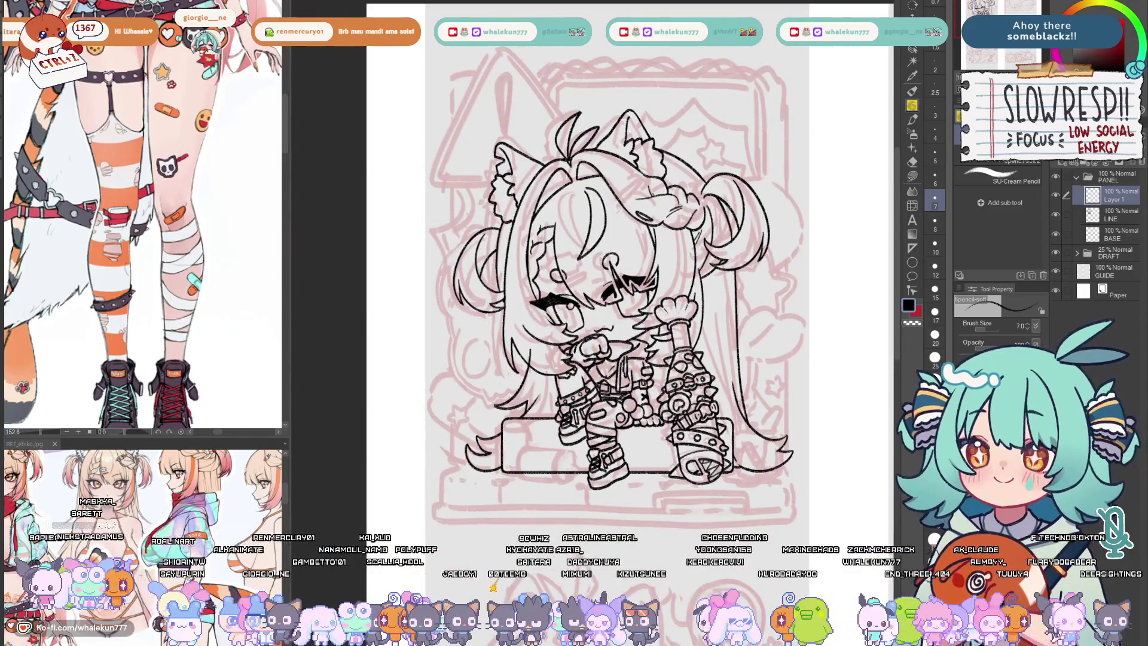
scroll(675, 369, up, 3)
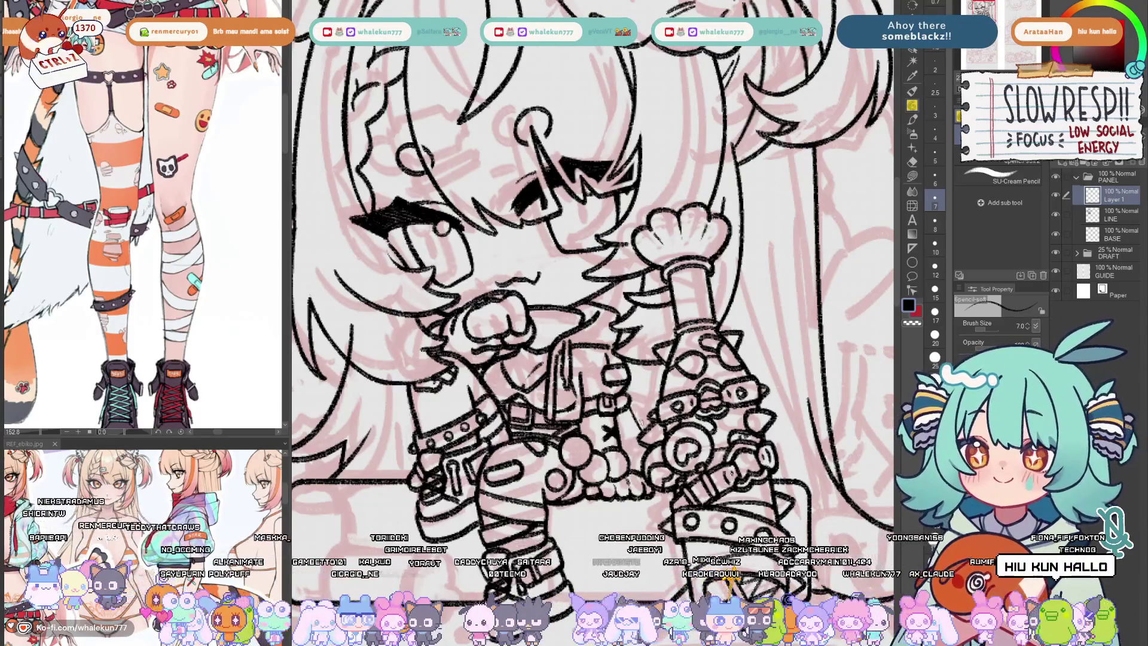
scroll(662, 395, down, 3)
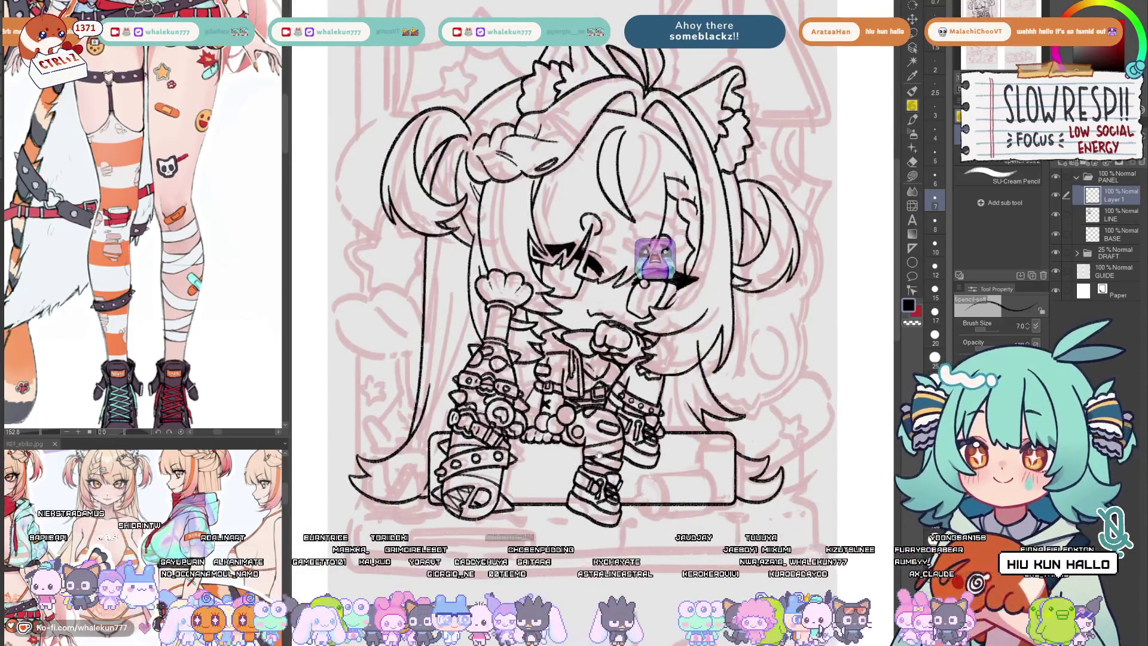
scroll(655, 257, up, 2)
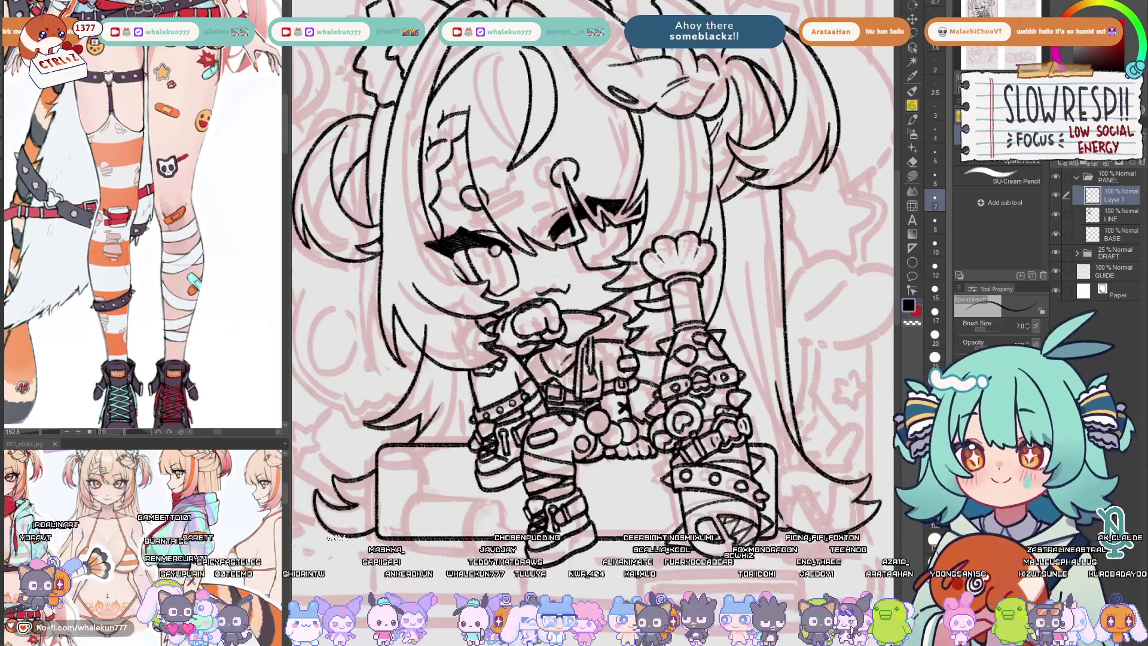
drag(652, 385, 655, 392)
scroll(697, 385, down, 5)
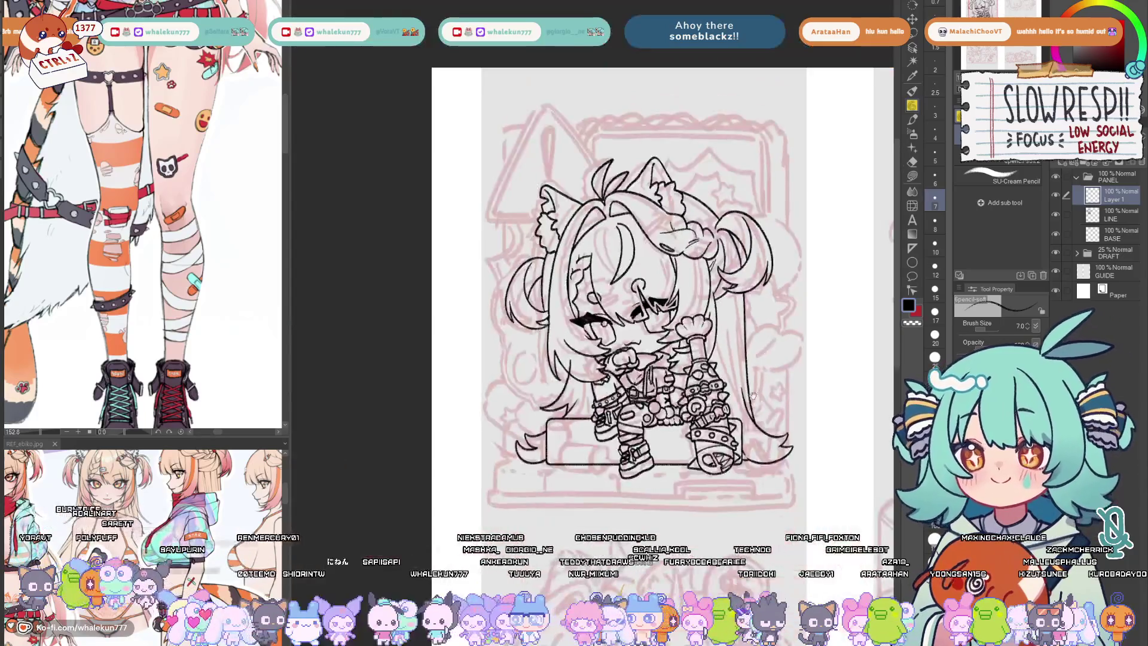
scroll(692, 360, up, 4)
scroll(691, 360, up, 1)
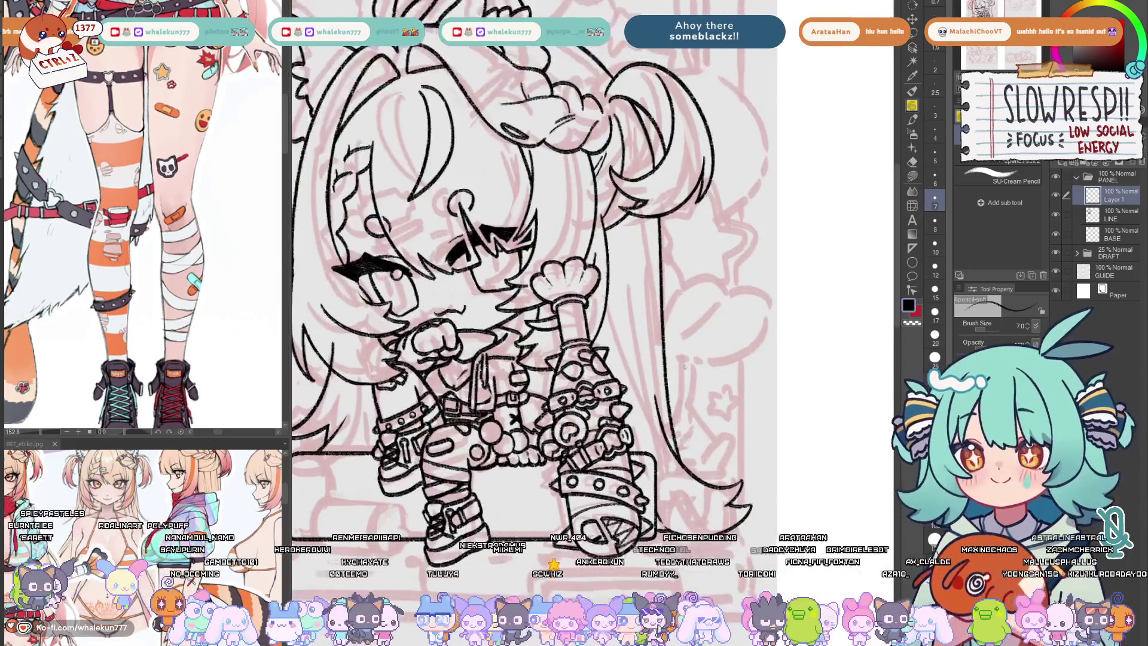
- Draw a line down the long hair, undoing the extra short stroke
drag(682, 362, 683, 416)
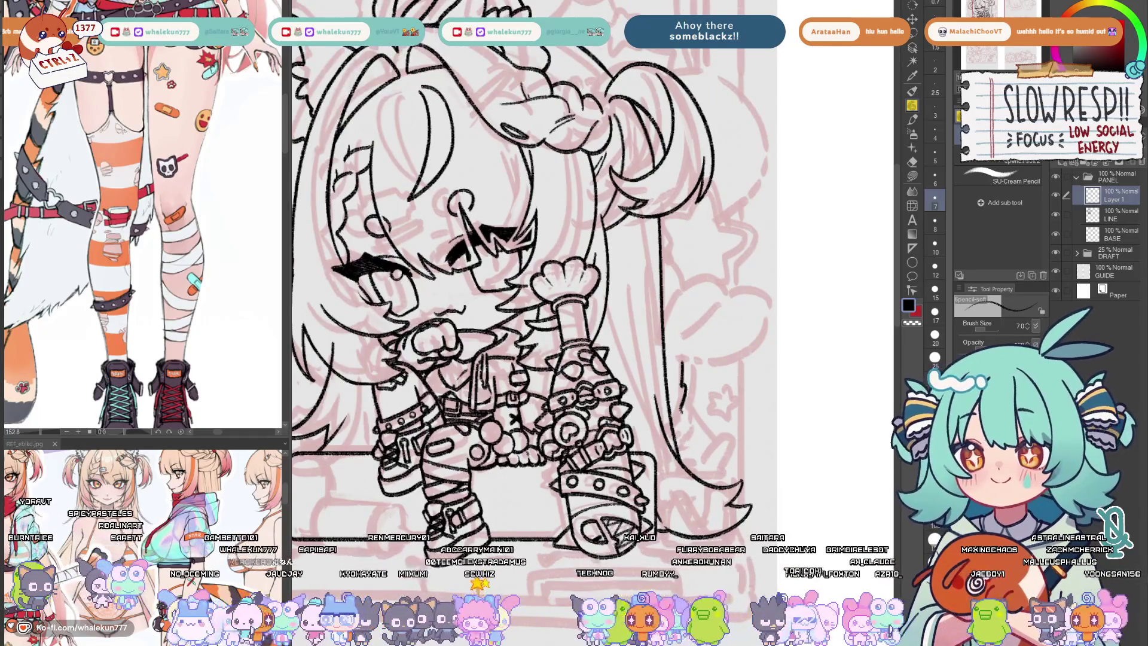
drag(693, 363, 688, 434)
key(ctrl+z)
key(ctrl+z)
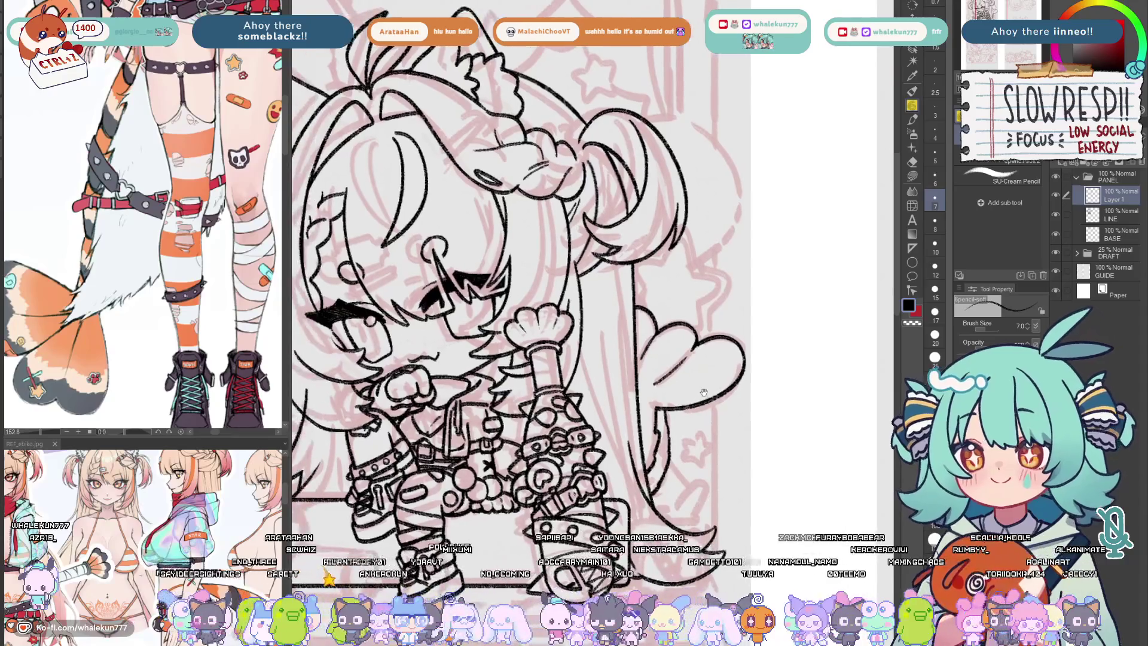
drag(662, 429, 668, 395)
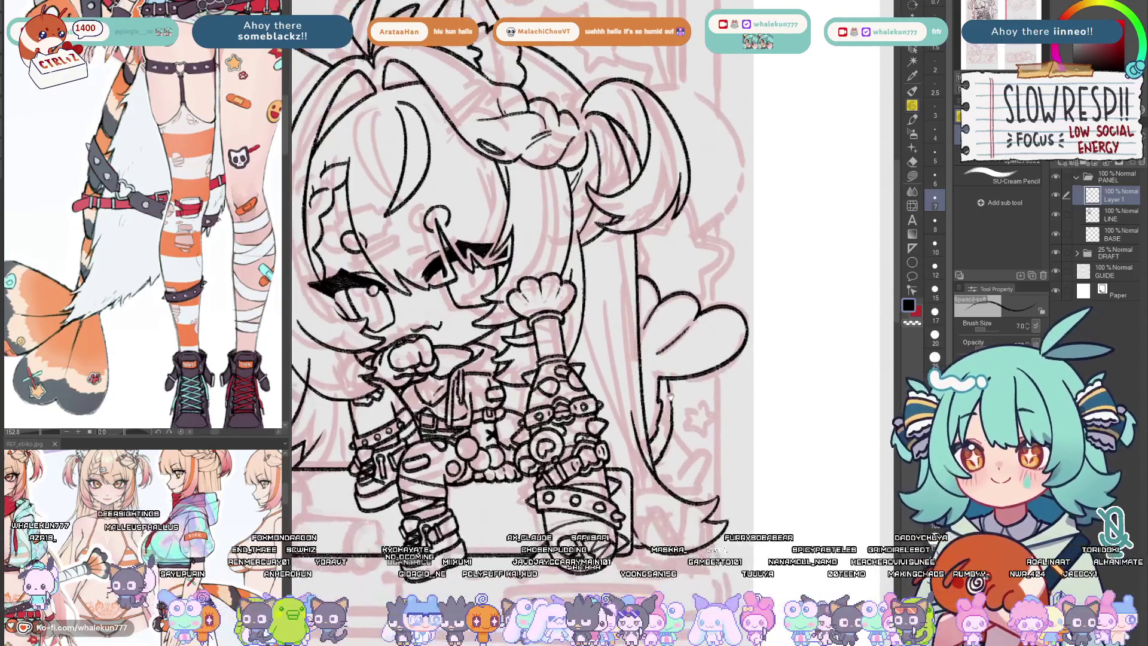
- Ink a short detail line near the right boot and touch it up with a smaller eraser
scroll(143, 215, down, 5)
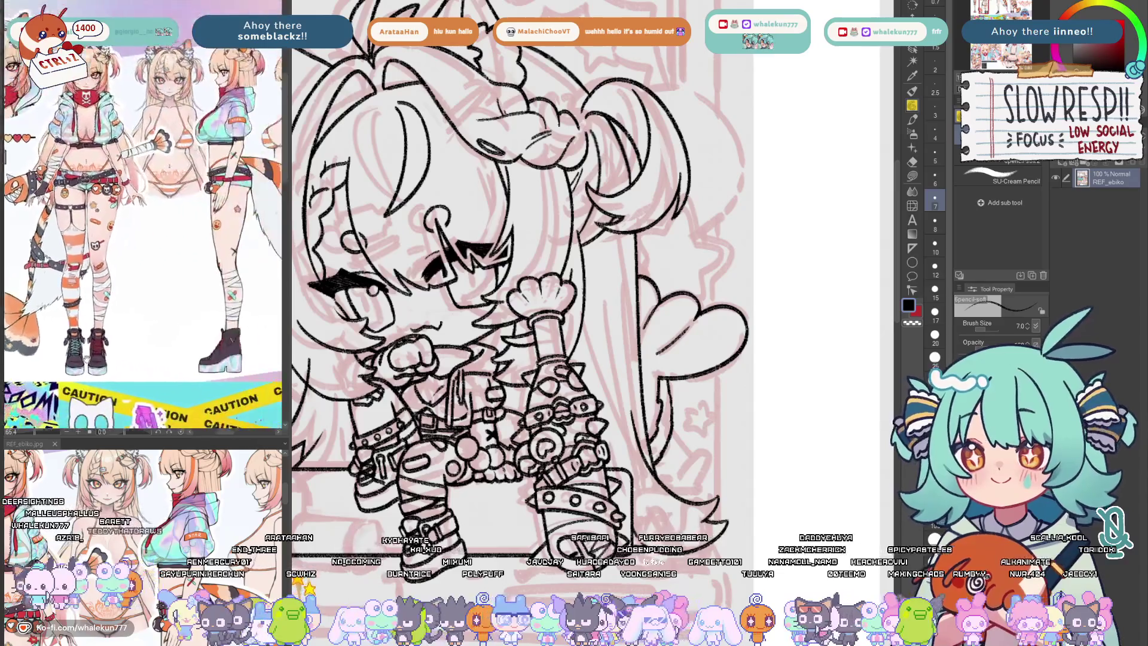
scroll(143, 240, up, 2)
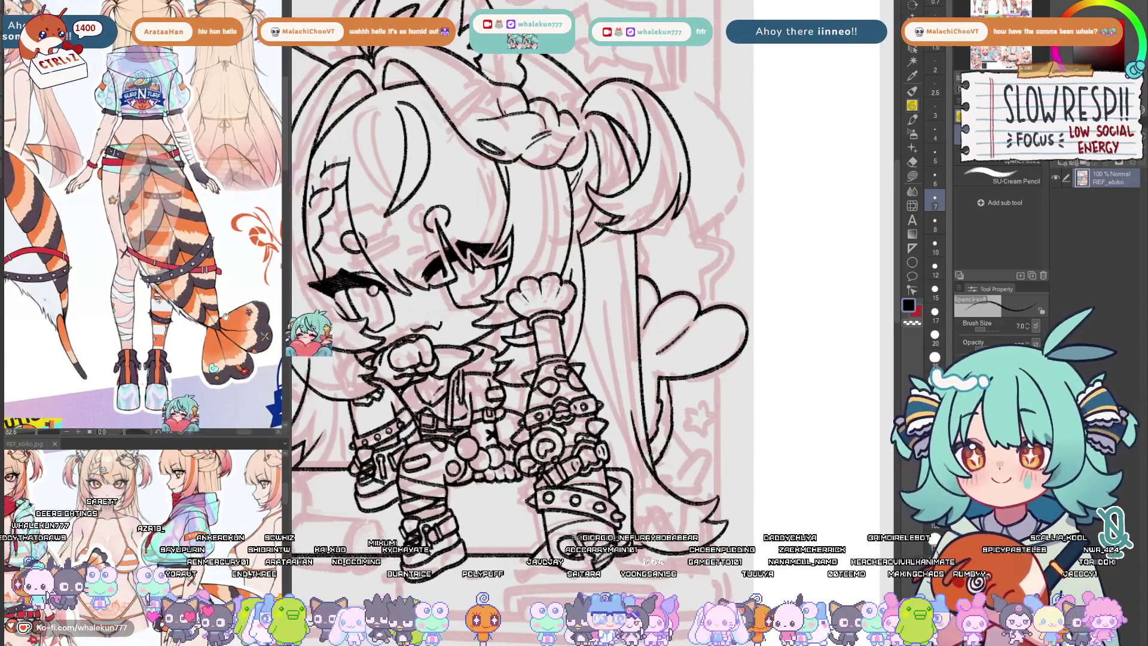
scroll(697, 377, up, 1)
scroll(698, 376, up, 1)
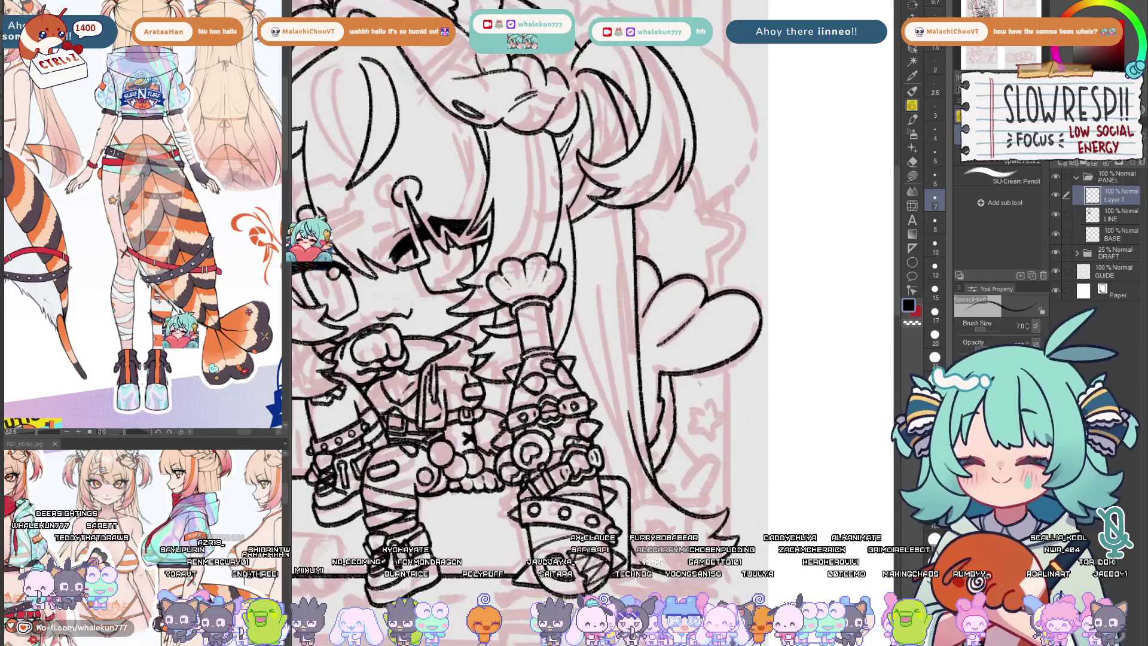
scroll(698, 377, up, 1)
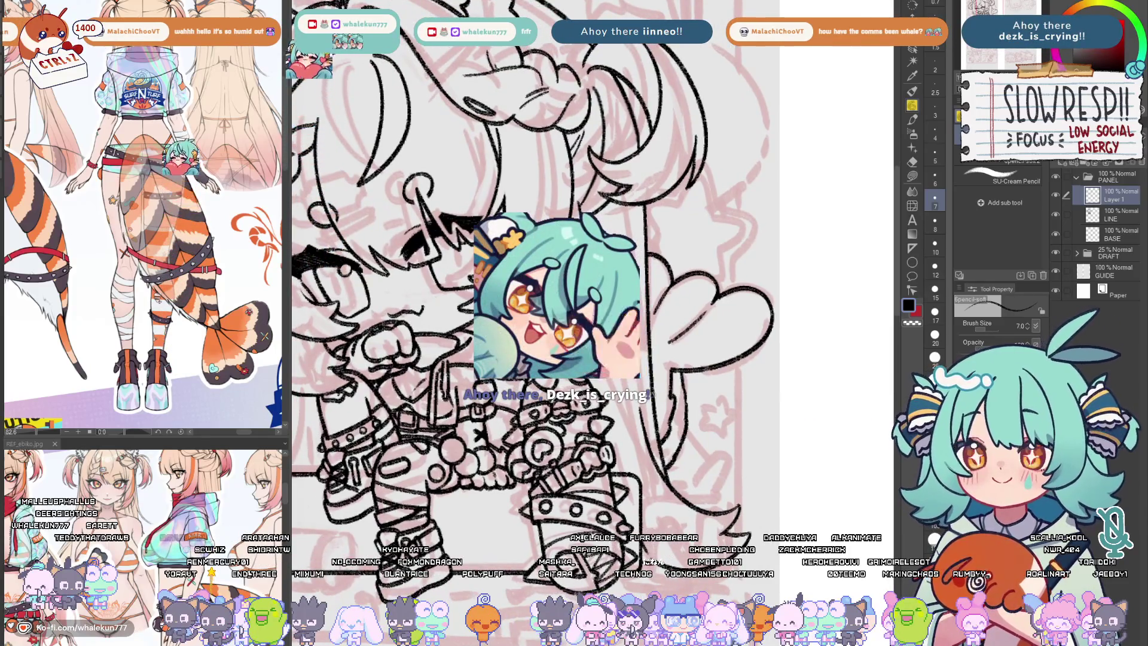
key(ctrl+z)
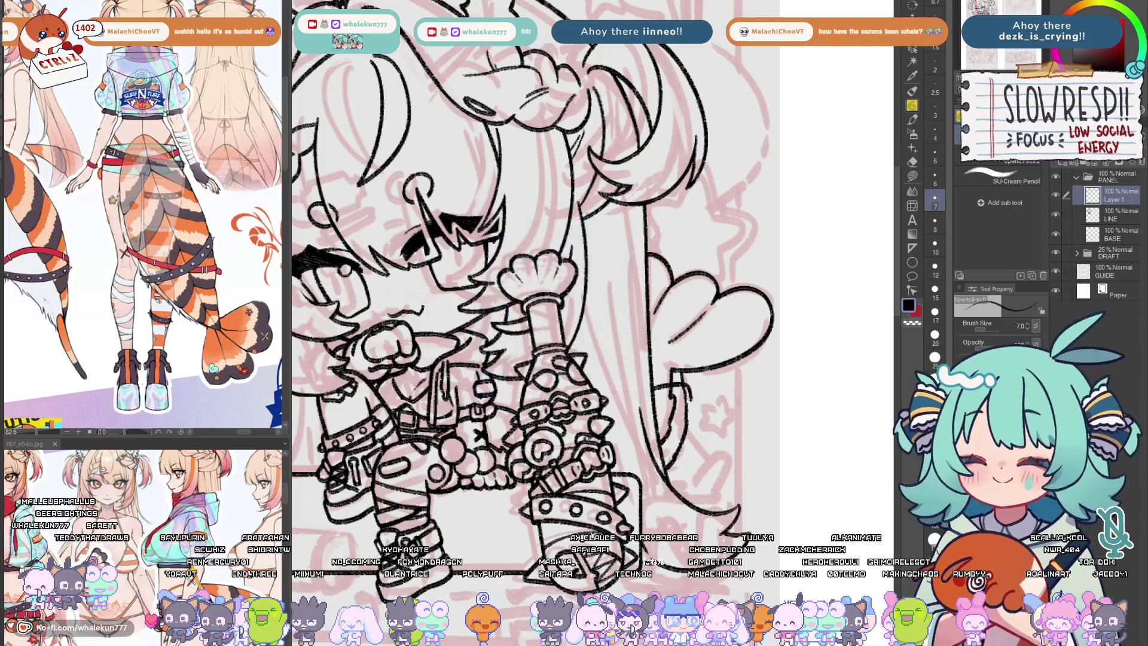
drag(652, 409, 687, 404)
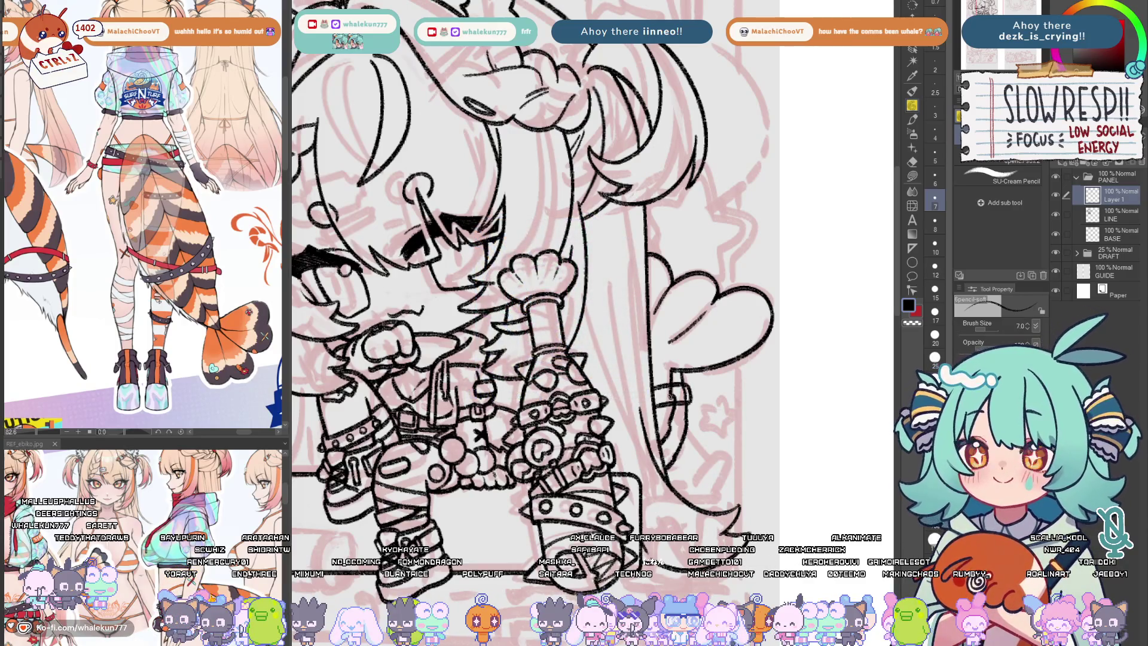
key(e)
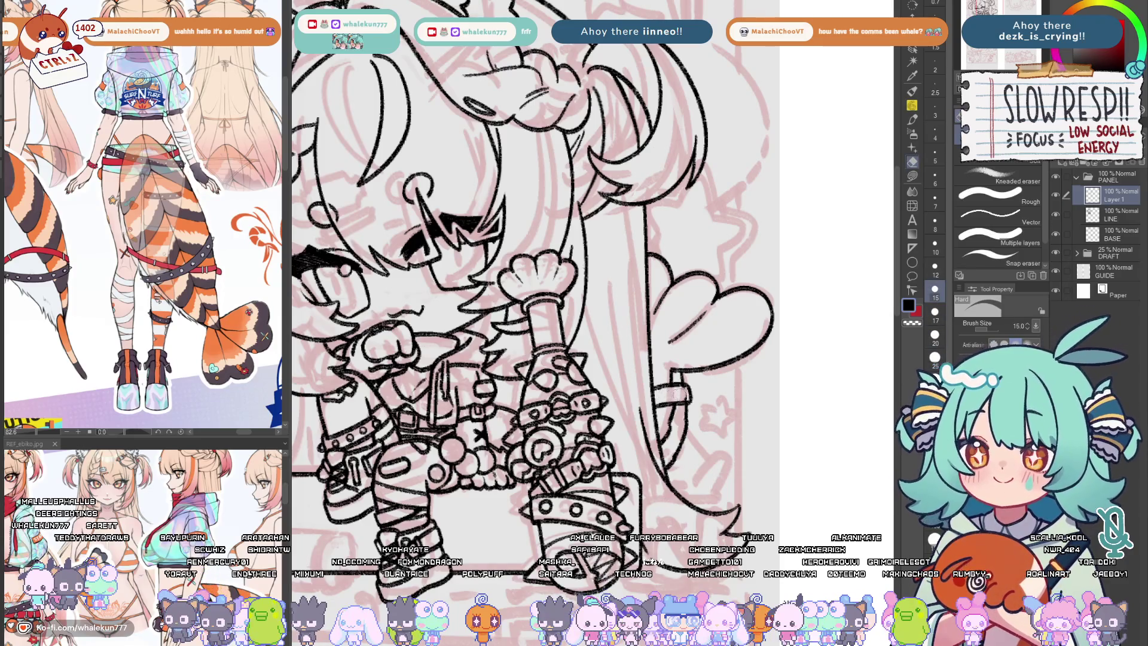
key(bracketleft)
key(bracketleft)
key(p)
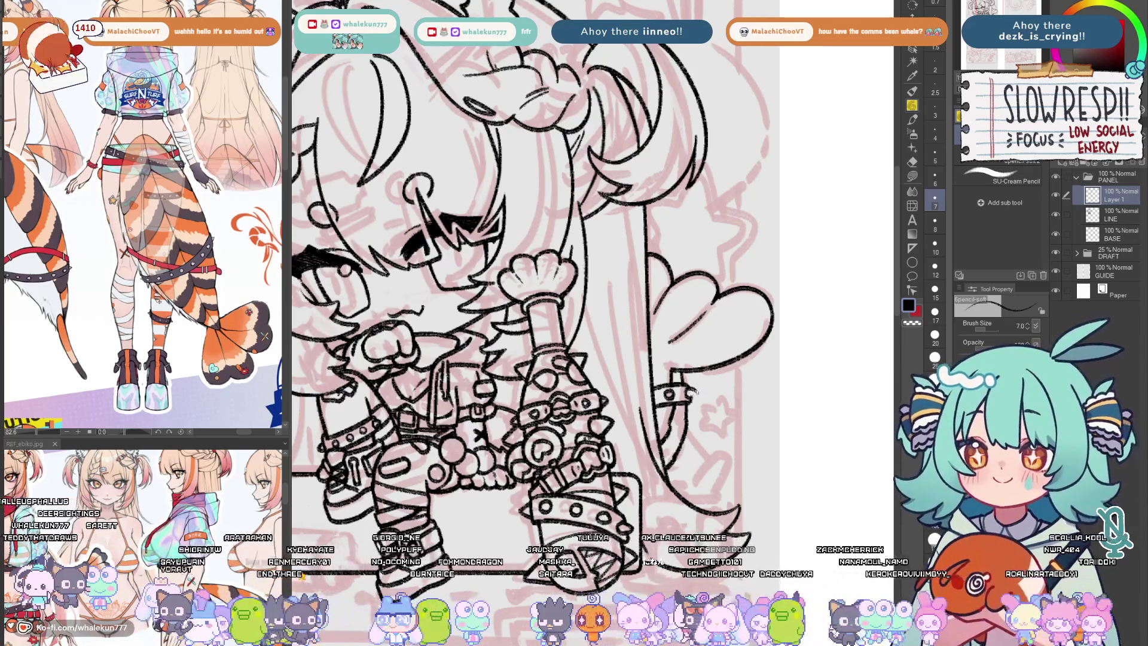
key(ctrl+z)
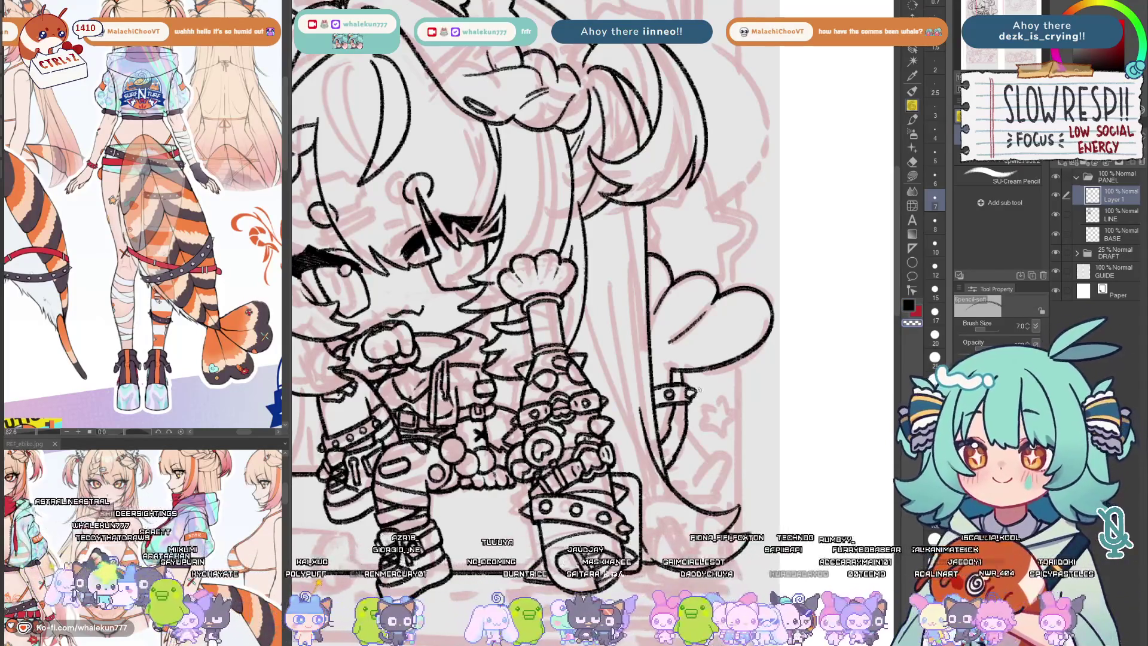
- Check the lineart in a mirrored view and undo a small stray stroke
mouse_move(699, 390)
mouse_down()
mouse_move(706, 357)
mouse_move(654, 387)
mouse_move(663, 400)
mouse_up()
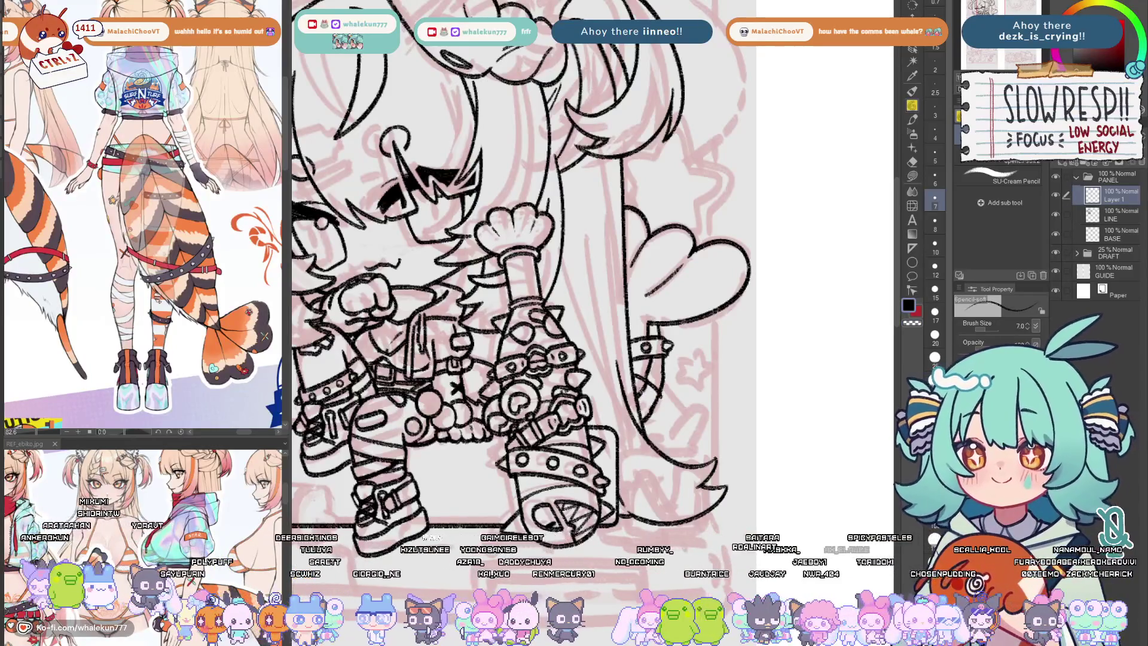
key(h)
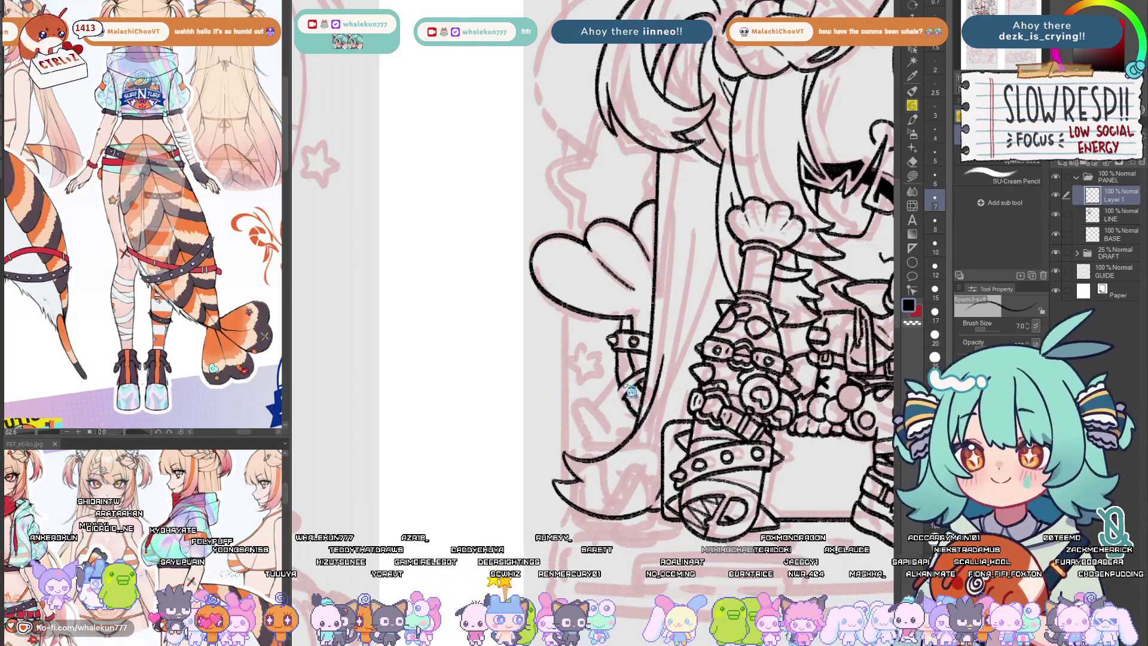
key(ctrl+z)
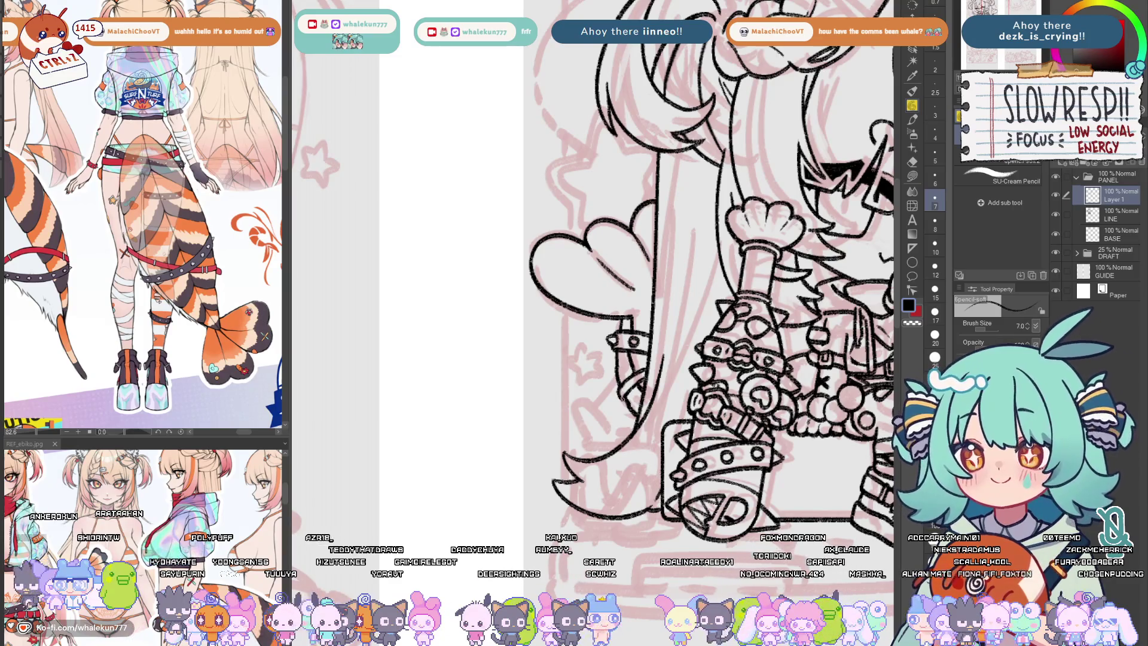
key(h)
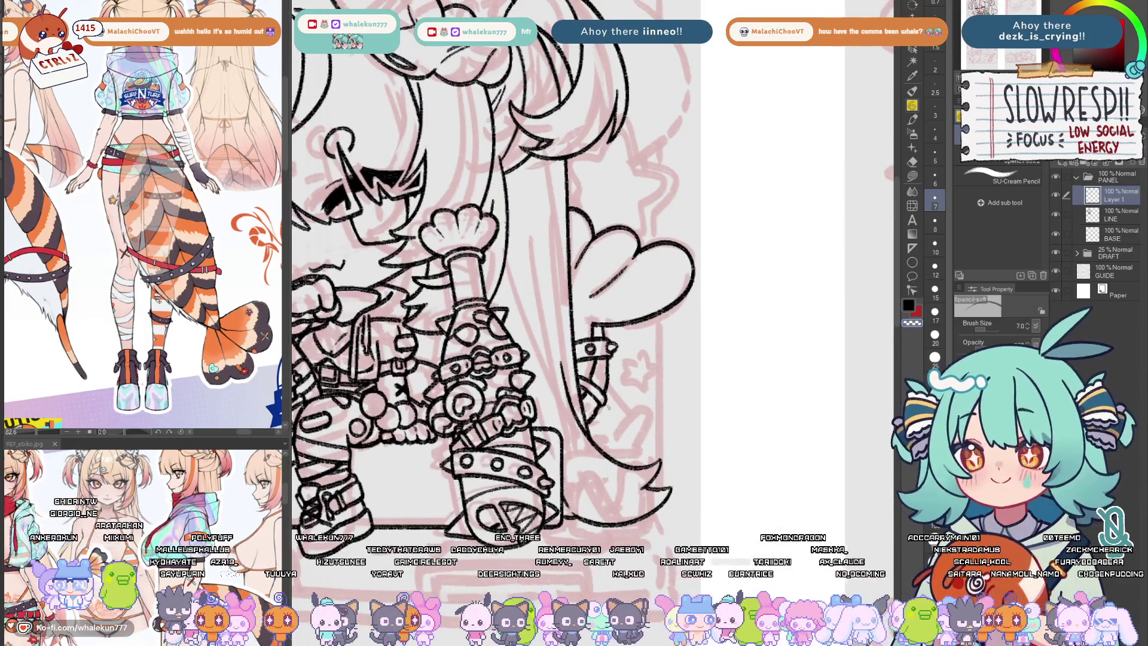
scroll(630, 382, down, 5)
scroll(683, 414, up, 4)
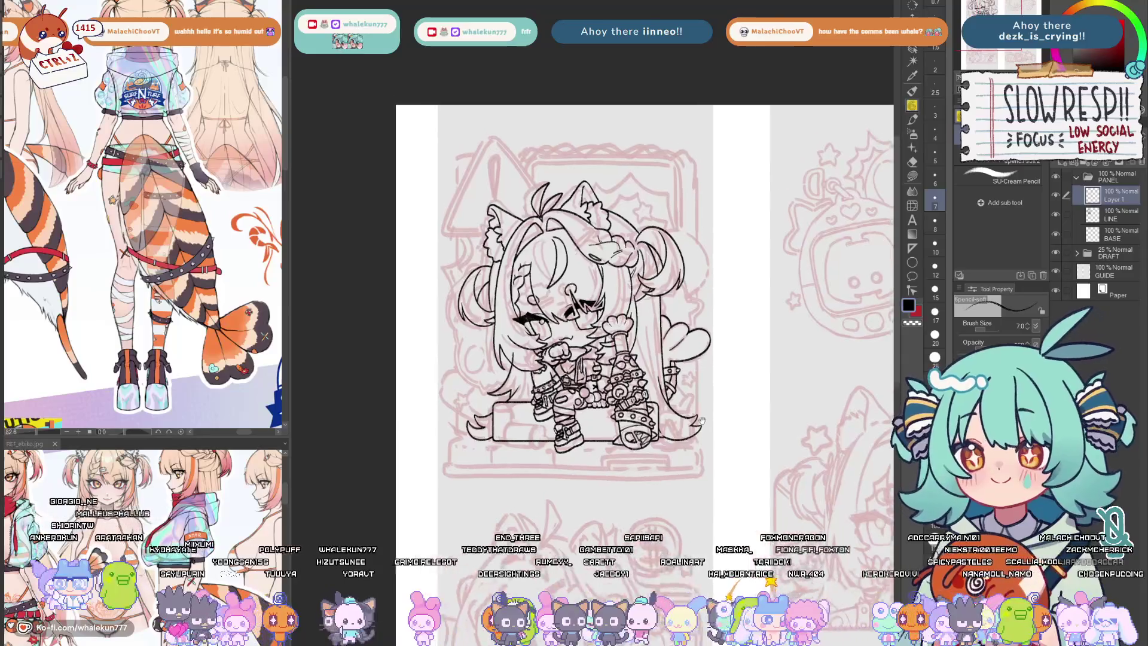
scroll(673, 428, down, 3)
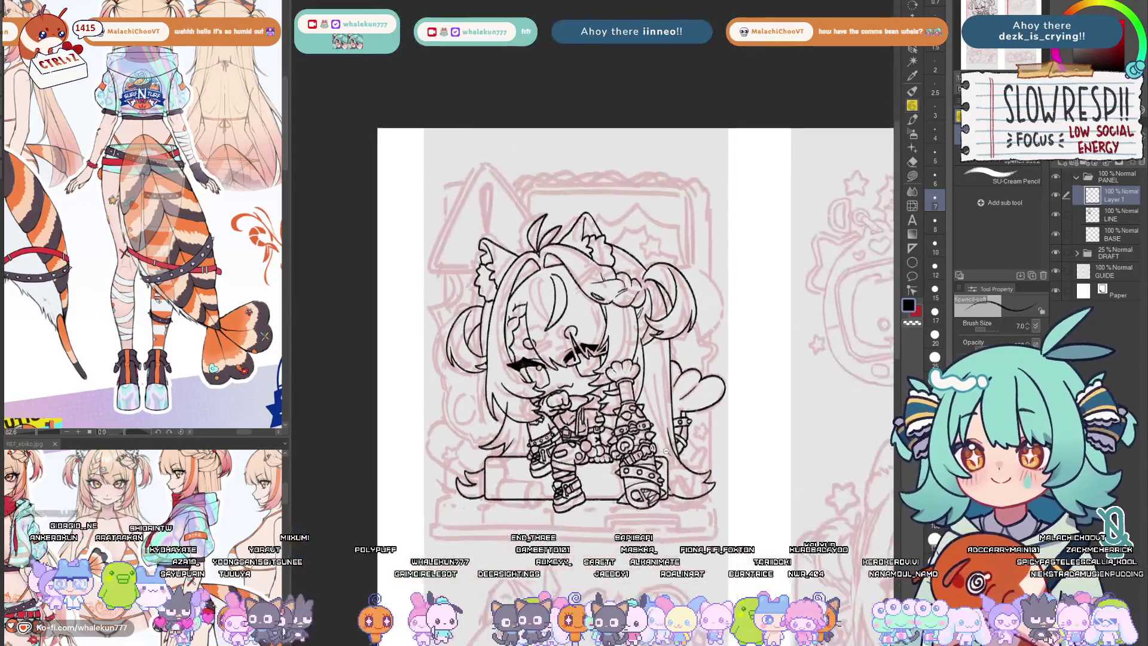
scroll(694, 427, up, 2)
drag(677, 461, 695, 460)
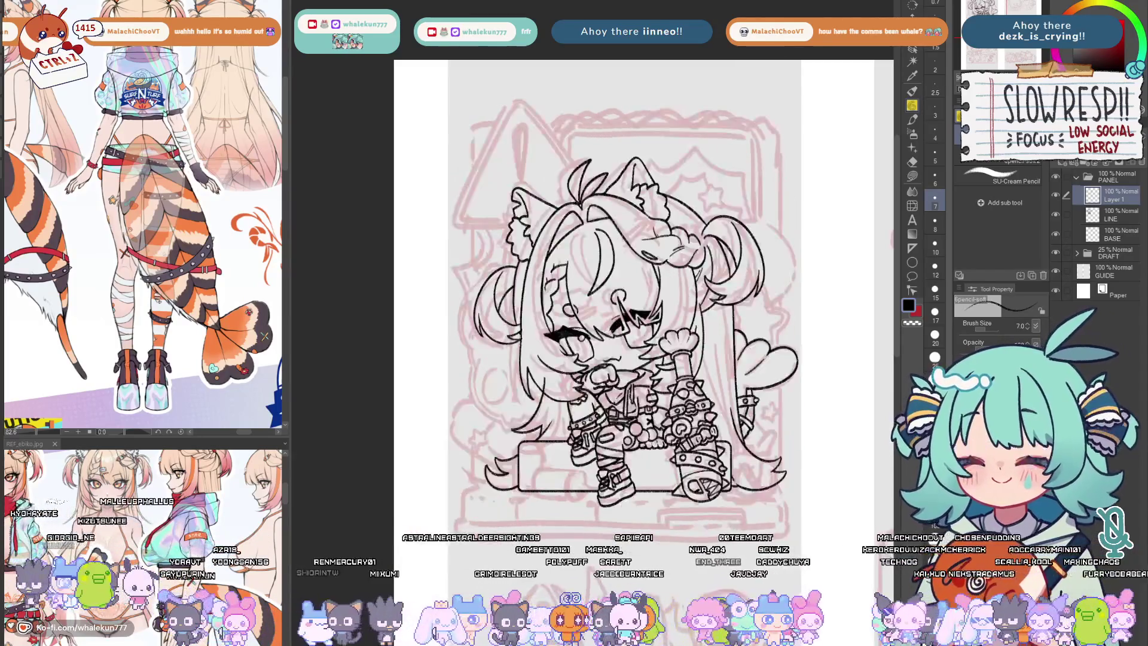
scroll(688, 398, up, 3)
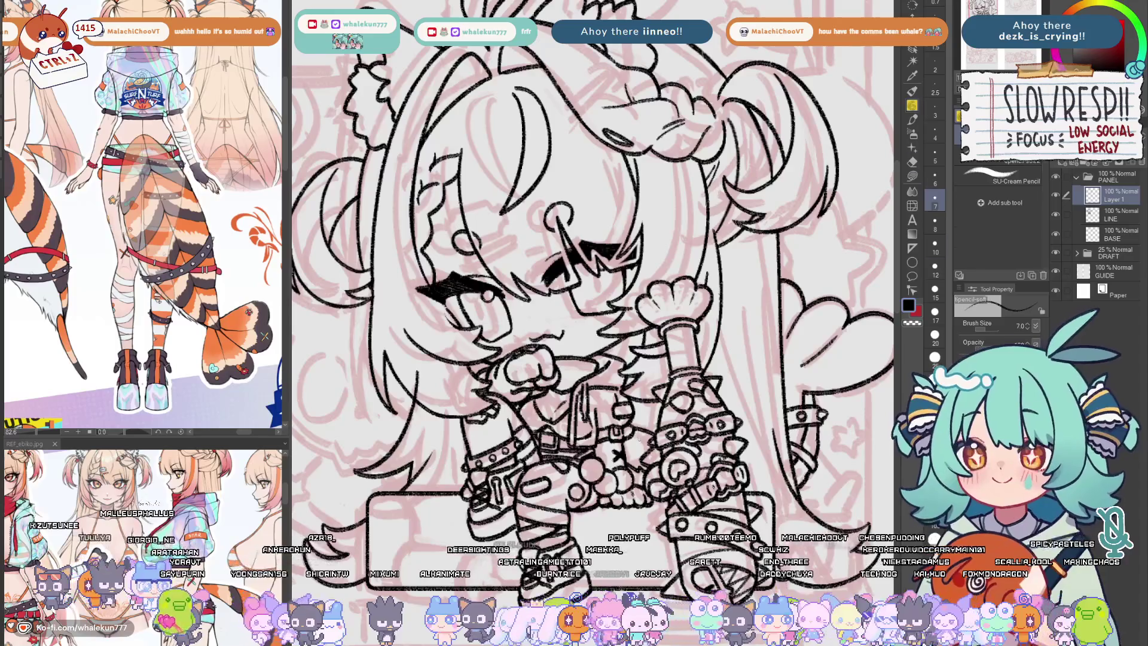
- Erase leftover marks while checking the whole page mirrored
key(e)
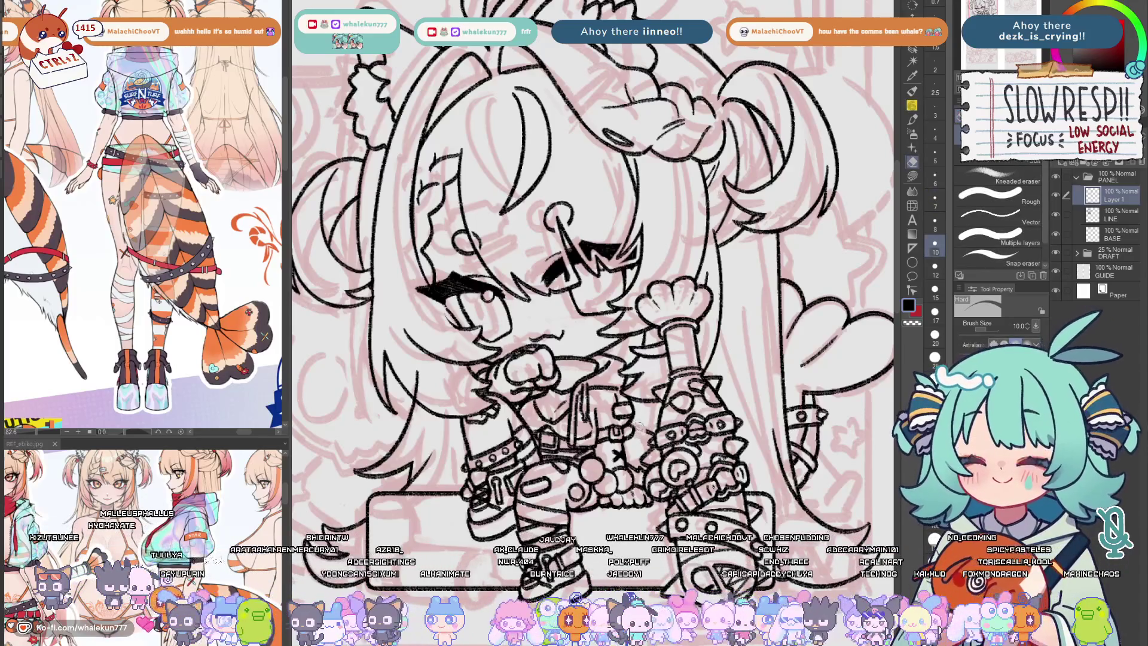
key(p)
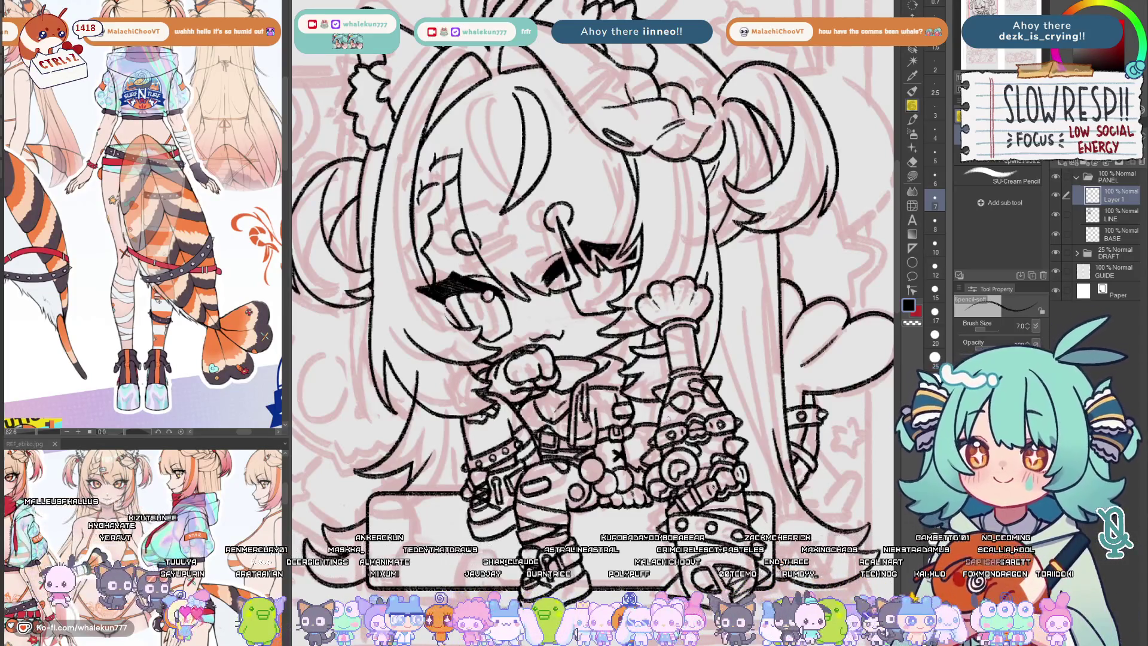
key(ctrl+0)
key(h)
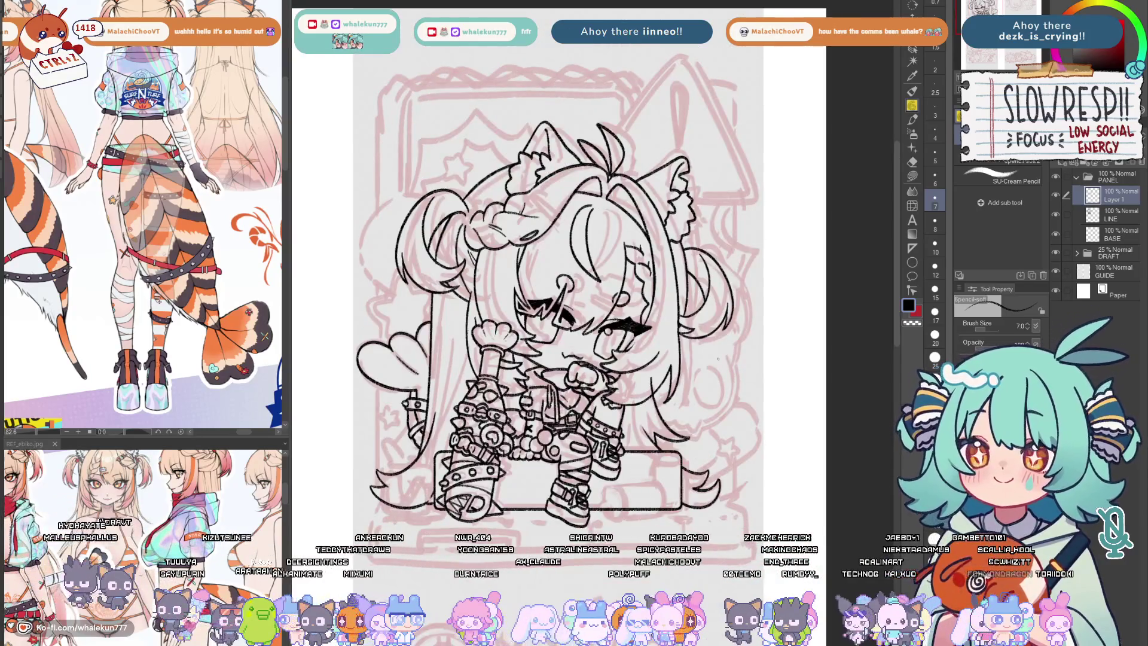
key(h)
scroll(718, 359, up, 3)
scroll(682, 486, down, 4)
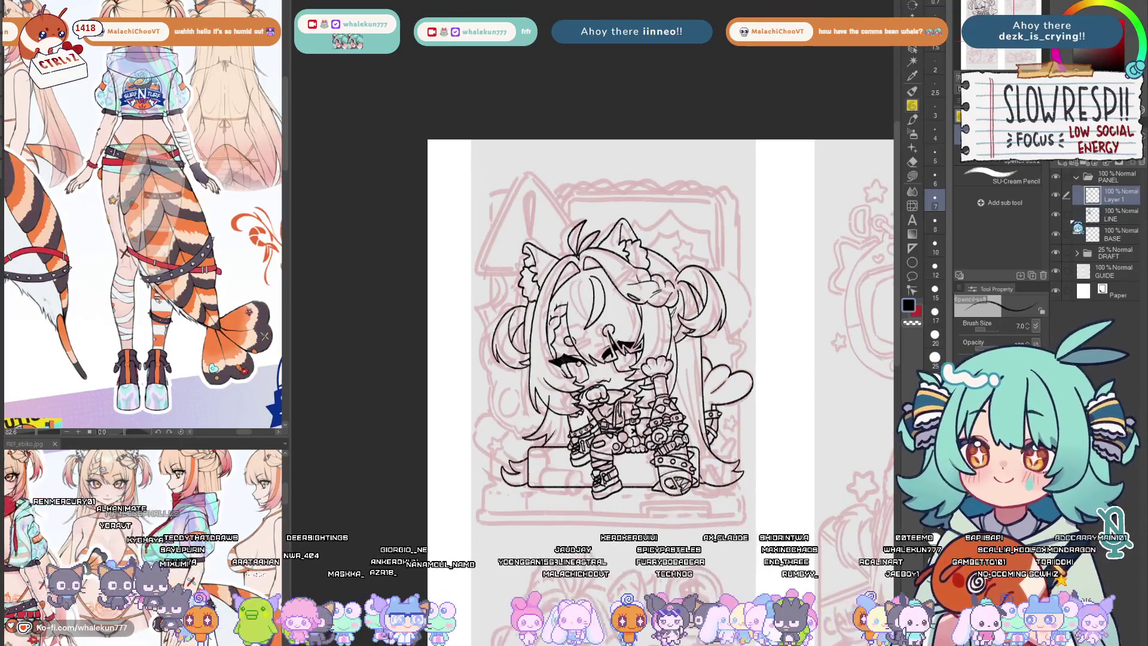
key(e)
scroll(547, 392, up, 3)
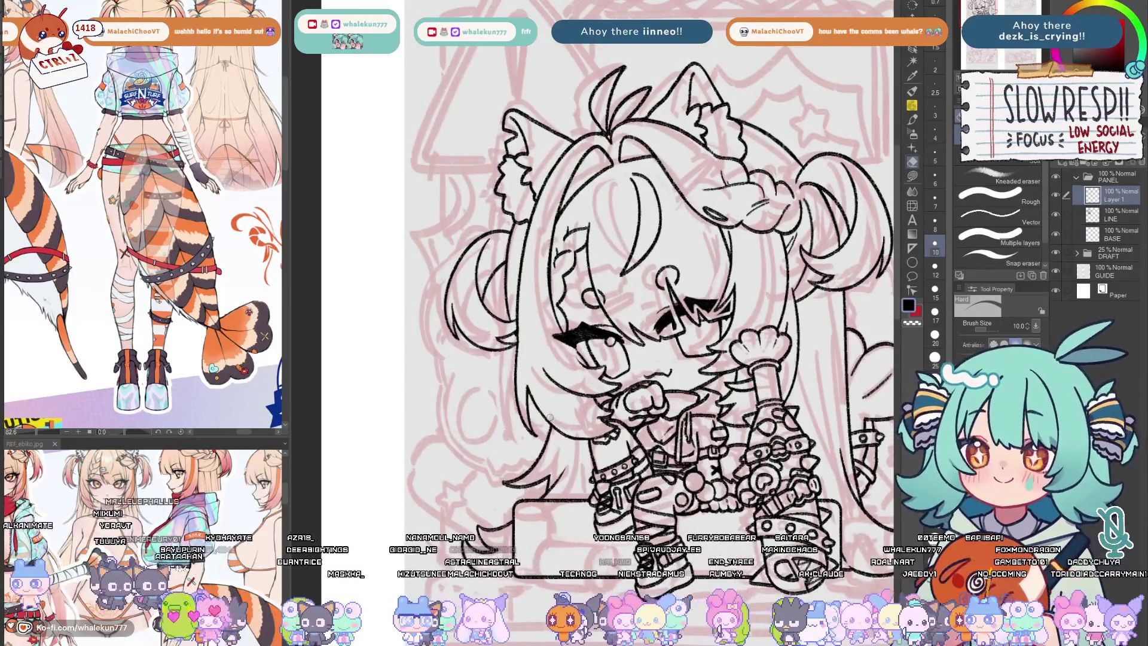
drag(568, 412, 506, 415)
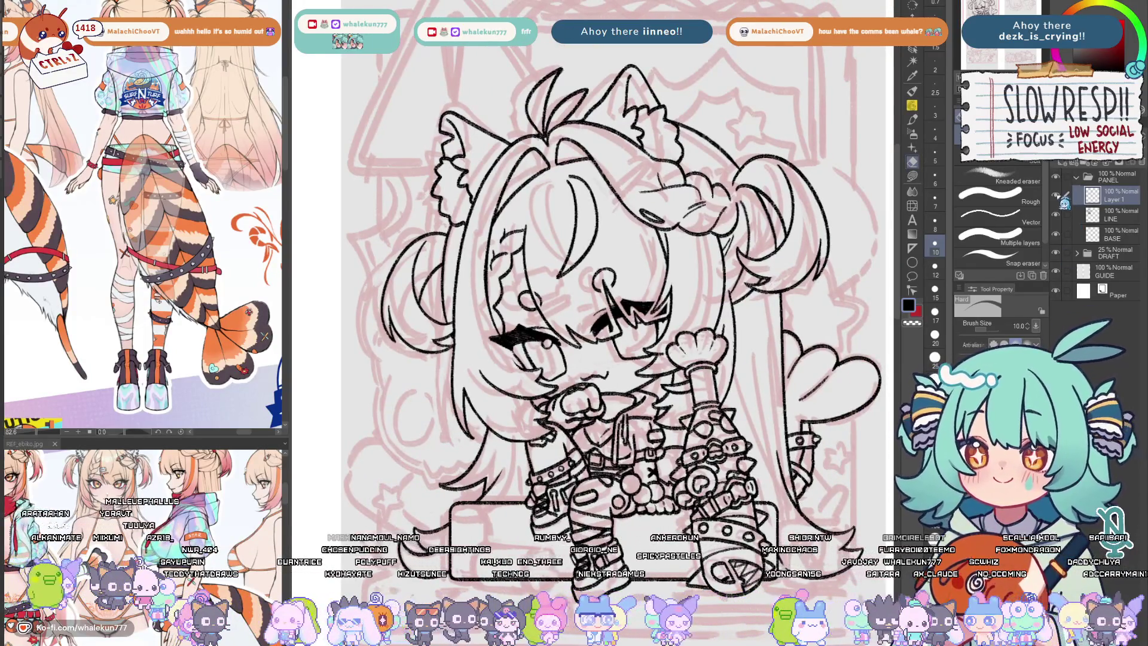
- Merge the touch-up strokes down into the LINE layer with Ctrl+E
key(ctrl+e)
scroll(704, 364, down, 4)
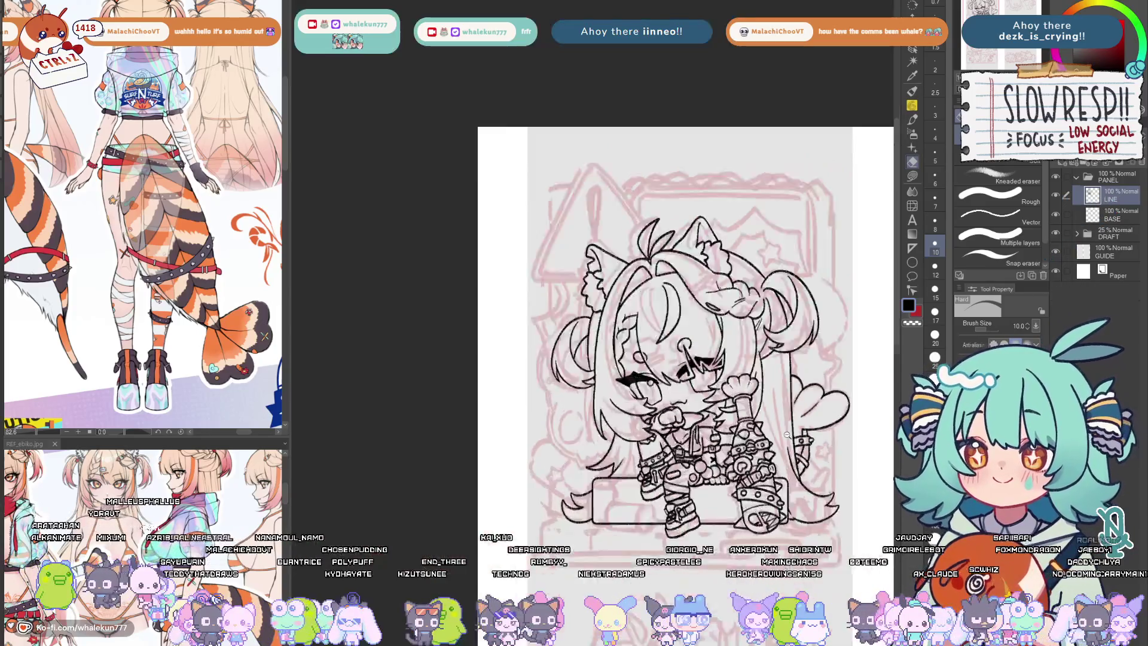
scroll(695, 373, up, 4)
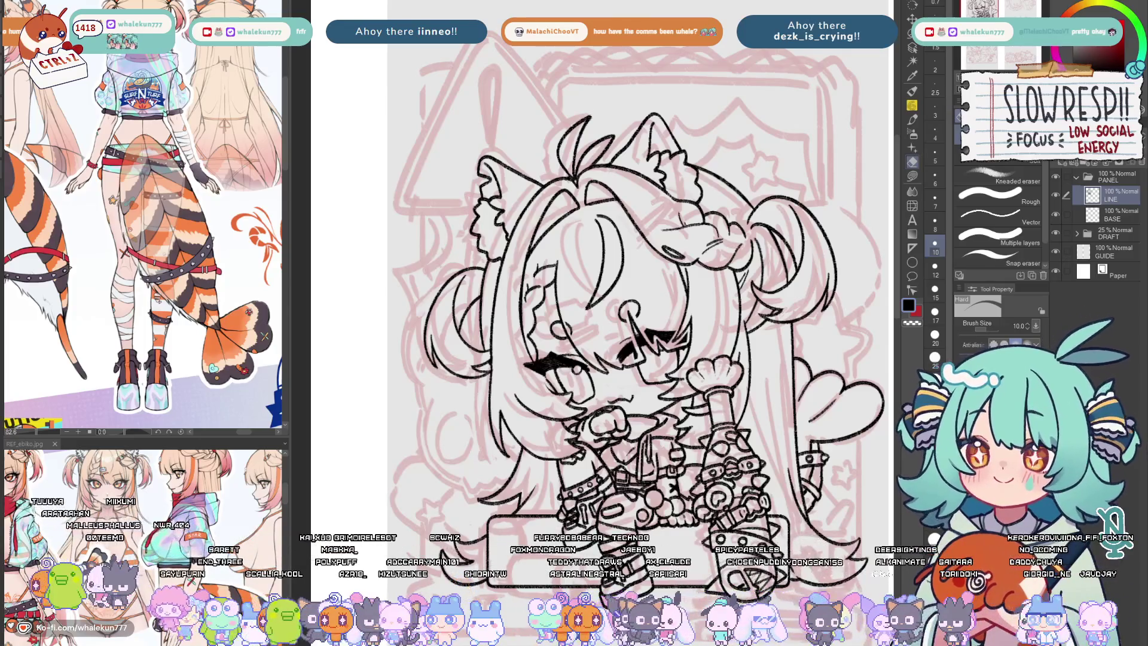
key(p)
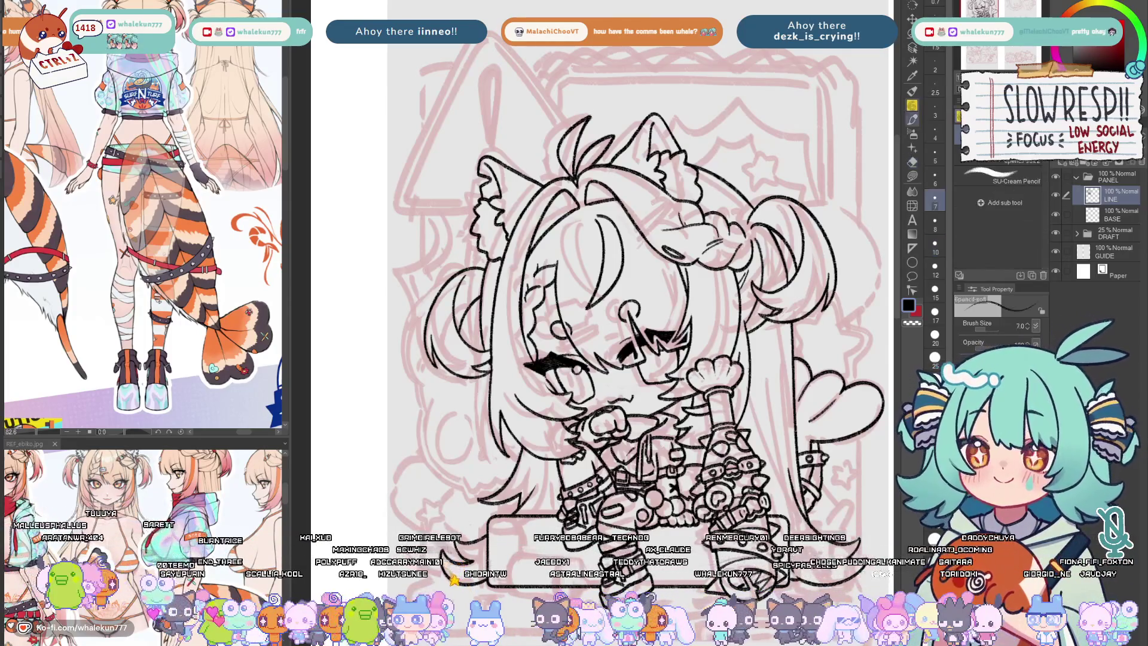
key(ctrl+minus)
key(ctrl+minus)
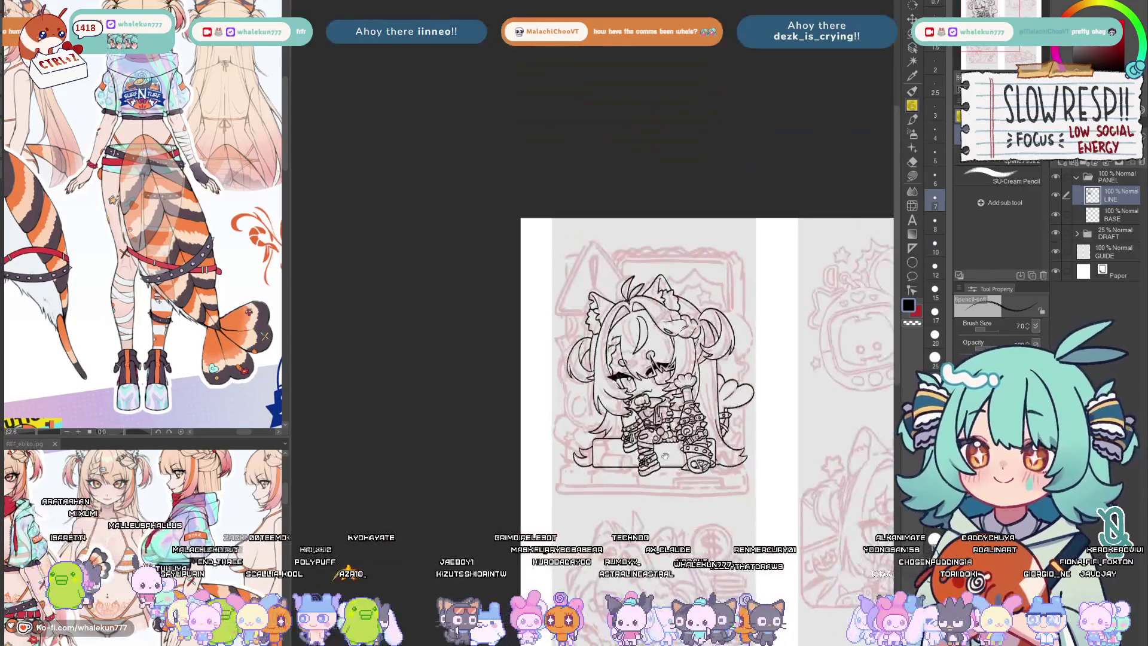
- Toggle the pink draft's visibility to check lines and add a new layer above LINE
click(1056, 234)
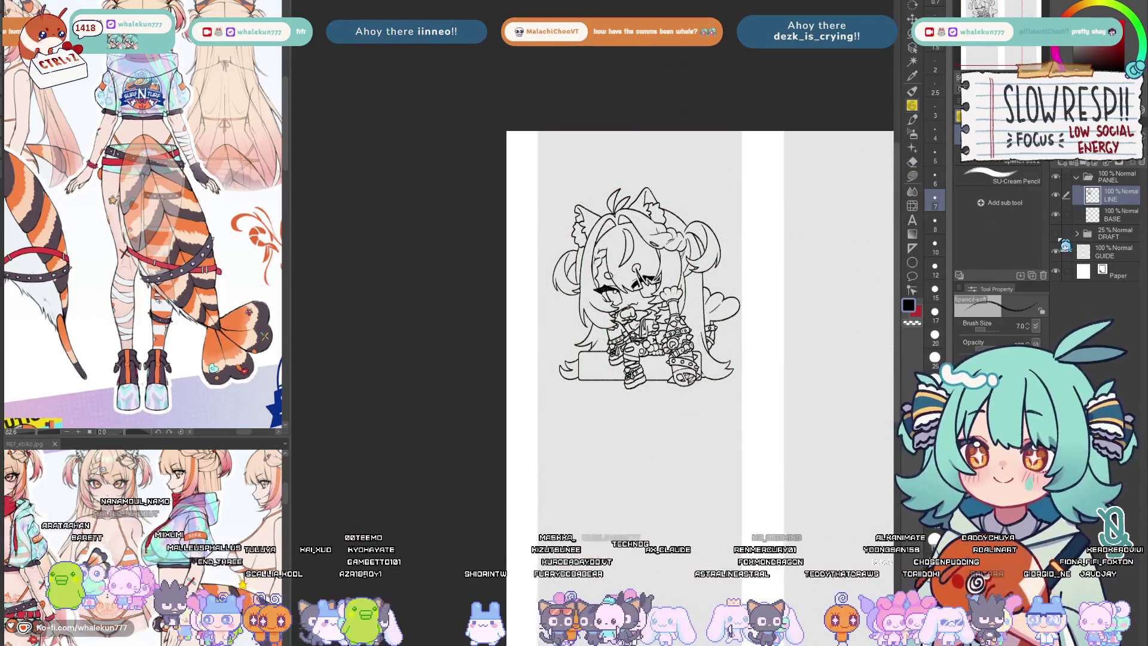
click(1057, 234)
scroll(792, 353, up, 3)
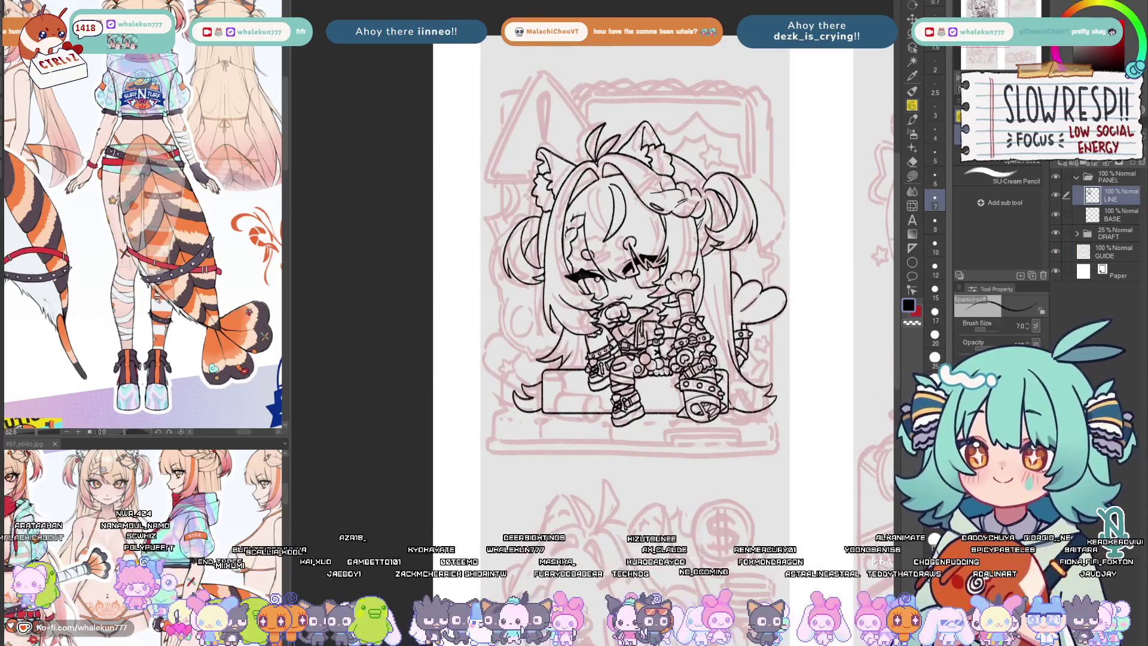
key(h)
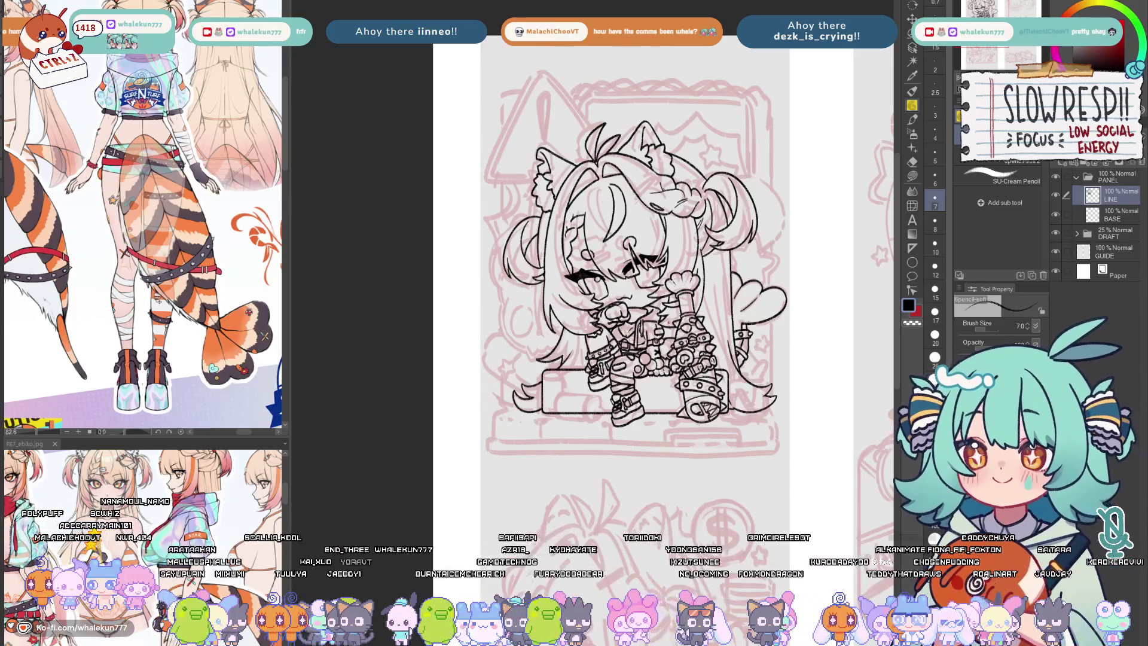
click(1057, 195)
click(1056, 195)
click(1080, 163)
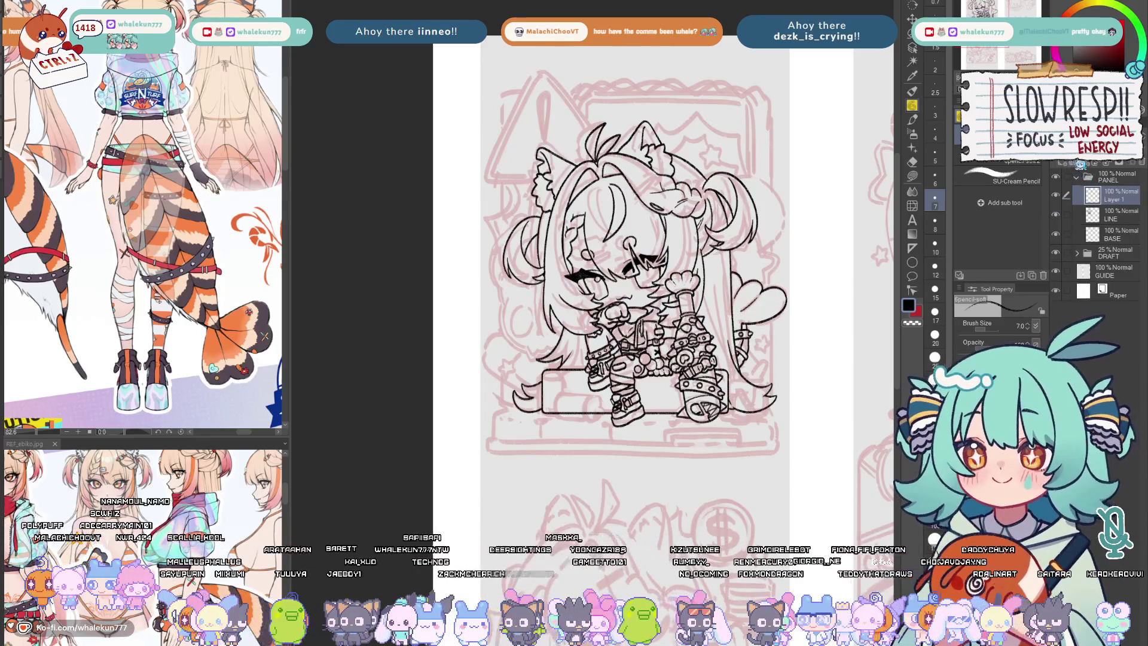
- Bring the front-view reference into view and zoom the canvas onto the hair bun
scroll(686, 351, up, 4)
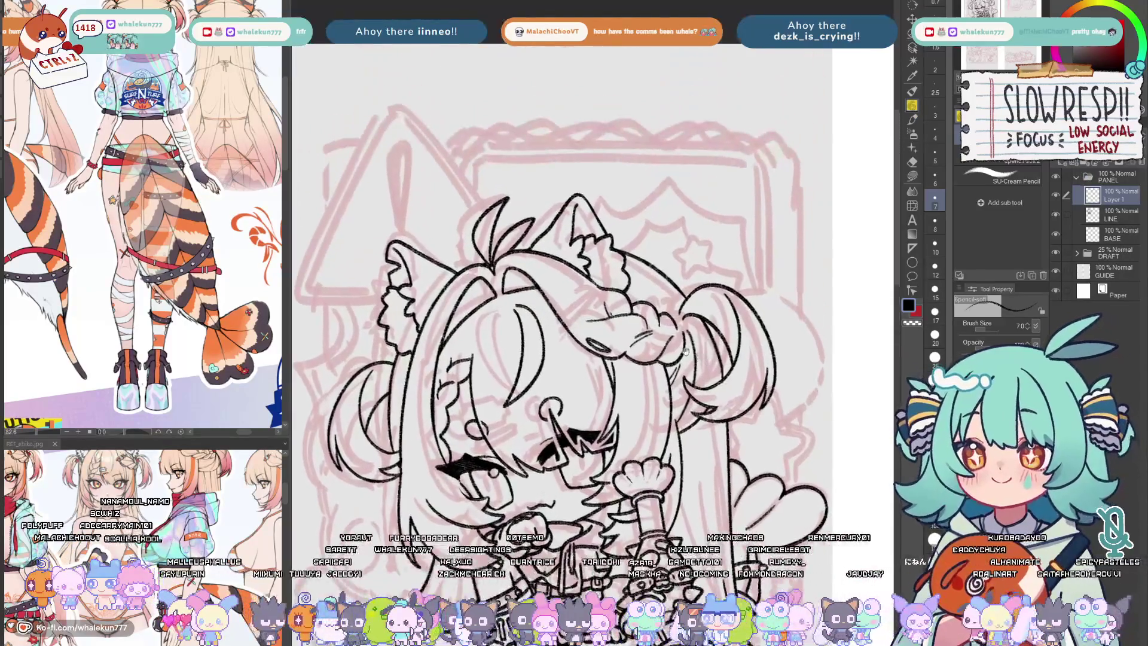
drag(36, 323, 165, 343)
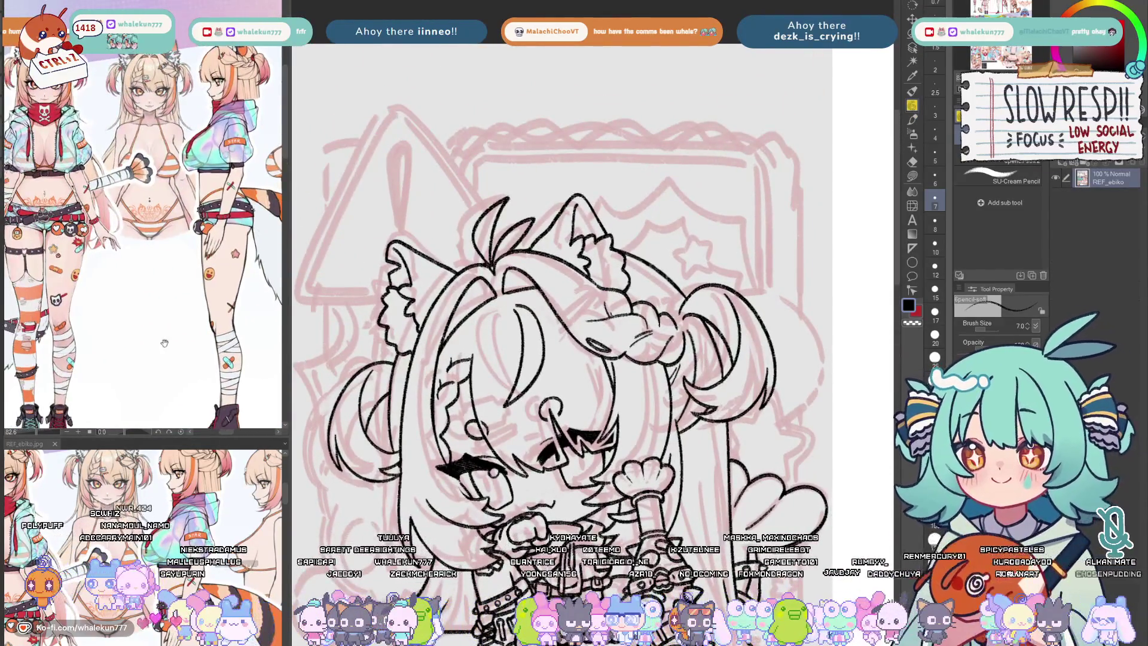
scroll(164, 344, up, 5)
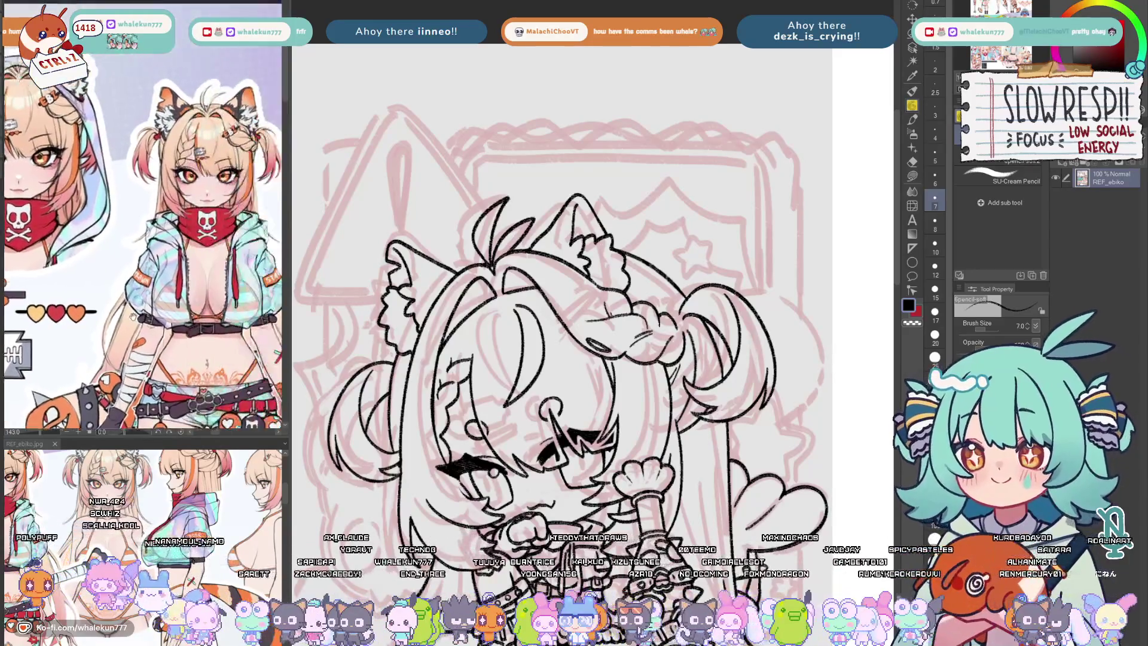
scroll(133, 316, up, 2)
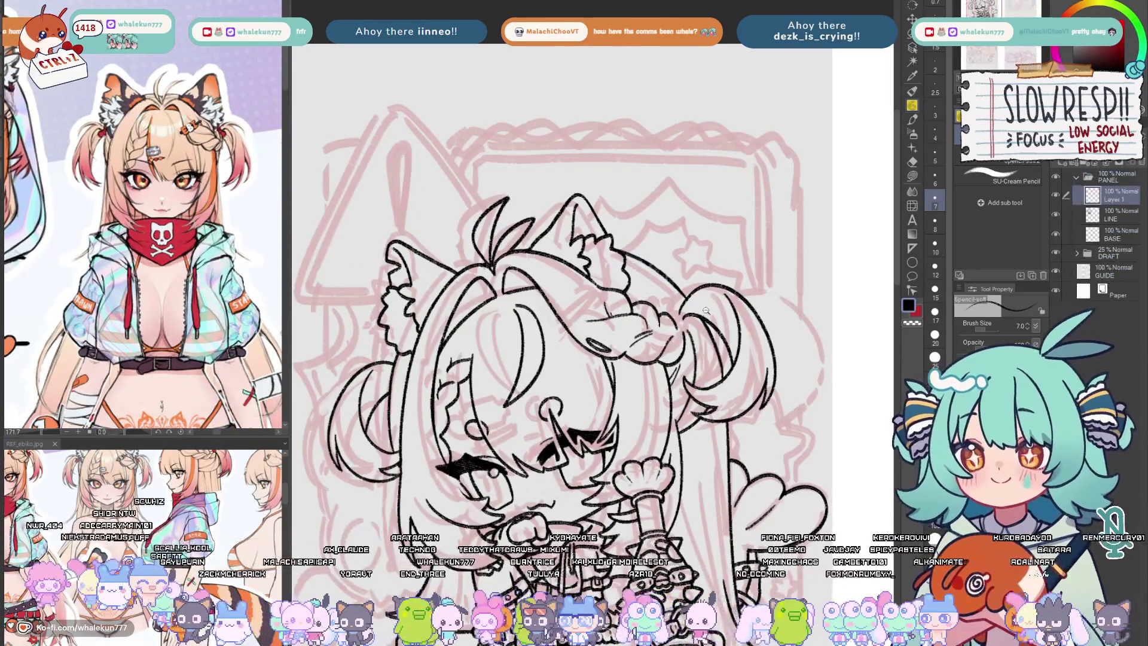
click(706, 311)
click(686, 292)
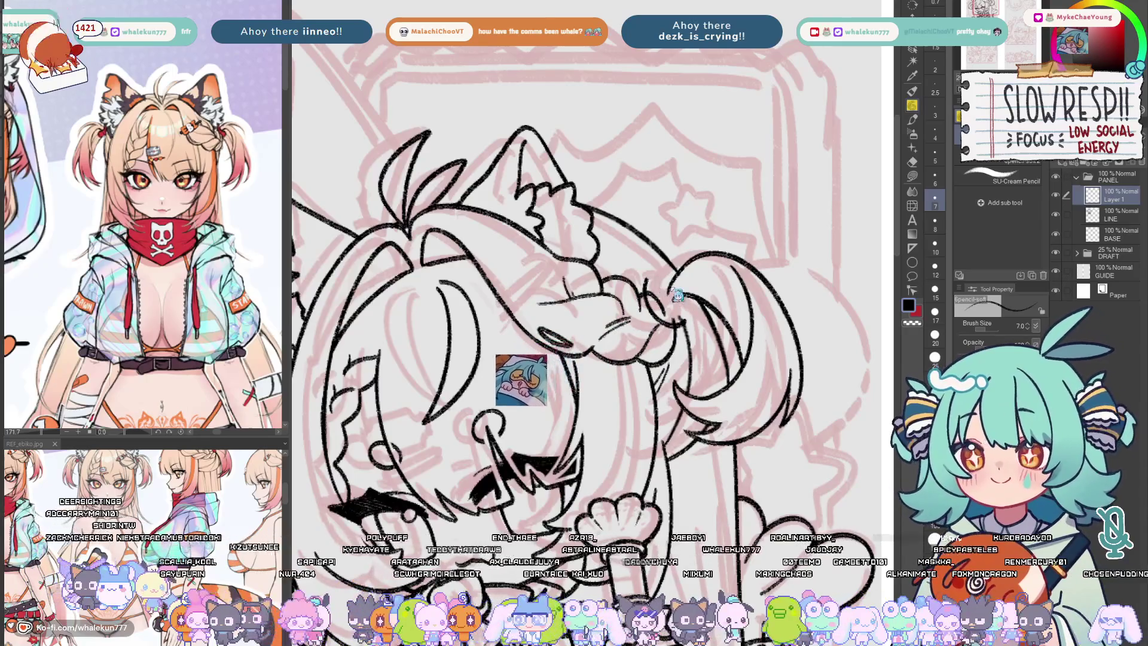
key(ctrl+z)
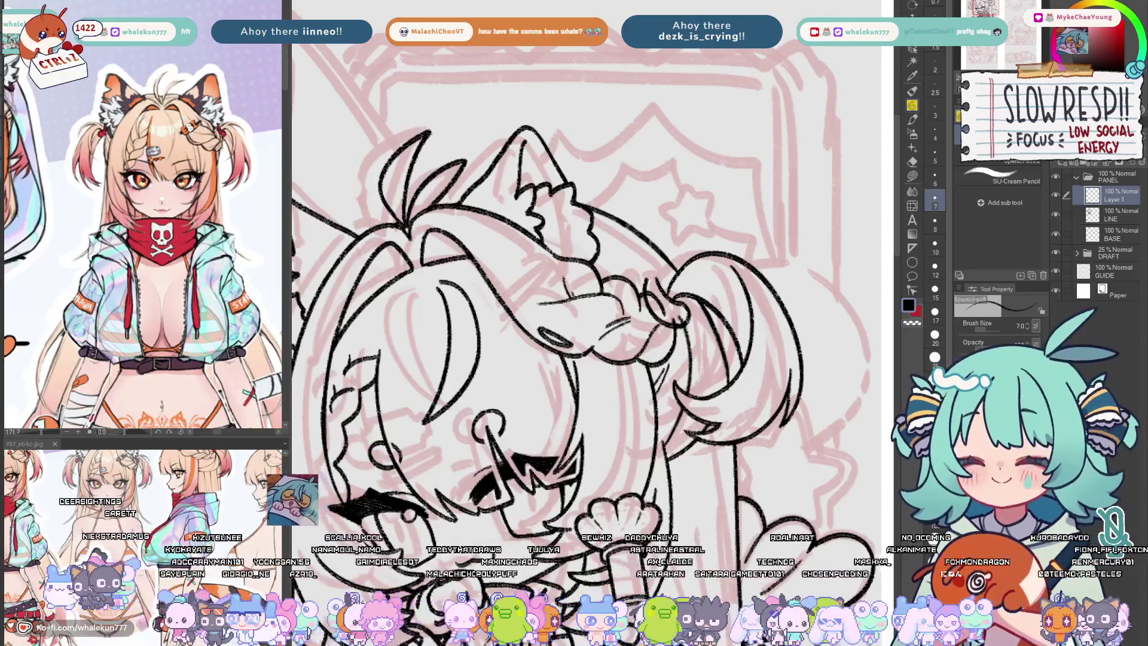
- Show the hoodie side-view reference and draw the hair-tie stroke on the right bun
scroll(682, 323, up, 1)
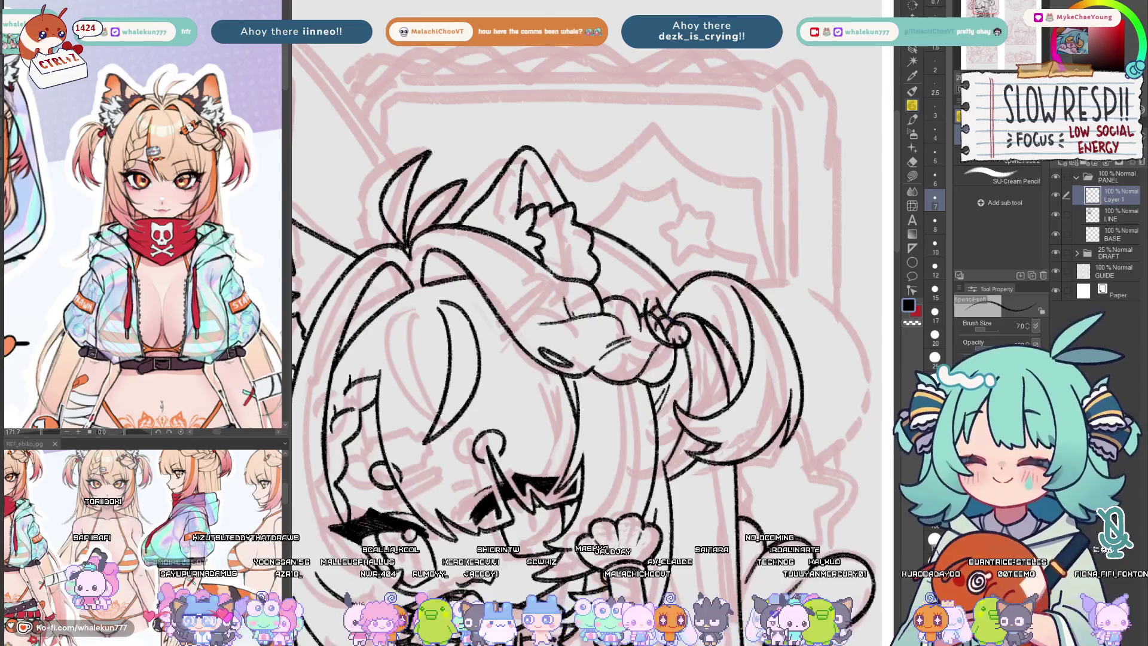
drag(648, 285, 657, 302)
mouse_move(150, 269)
mouse_down()
mouse_move(119, 299)
mouse_move(90, 180)
mouse_move(57, 338)
mouse_up()
drag(187, 353, 106, 354)
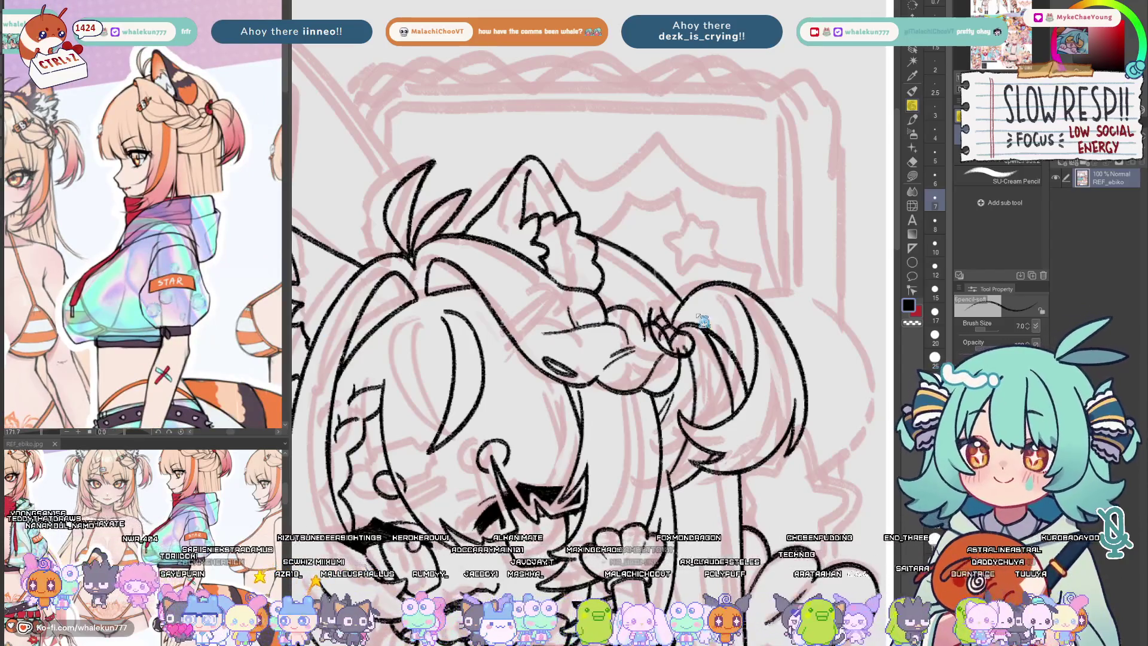
mouse_move(665, 319)
mouse_down()
mouse_move(650, 305)
mouse_move(656, 286)
mouse_move(665, 309)
mouse_up()
scroll(705, 304, down, 3)
- Copy the hair-tie strokes and paste them onto a new Layer 1 Copy
scroll(723, 303, up, 3)
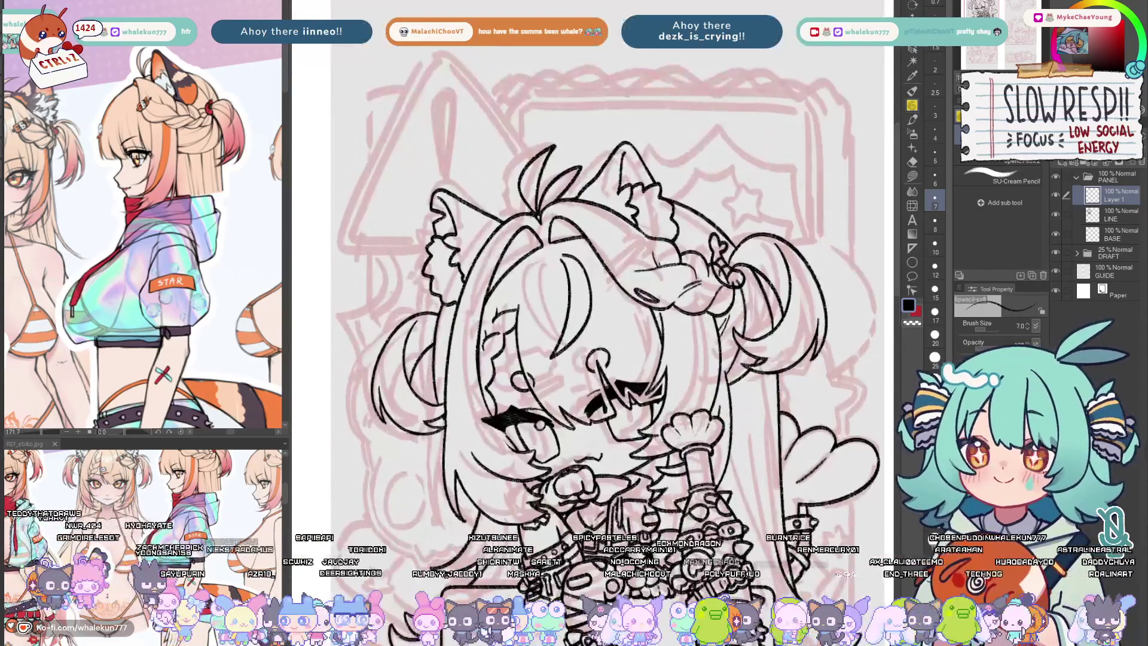
key(k)
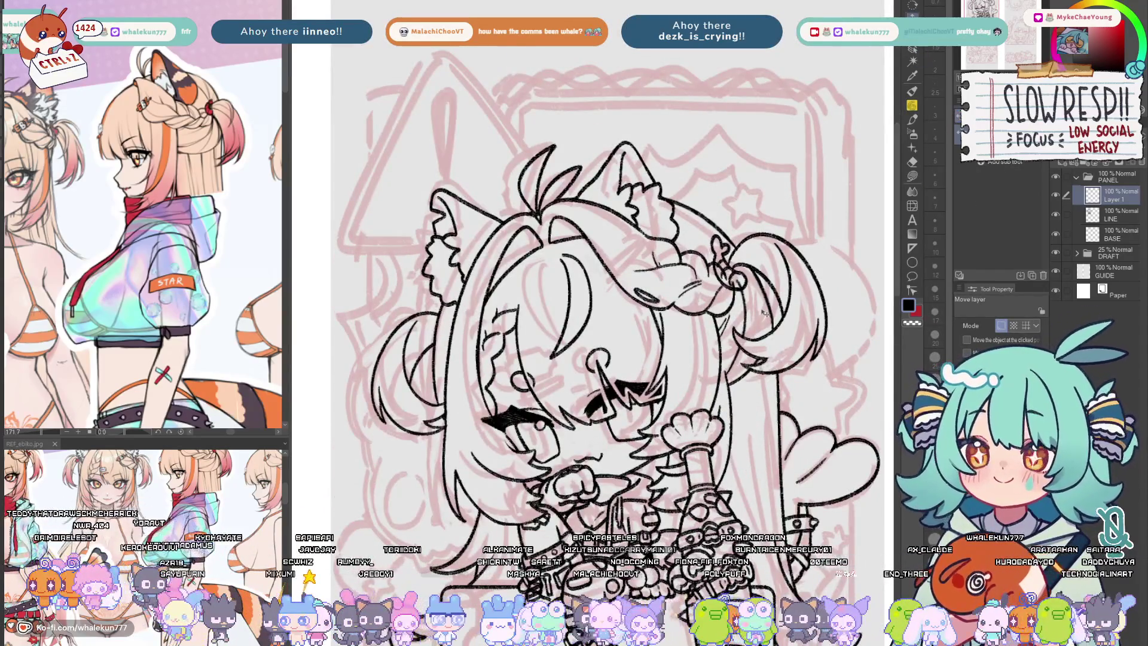
key(ctrl+t)
key(Return)
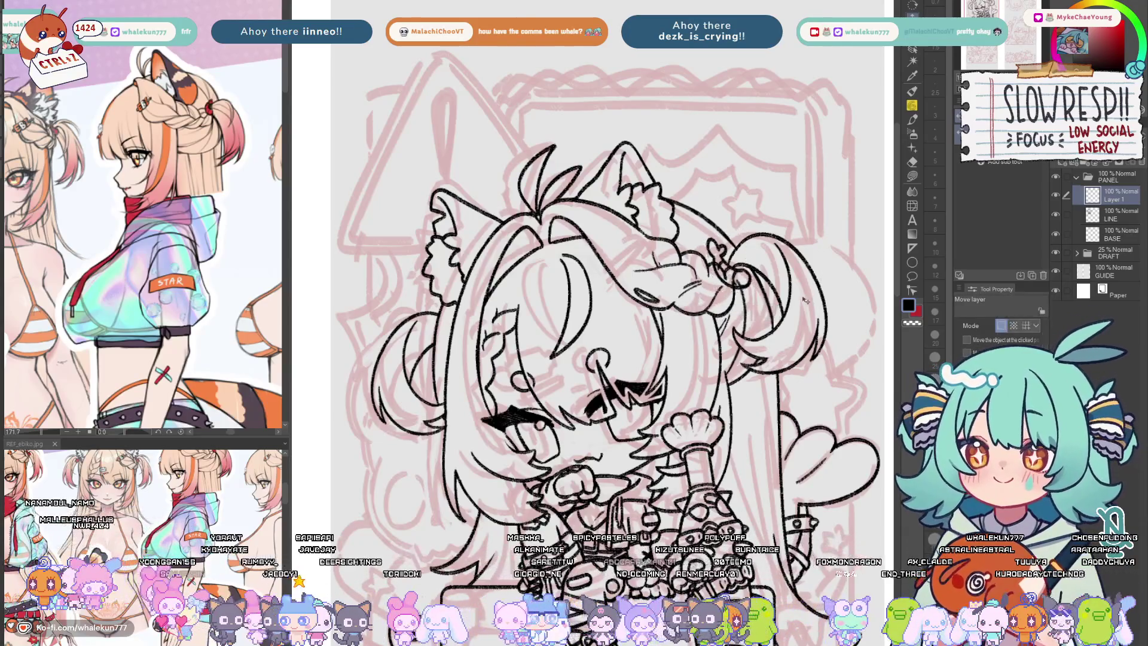
key(ctrl+c)
key(ctrl+v)
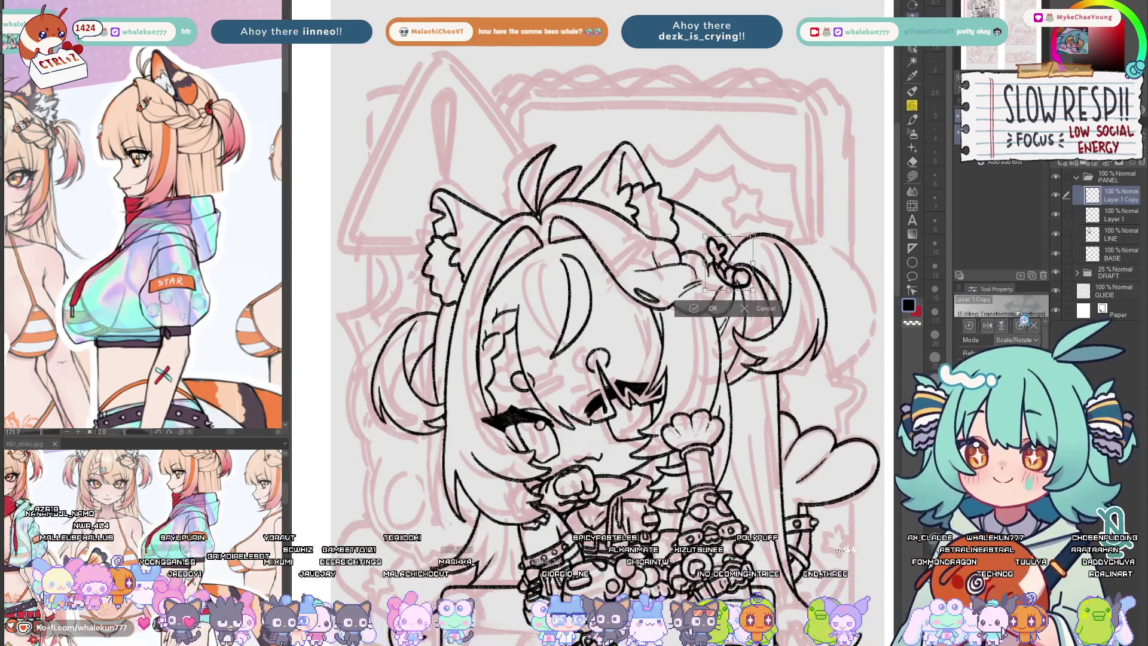
- Place the copied hair tie on the left bun and merge it into Layer 1
mouse_move(837, 329)
mouse_down()
mouse_move(625, 407)
mouse_move(525, 401)
mouse_up()
key(h)
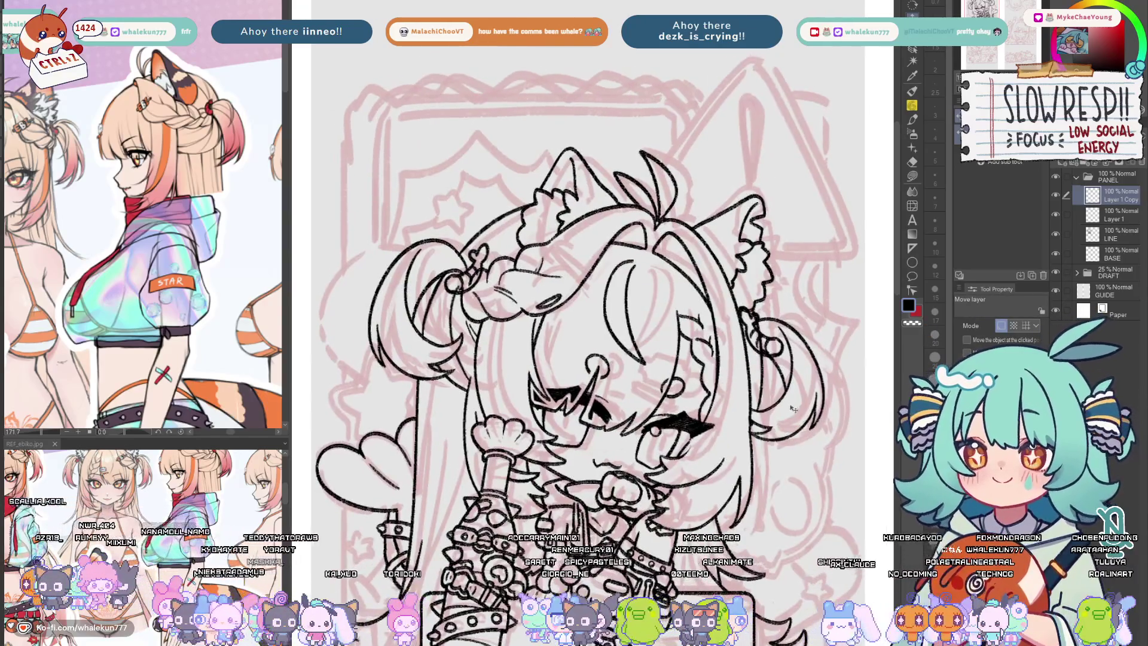
drag(794, 413, 796, 413)
key(h)
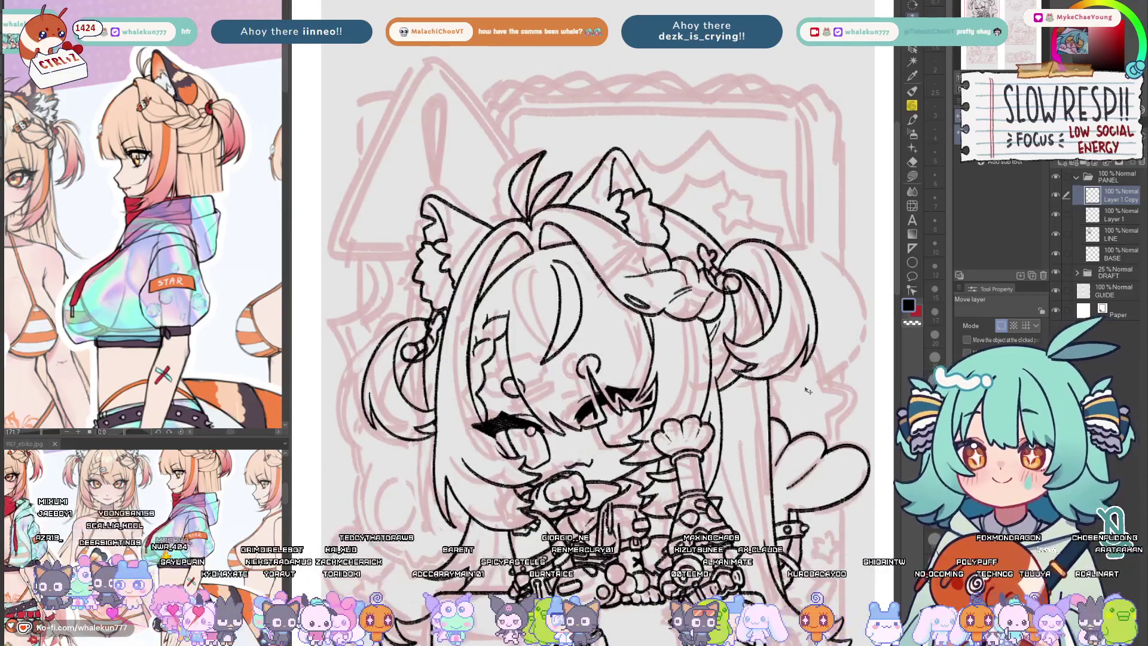
key(ctrl+e)
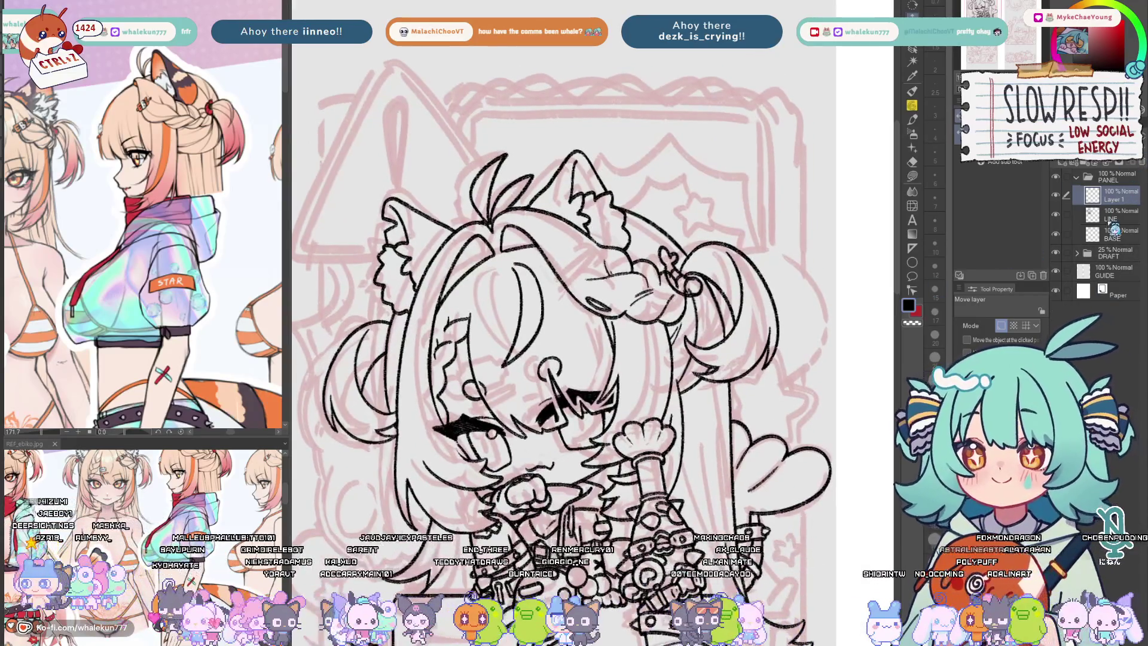
click(1114, 215)
key(e)
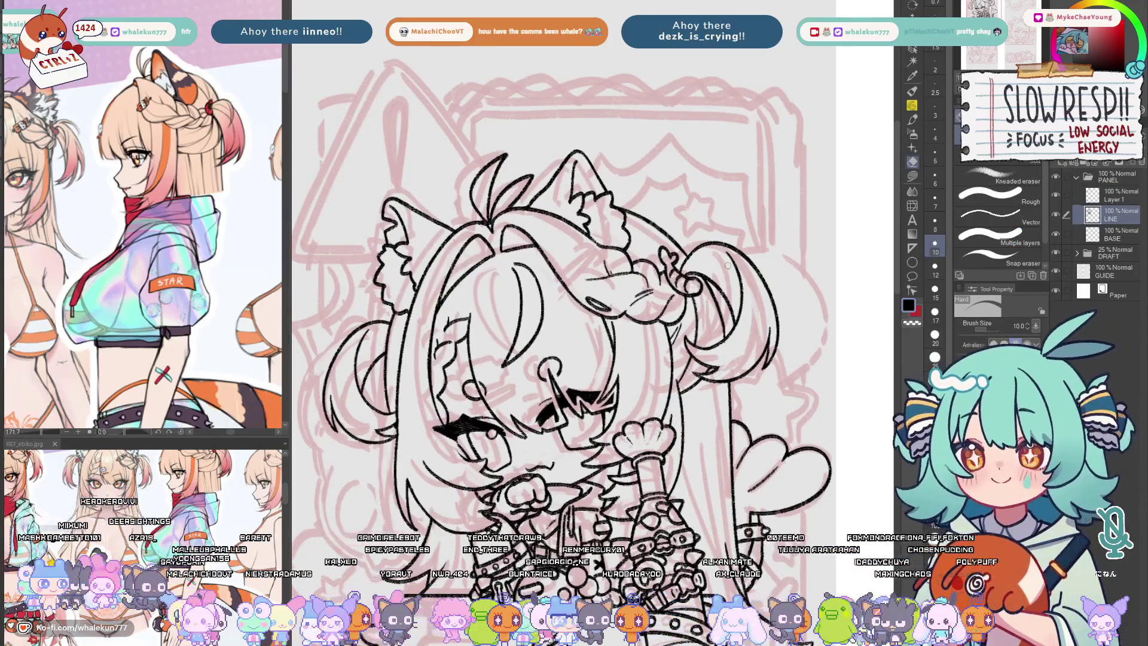
click(1118, 196)
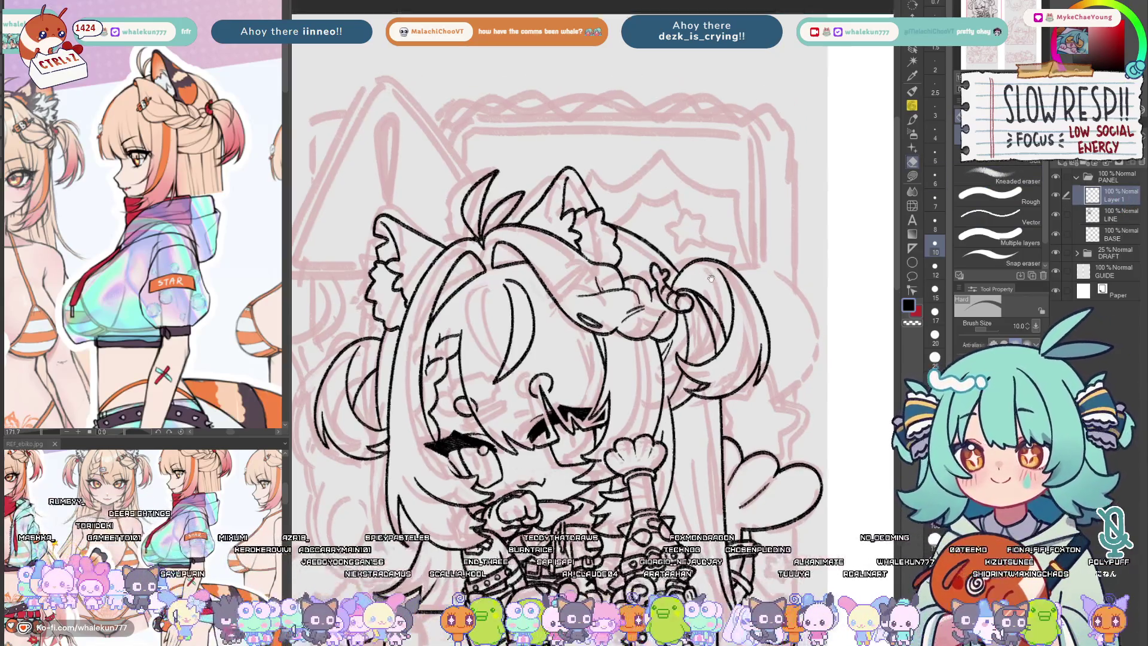
- Merge Layer 1 into LINE and zoom in on the chibi's face with the pencil
key(ctrl+e)
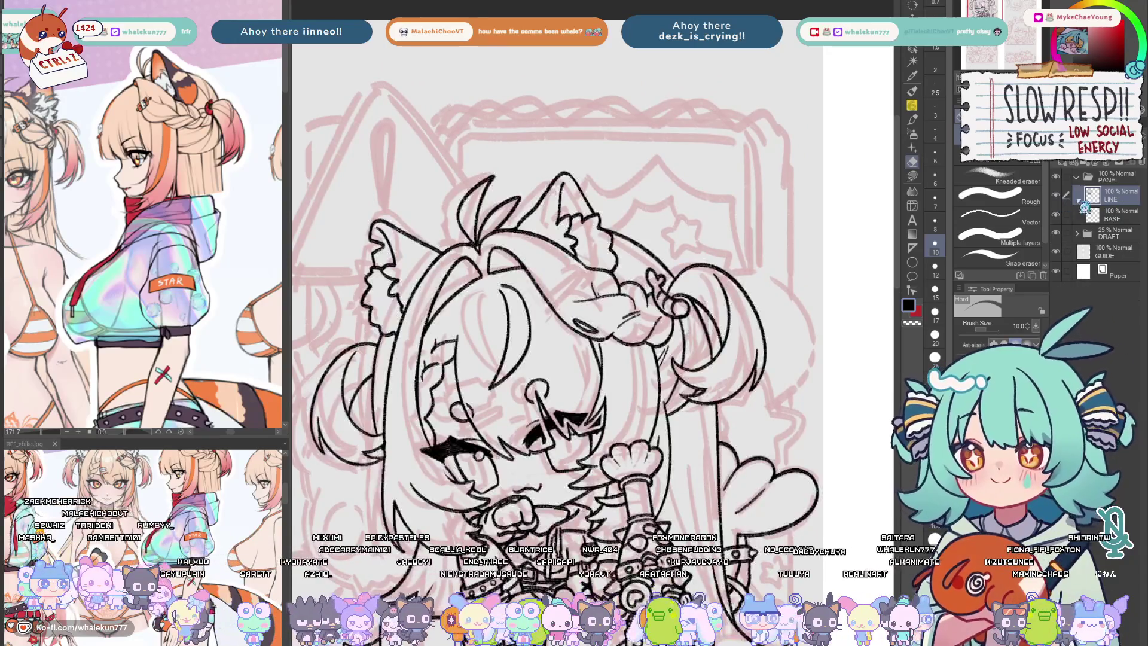
click(912, 106)
key(h)
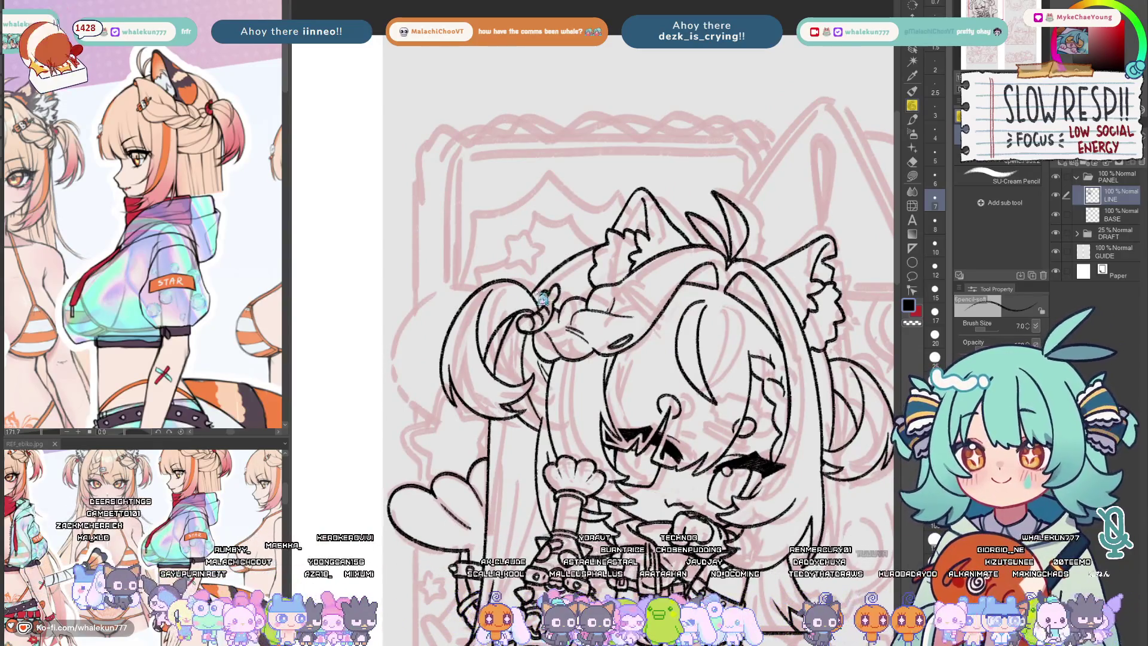
key(c)
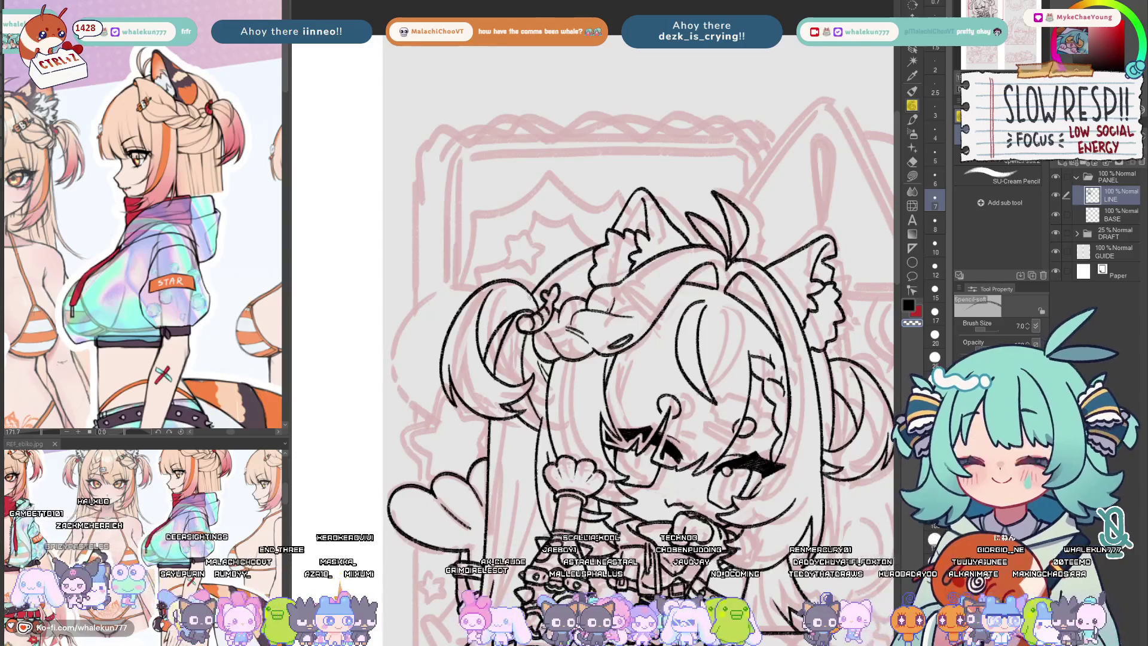
key(ctrl+minus)
key(ctrl+minus)
key(ctrl+minus)
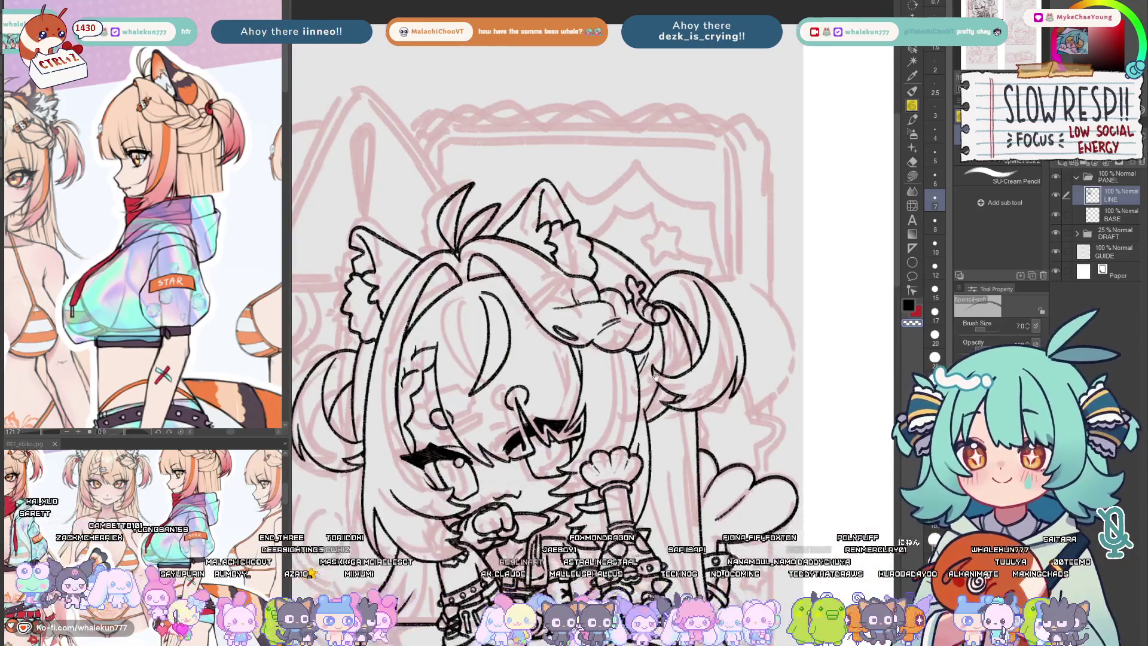
key(ctrl+plus)
key(ctrl+plus)
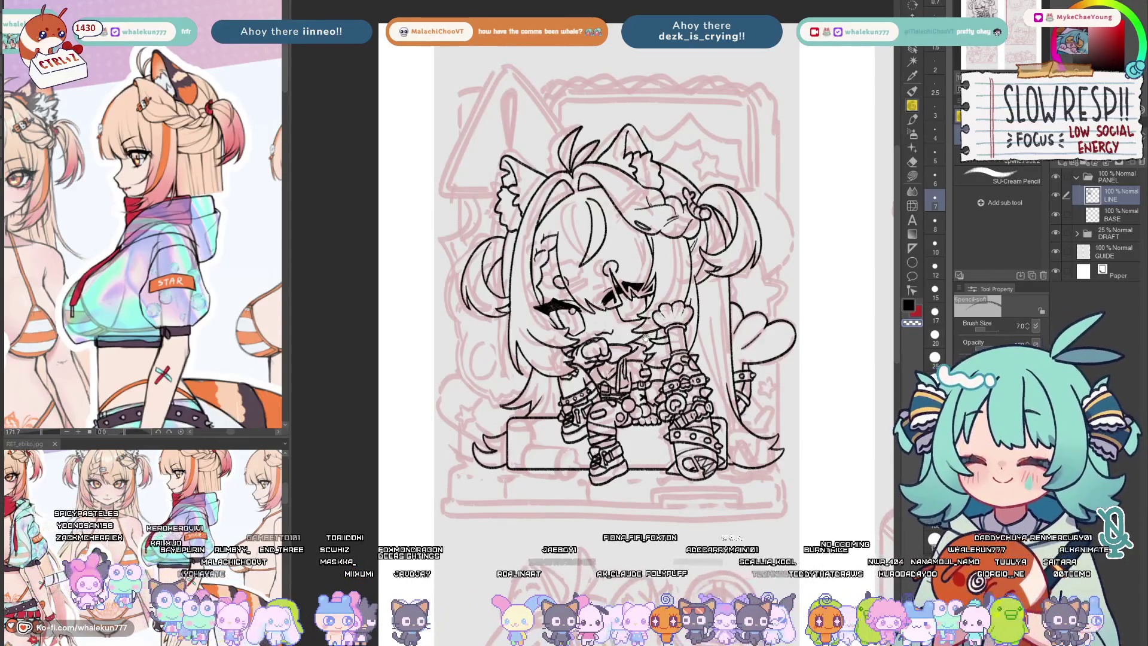
key(ctrl+plus)
key(ctrl+plus)
key(ctrl+plus)
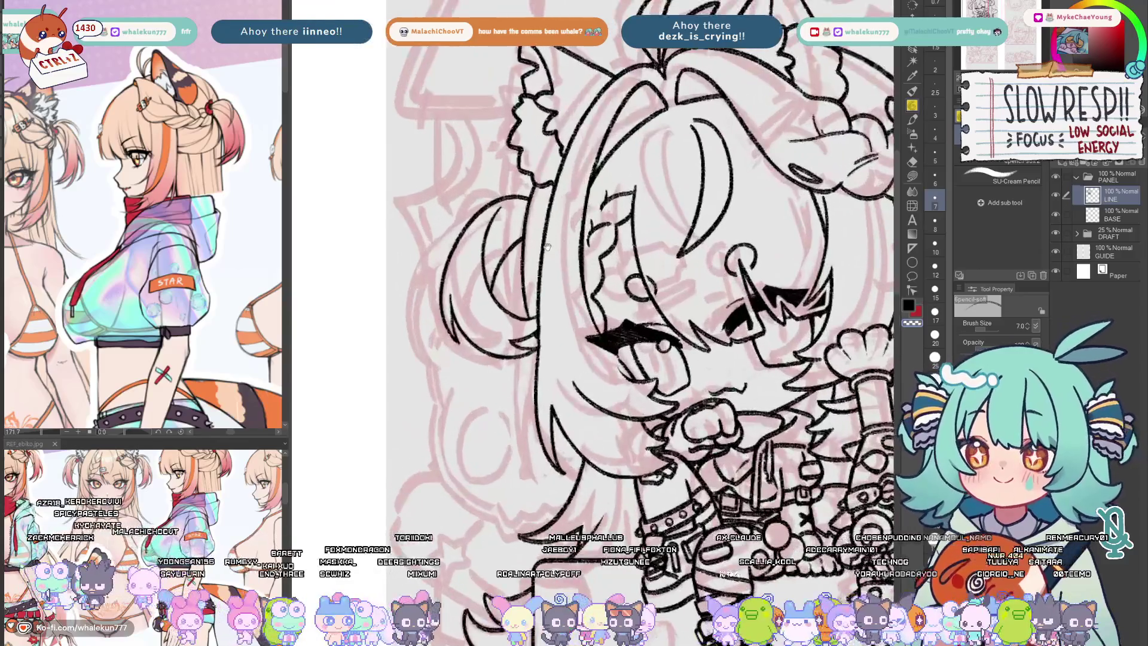
- Restore an opaque inking colour and compare the hair lines in mirrored and full-page views
alt+click(547, 247)
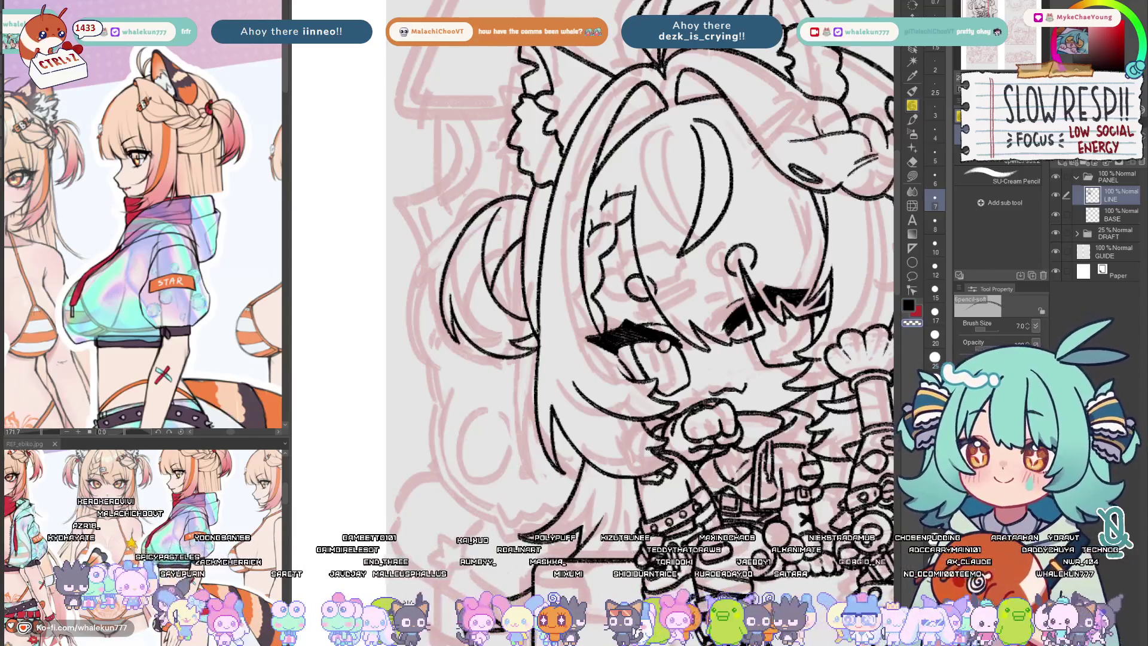
alt+click(538, 321)
scroll(538, 311, down, 5)
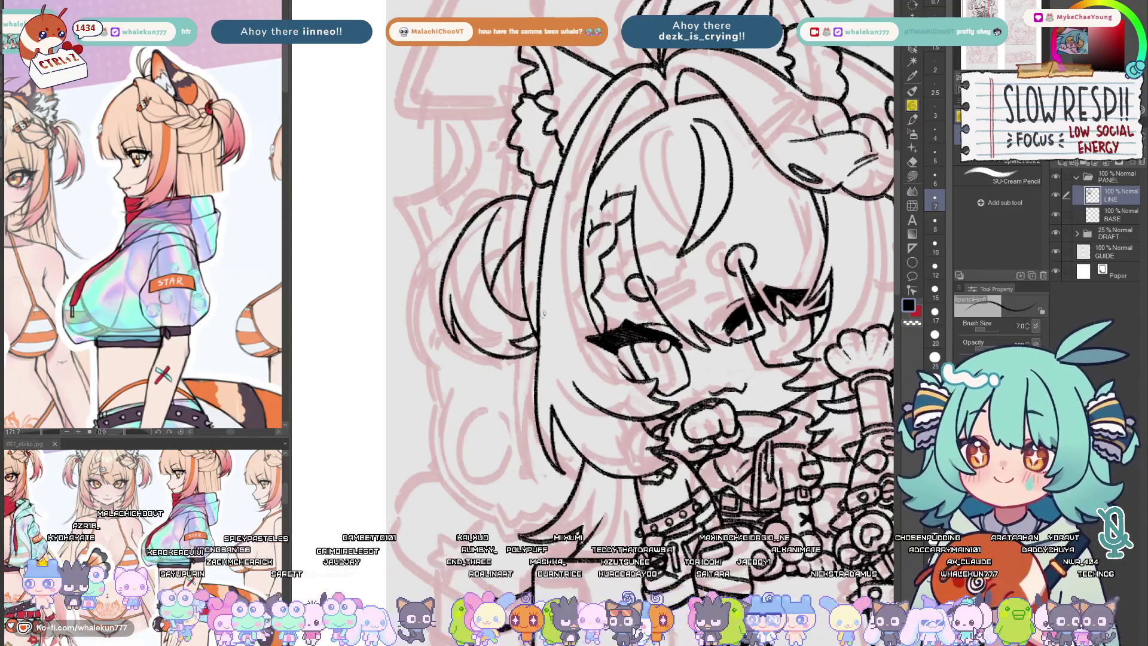
scroll(655, 376, up, 1)
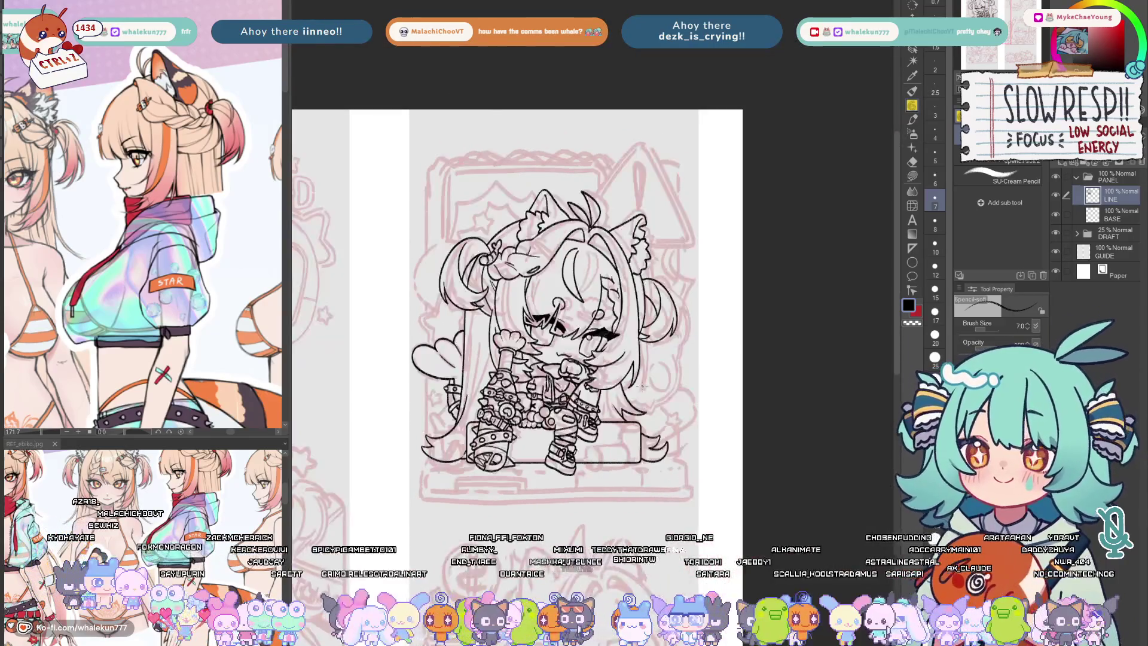
scroll(649, 387, up, 5)
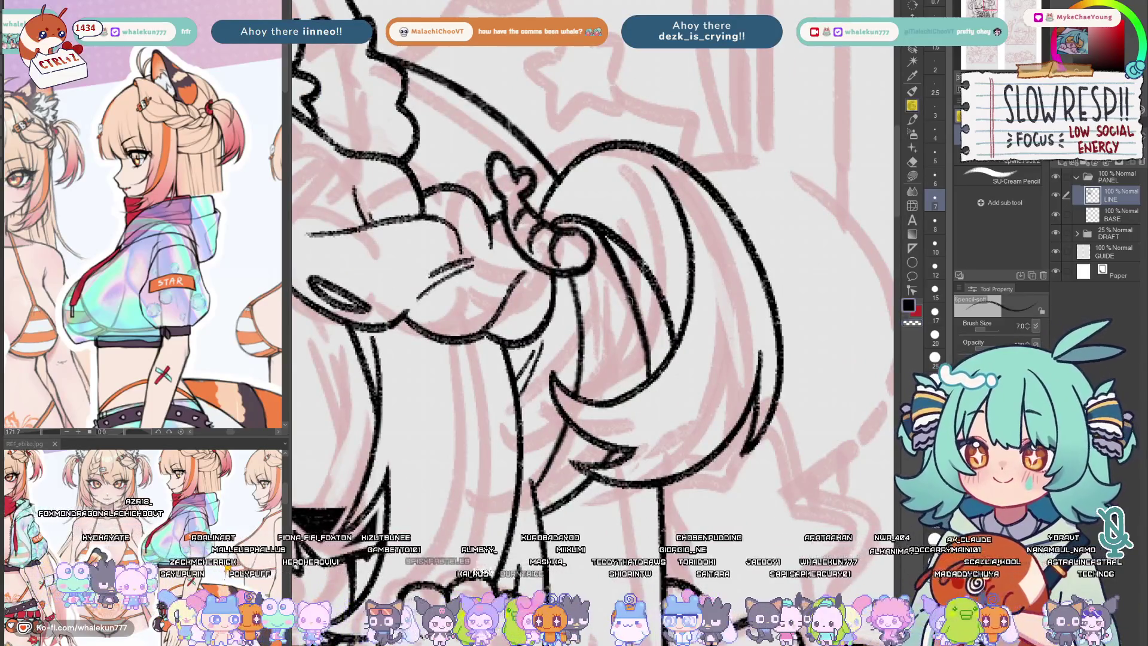
key(h)
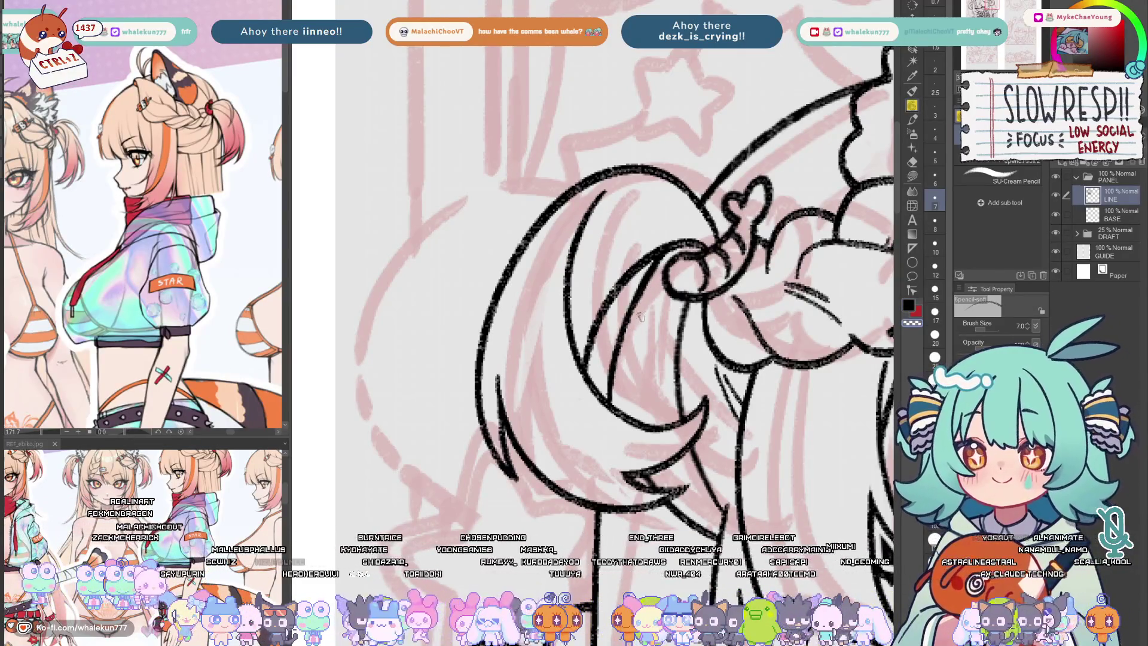
key(ctrl+0)
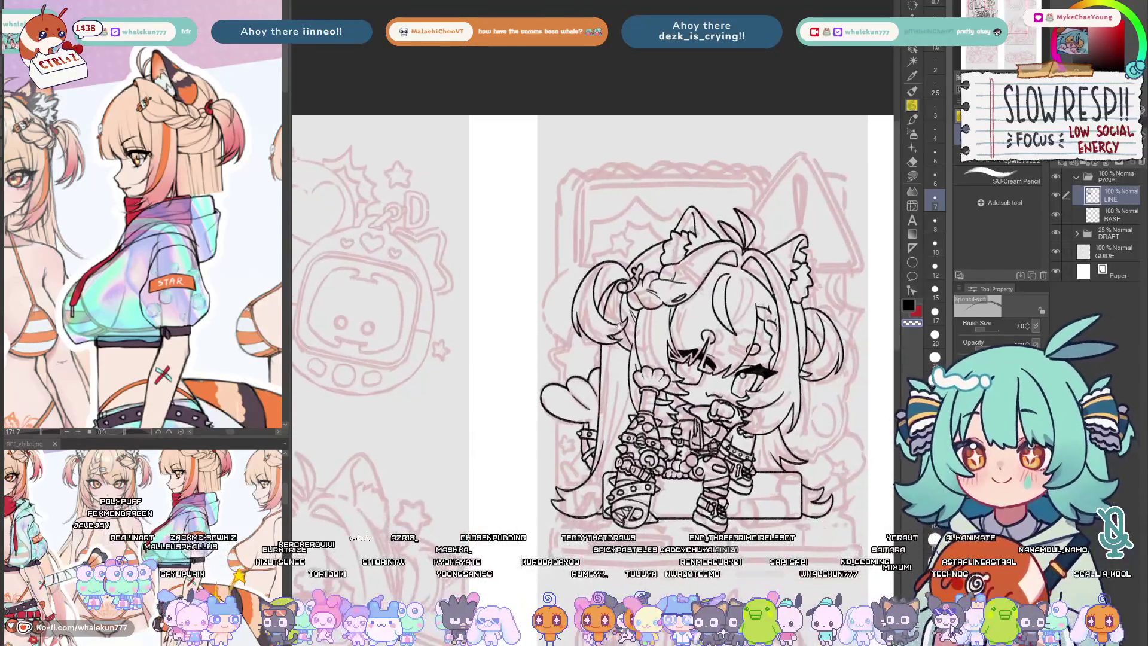
key(h)
scroll(594, 340, up, 5)
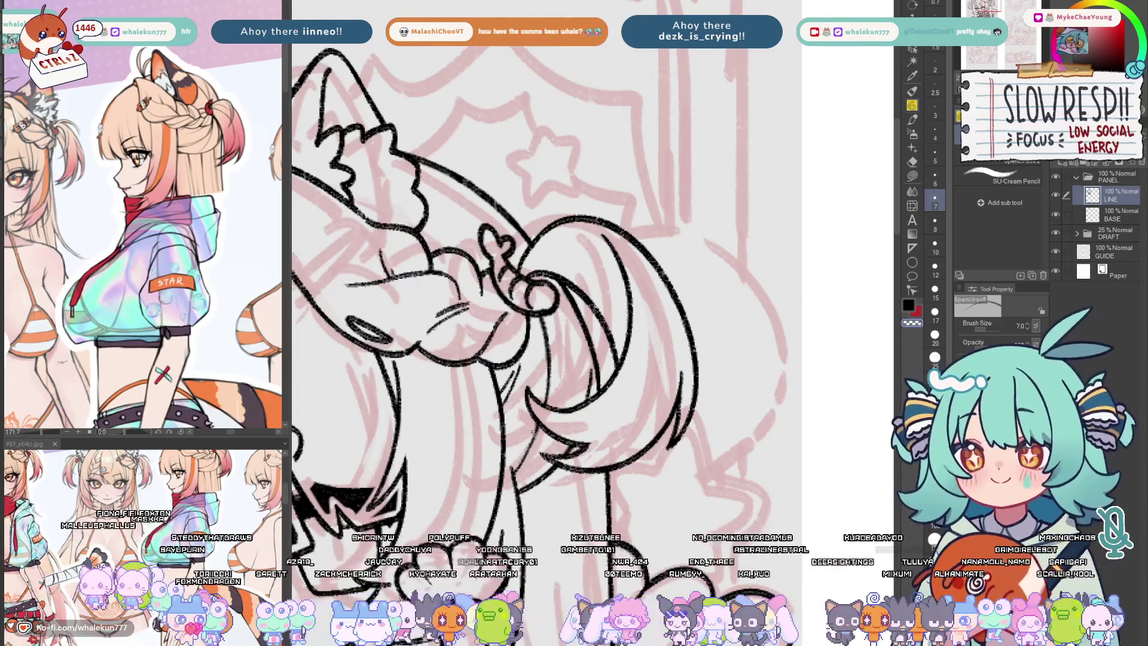
scroll(606, 292, down, 3)
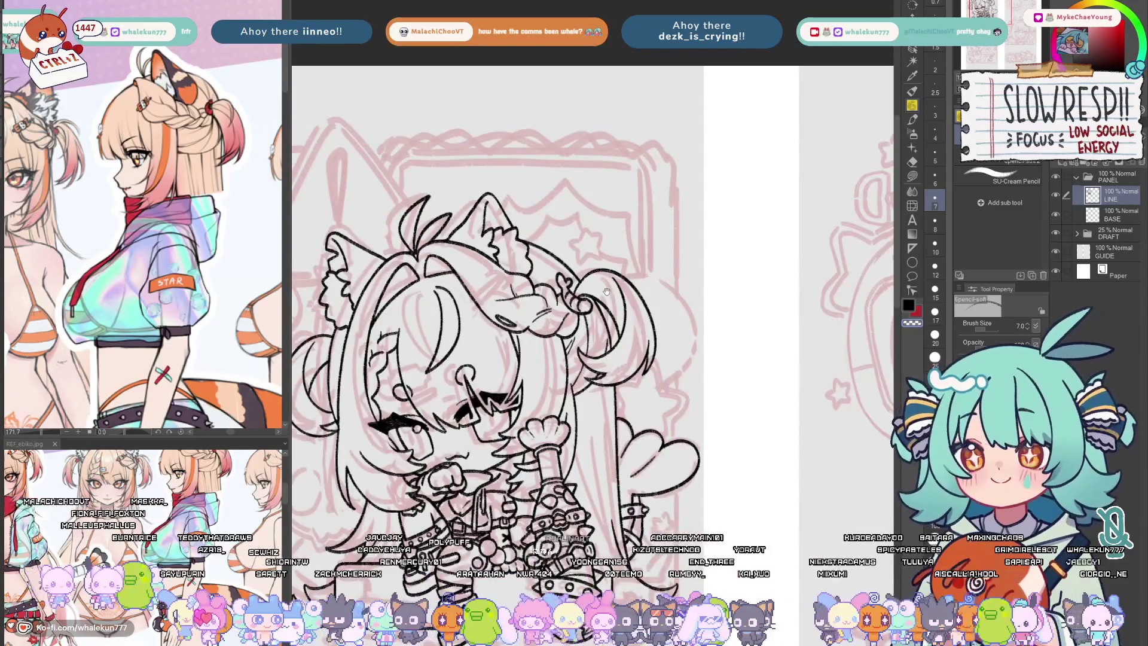
drag(606, 291, 772, 380)
scroll(772, 380, up, 2)
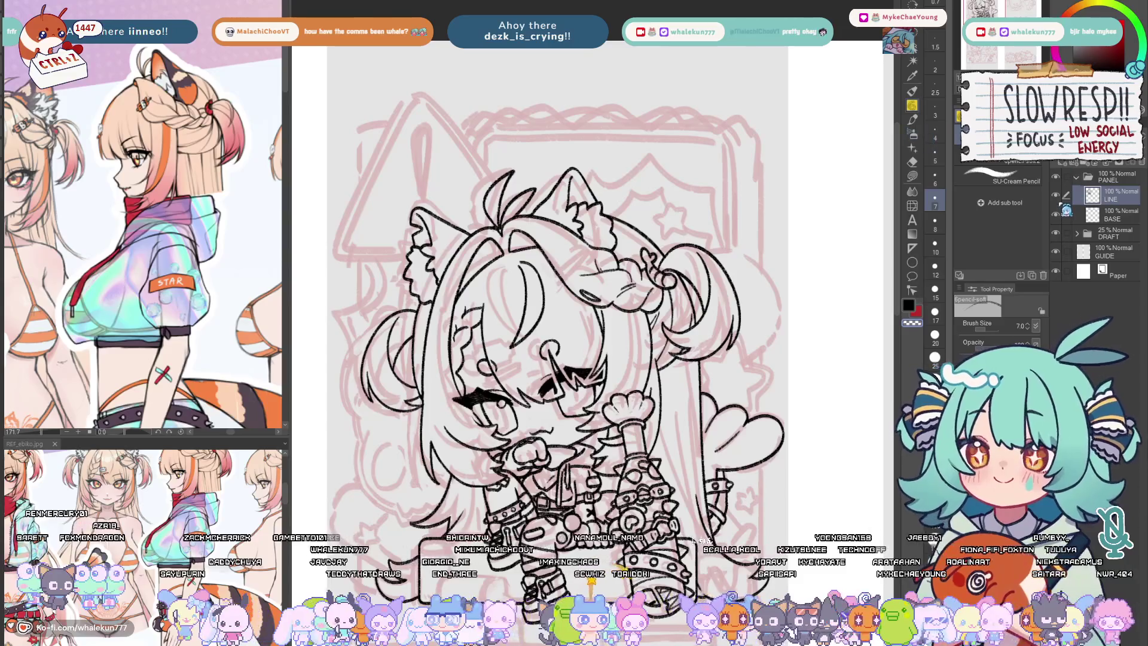
- Scroll the view across the finished chibi girl lineart
scroll(835, 346, down, 2)
scroll(777, 329, up, 2)
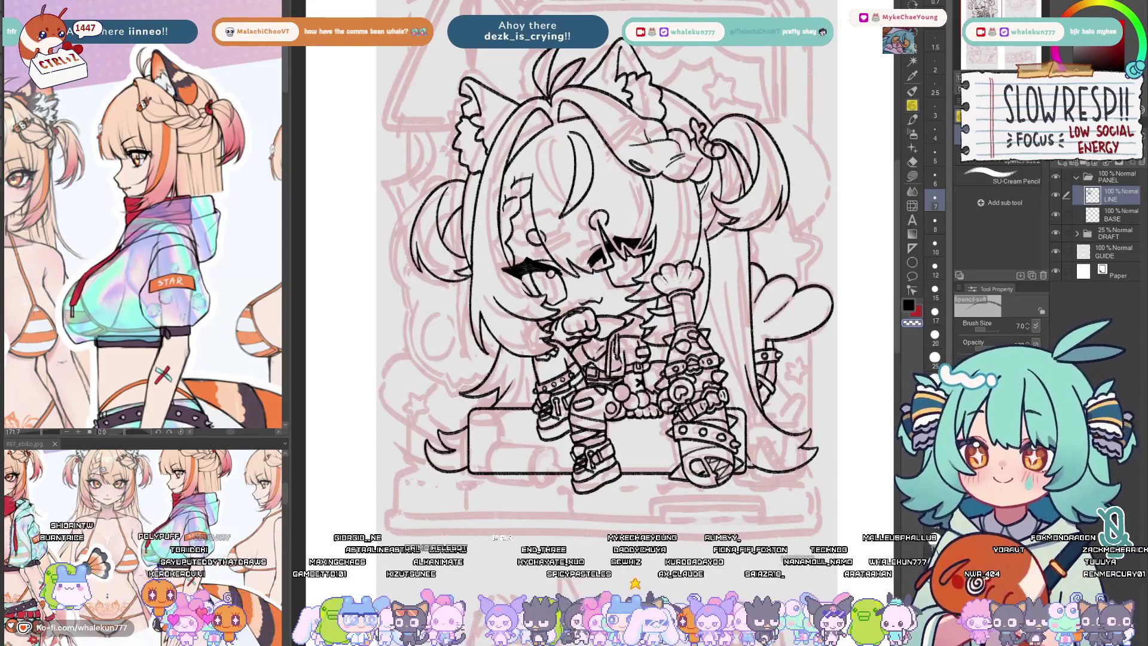
scroll(598, 257, down, 3)
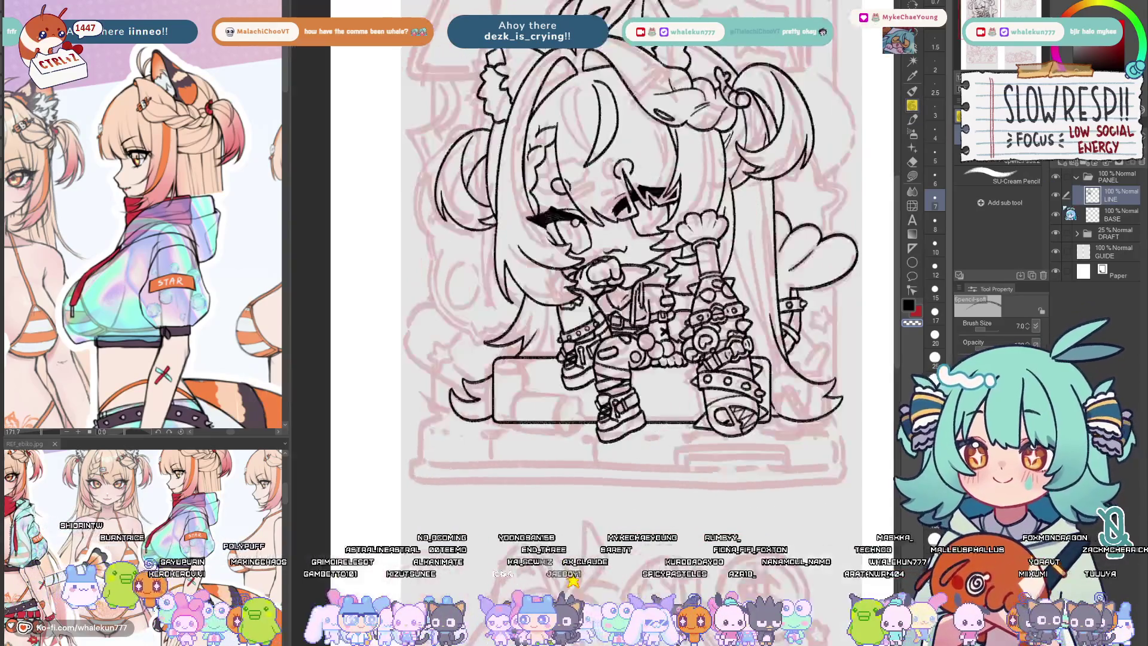
- Add Layer 1 above LINE and zoom the reference sheet onto the character's face
click(1066, 167)
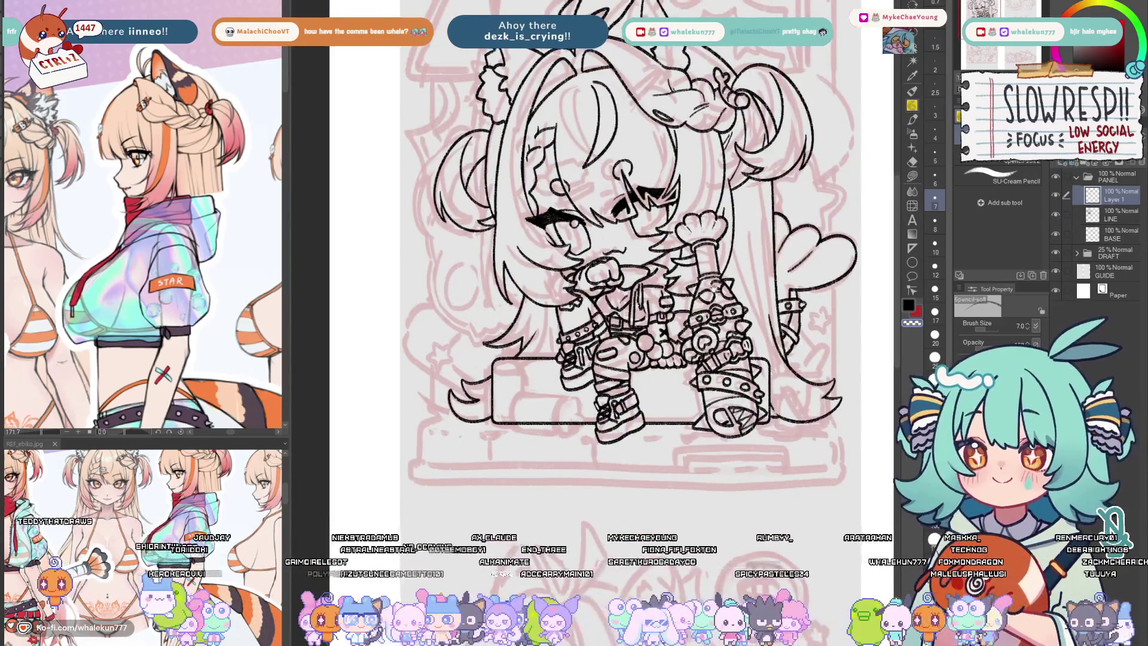
scroll(598, 269, up, 2)
click(137, 145)
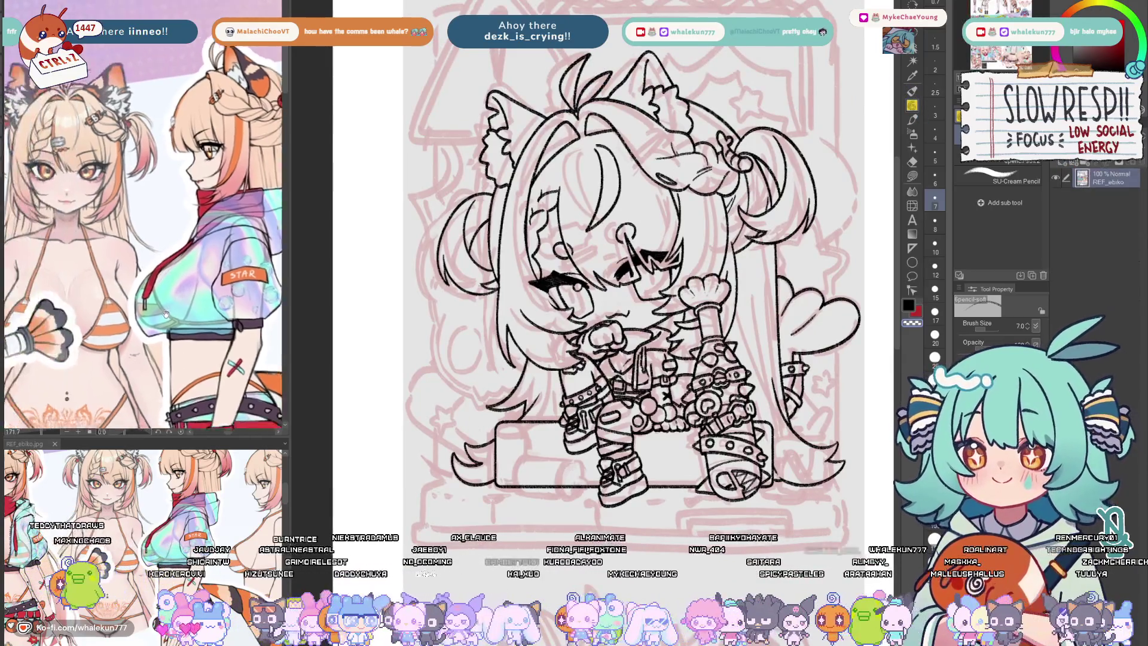
scroll(137, 145, up, 3)
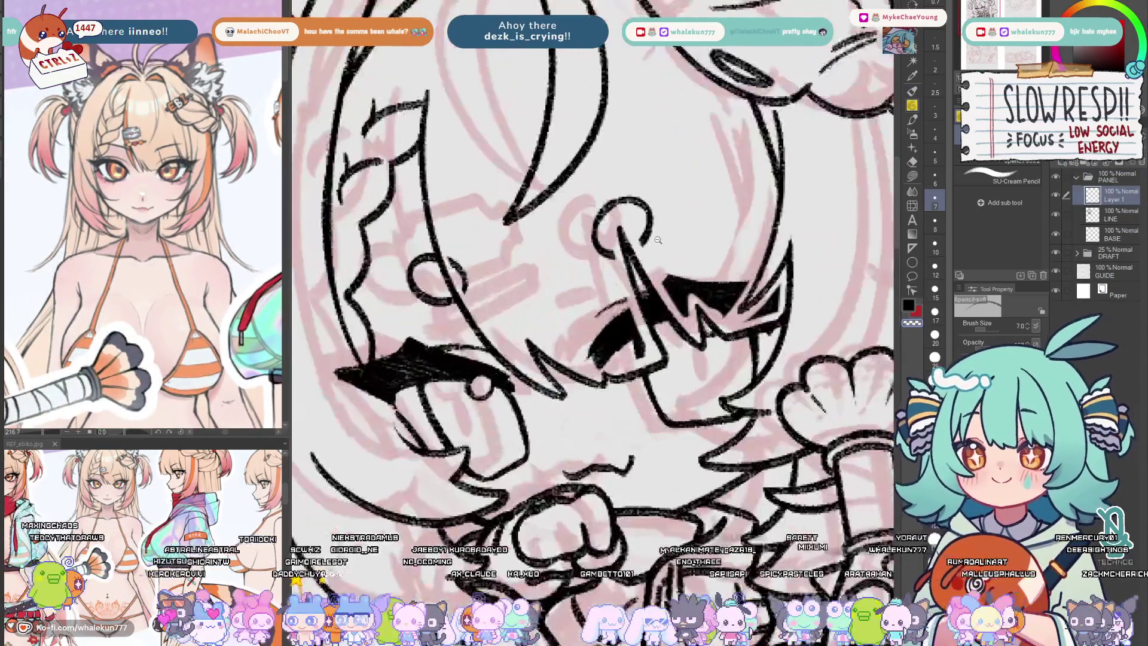
scroll(574, 239, up, 2)
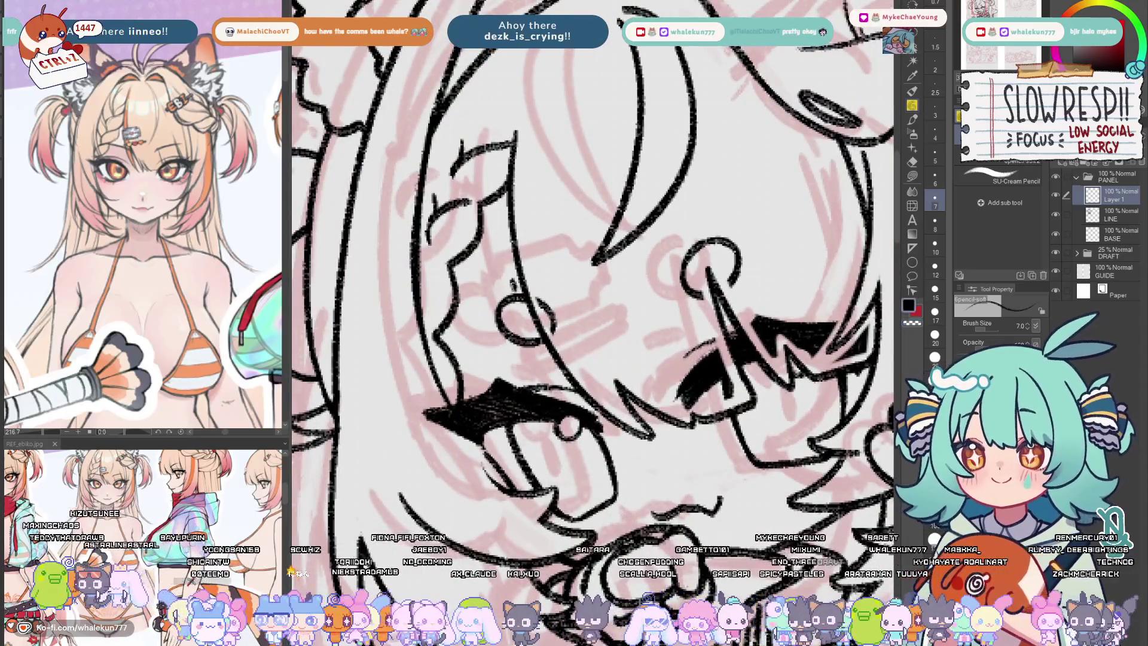
- Ink the rectangular hair clip's edges across the bangs beside the eye, redoing bad strokes
mouse_move(521, 293)
mouse_down()
mouse_move(526, 329)
mouse_move(530, 263)
mouse_move(551, 335)
mouse_move(556, 311)
mouse_move(551, 338)
mouse_move(559, 306)
mouse_up()
key(ctrl+z)
drag(528, 267, 601, 232)
key(ctrl+z)
drag(554, 333, 634, 304)
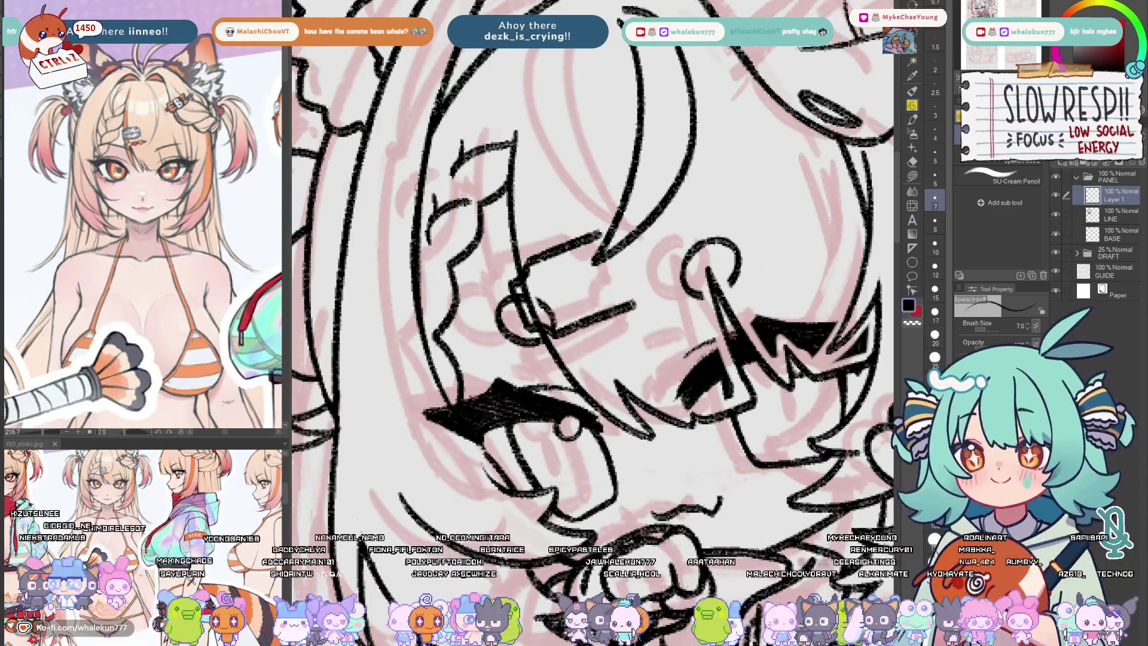
mouse_move(613, 242)
mouse_down()
mouse_move(633, 250)
mouse_move(641, 278)
mouse_move(627, 307)
mouse_up()
key(ctrl+z)
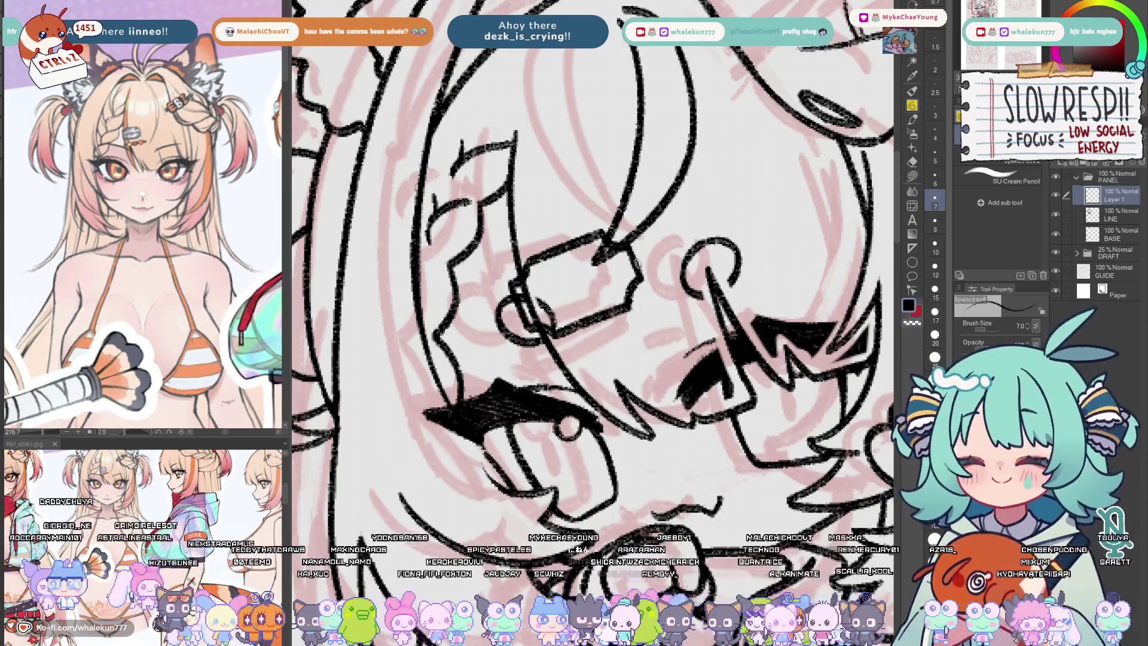
drag(653, 238, 650, 270)
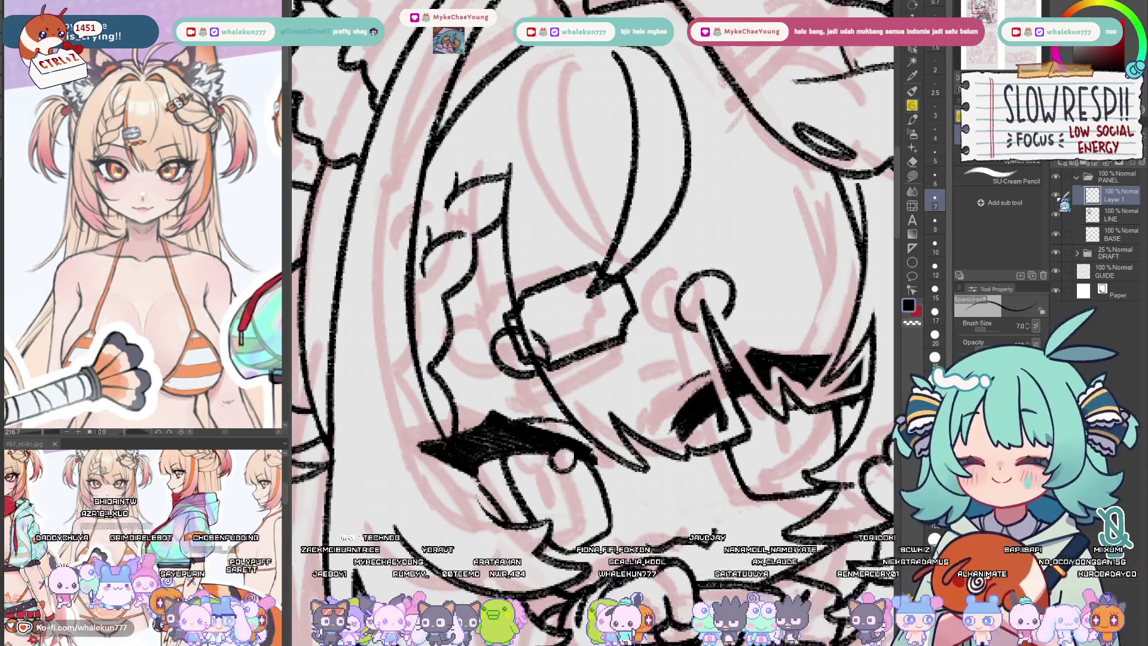
- Ink a short chain of heart beads beneath the hair clip
drag(581, 284, 598, 304)
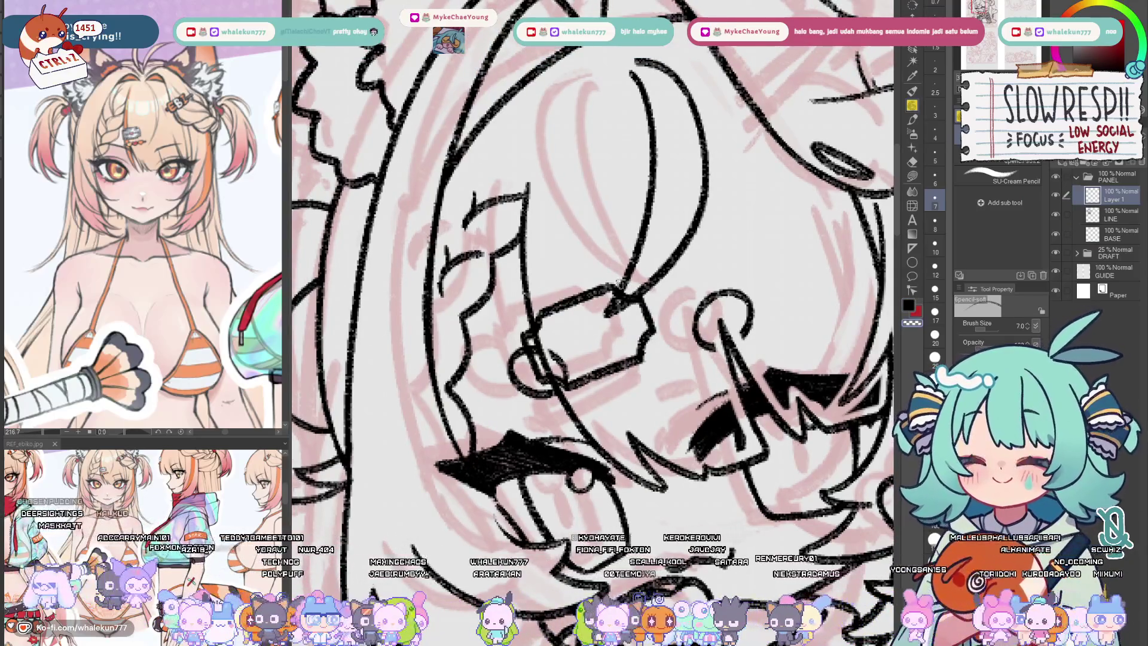
scroll(633, 343, down, 2)
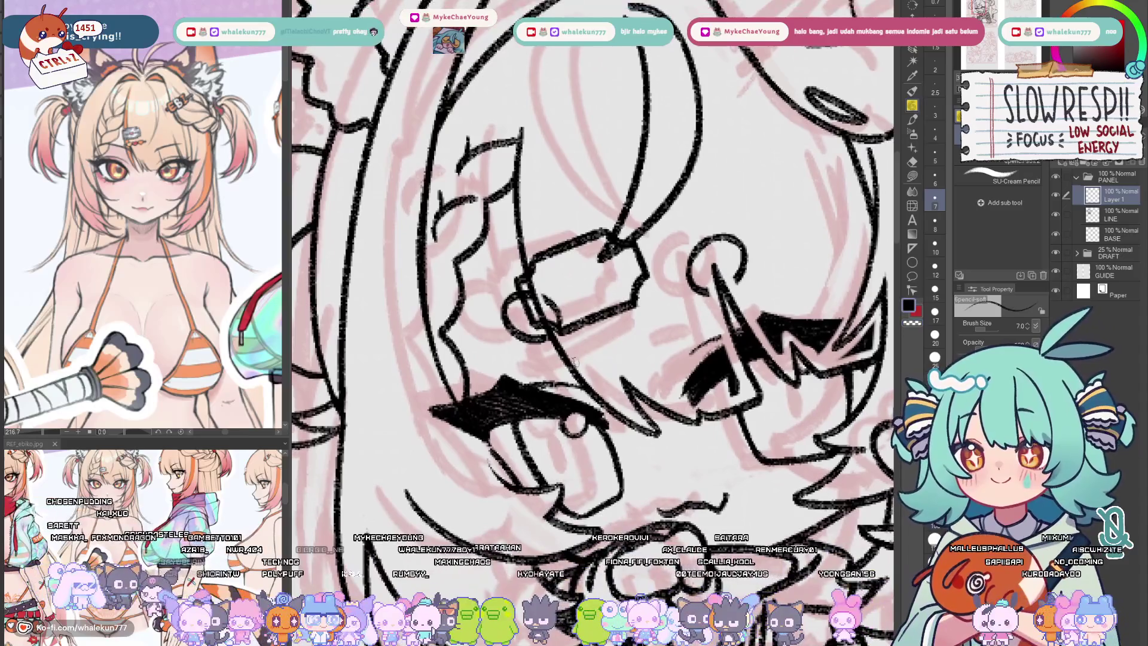
mouse_move(589, 371)
mouse_down()
mouse_move(568, 345)
mouse_move(585, 368)
mouse_move(598, 341)
mouse_move(589, 356)
mouse_move(603, 357)
mouse_move(586, 333)
mouse_move(623, 326)
mouse_move(605, 351)
mouse_move(657, 317)
mouse_move(646, 308)
mouse_move(670, 332)
mouse_move(661, 305)
mouse_up()
key(ctrl+z)
mouse_move(569, 353)
mouse_down()
mouse_move(553, 373)
mouse_move(576, 365)
mouse_up()
mouse_move(676, 303)
mouse_down()
mouse_move(691, 296)
mouse_move(679, 317)
mouse_up()
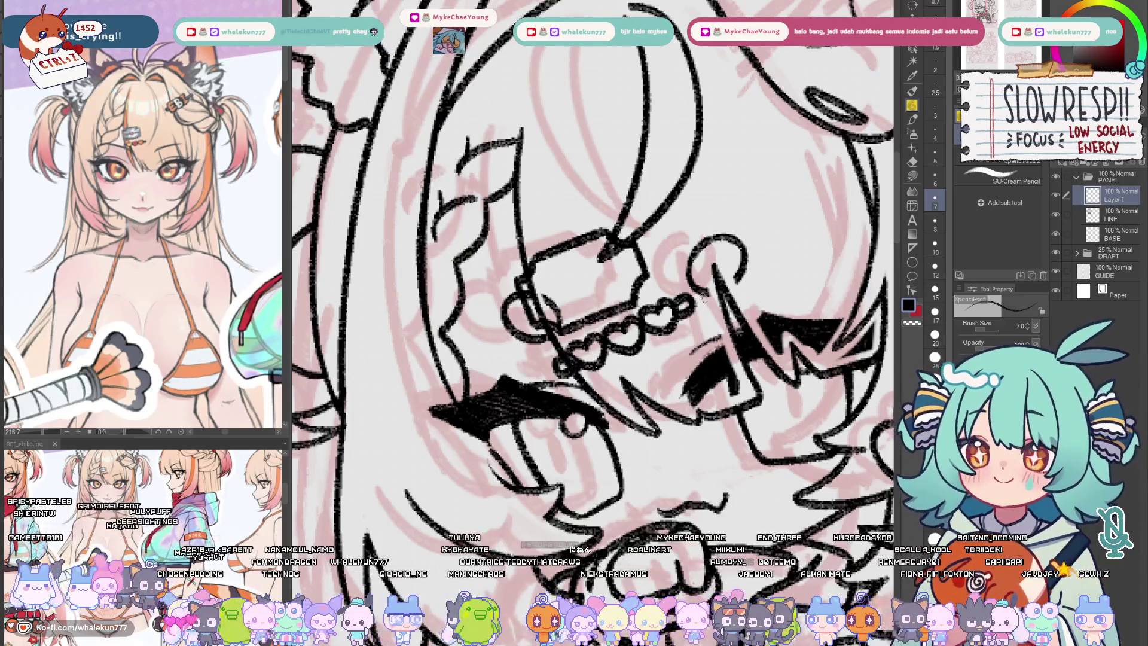
drag(619, 292, 630, 324)
- Check the reference's clip design, then draw a heart in the middle of the clip
click(233, 389)
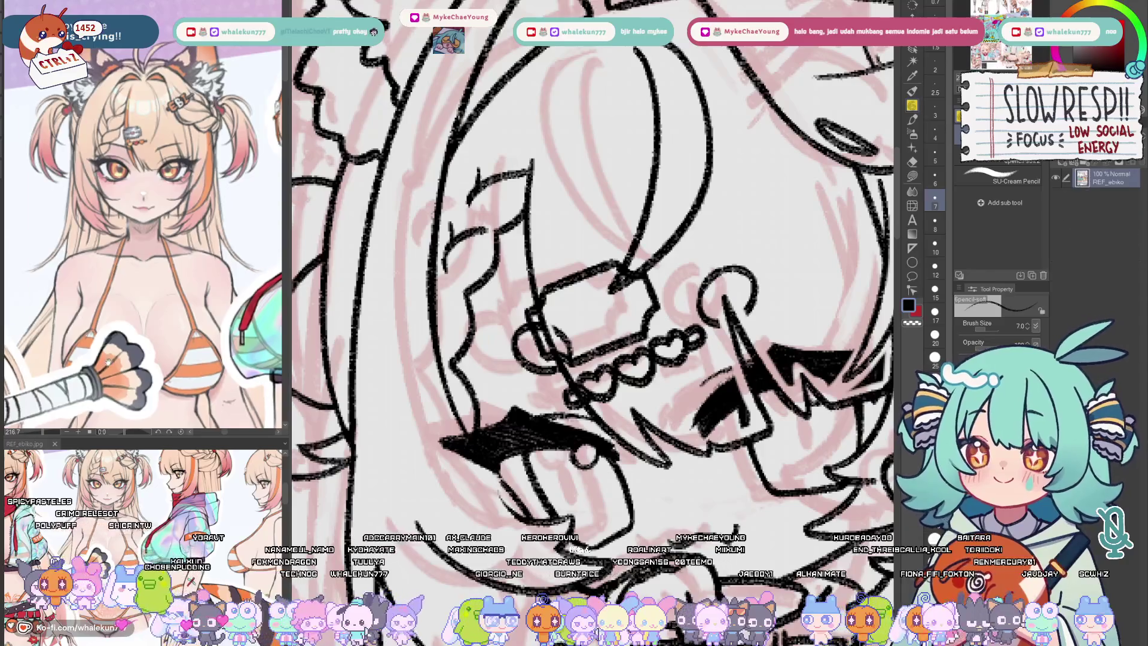
scroll(233, 389, down, 5)
scroll(183, 303, up, 4)
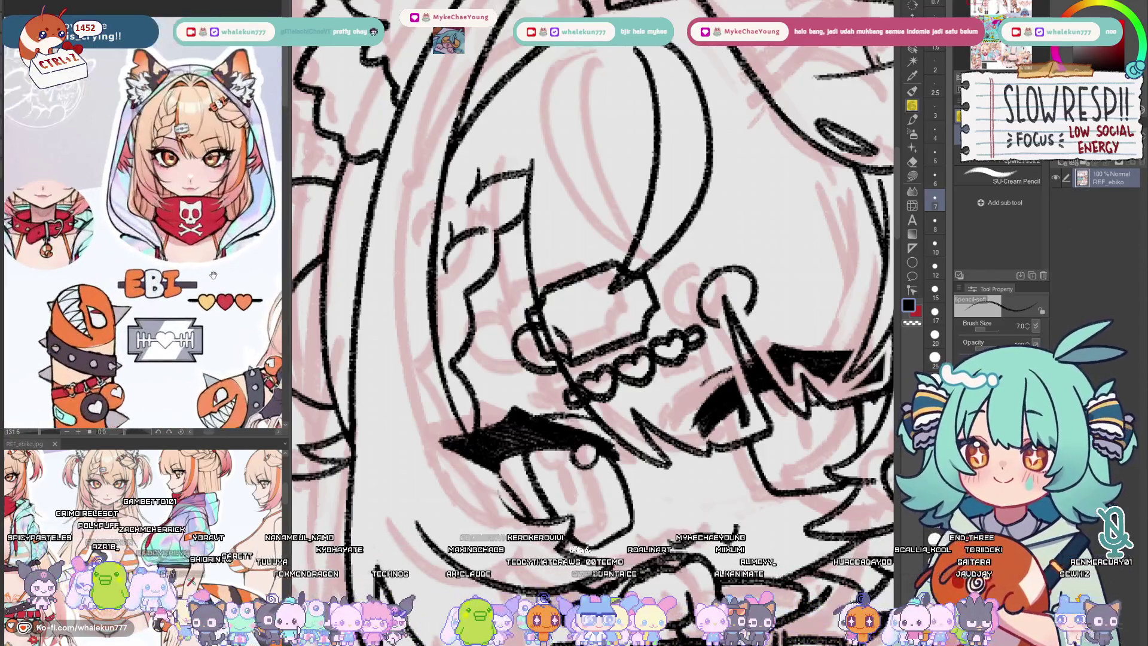
click(680, 352)
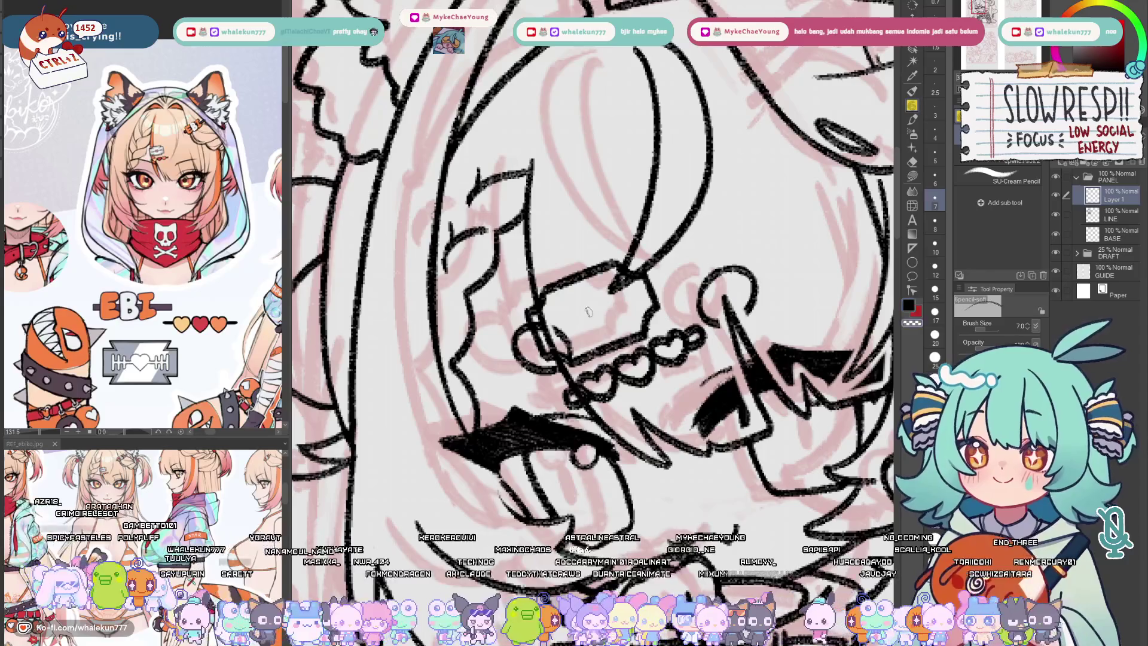
mouse_move(586, 308)
mouse_down()
mouse_move(568, 317)
mouse_move(592, 333)
mouse_move(589, 302)
mouse_move(614, 298)
mouse_move(598, 334)
mouse_move(606, 328)
mouse_up()
key(ctrl+z)
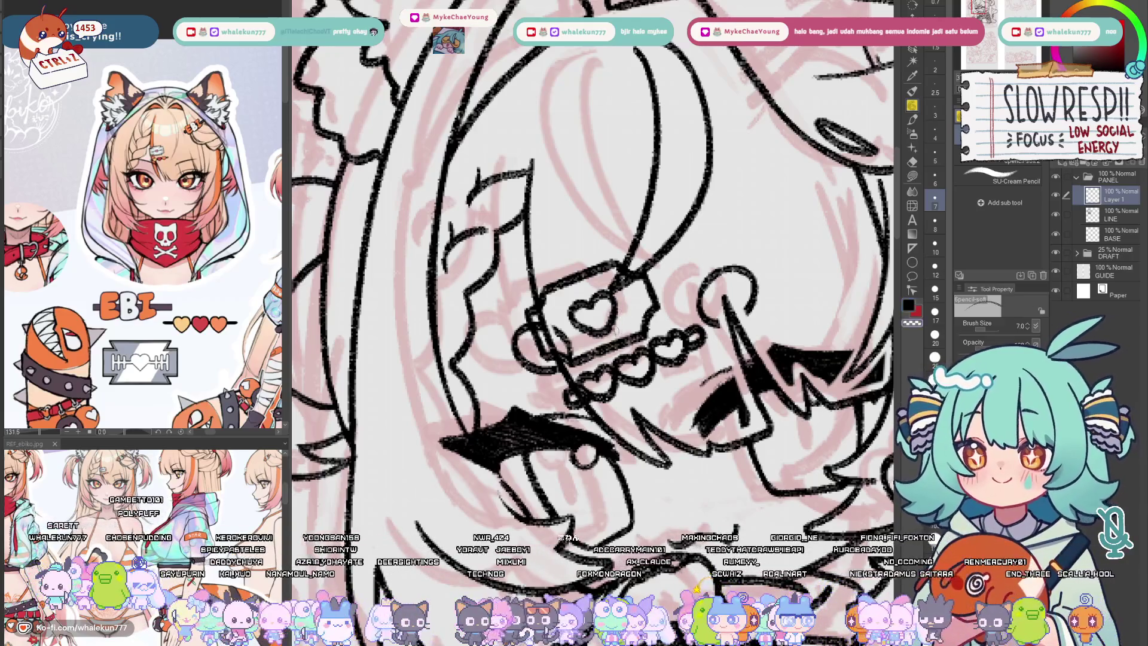
scroll(580, 325, up, 1)
key(ctrl+z)
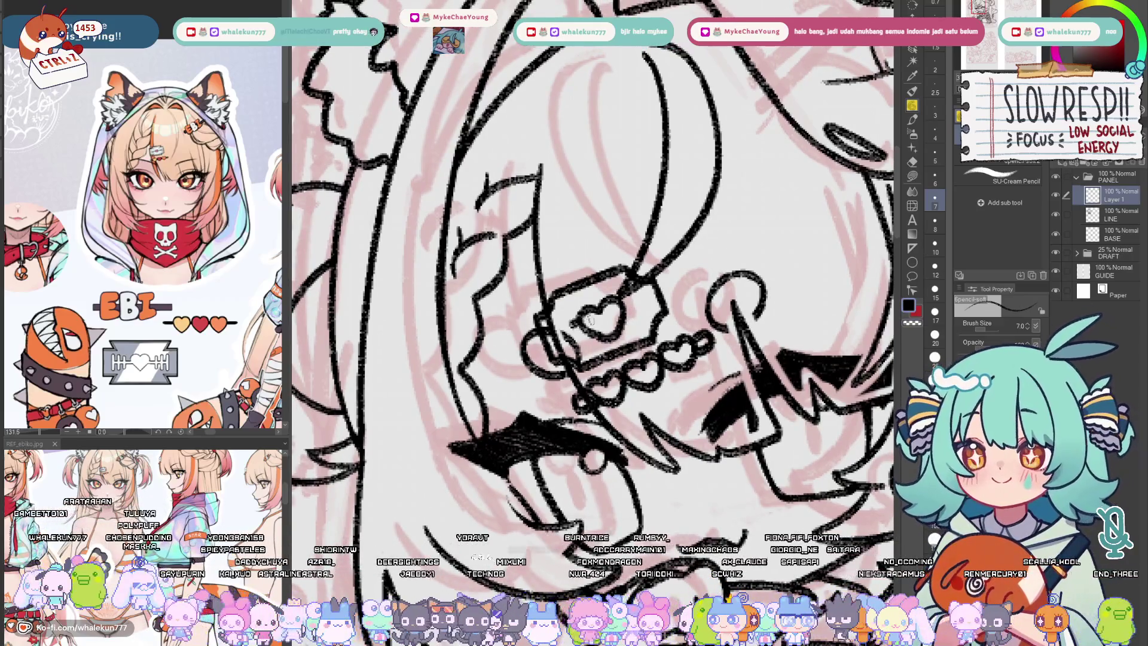
- Lasso the heart and nudge it up and left into place
key(m)
mouse_move(635, 318)
mouse_down()
mouse_move(628, 338)
mouse_move(580, 346)
mouse_move(633, 290)
mouse_move(613, 324)
mouse_up()
key(k)
click(912, 114)
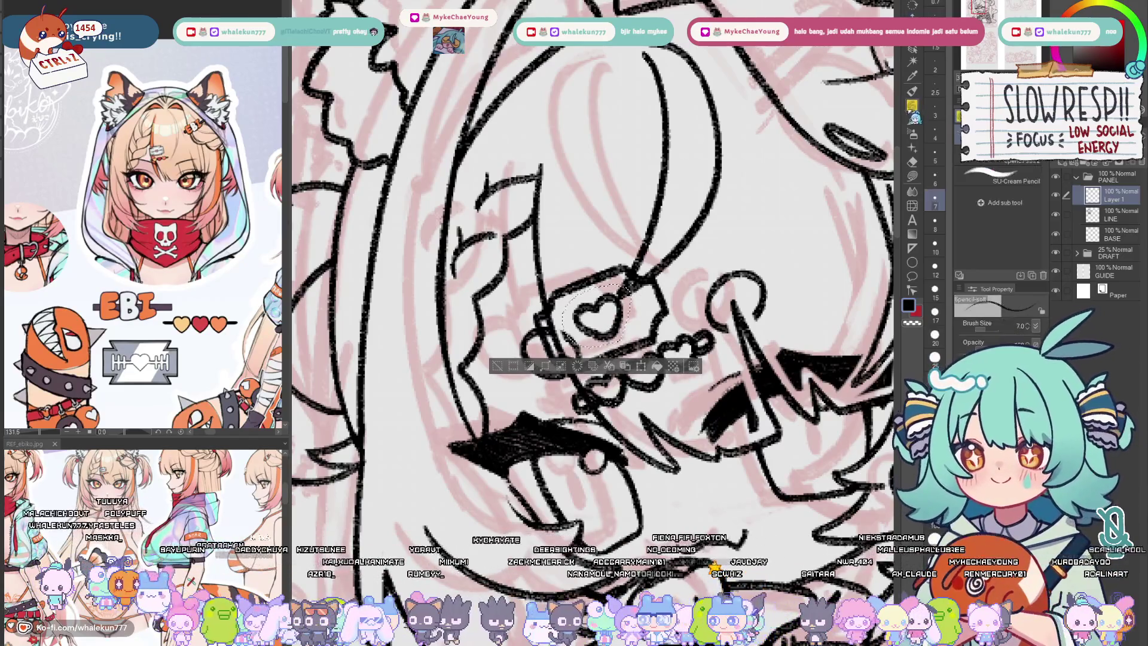
key(ctrl+d)
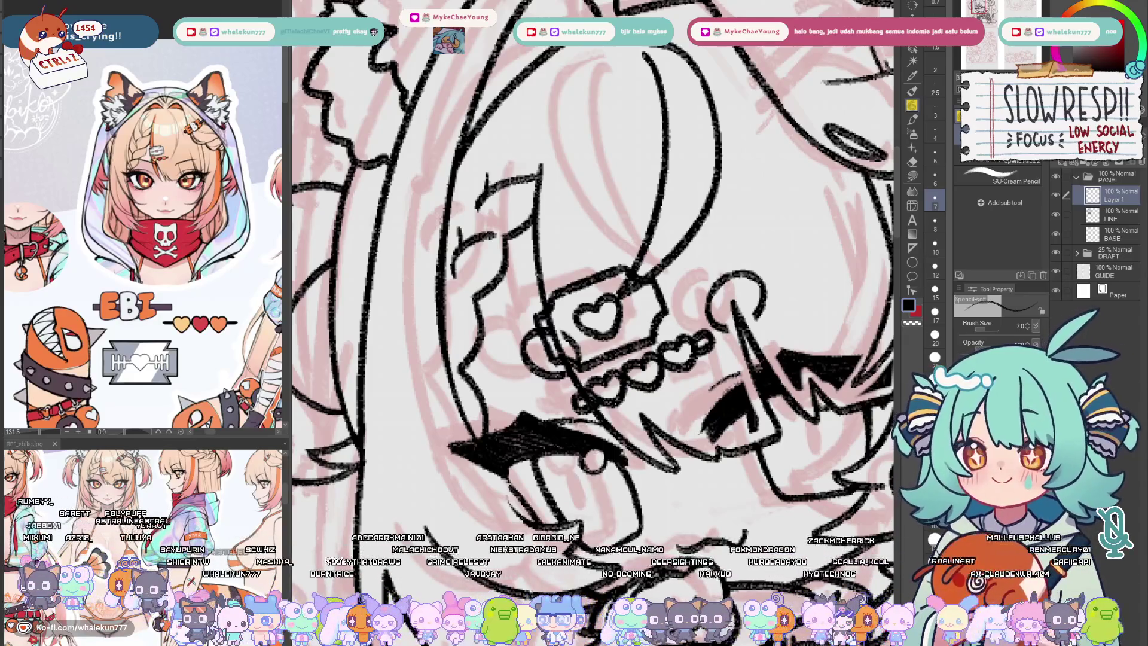
- Add small marks beside the heart on the clip
drag(622, 301, 638, 301)
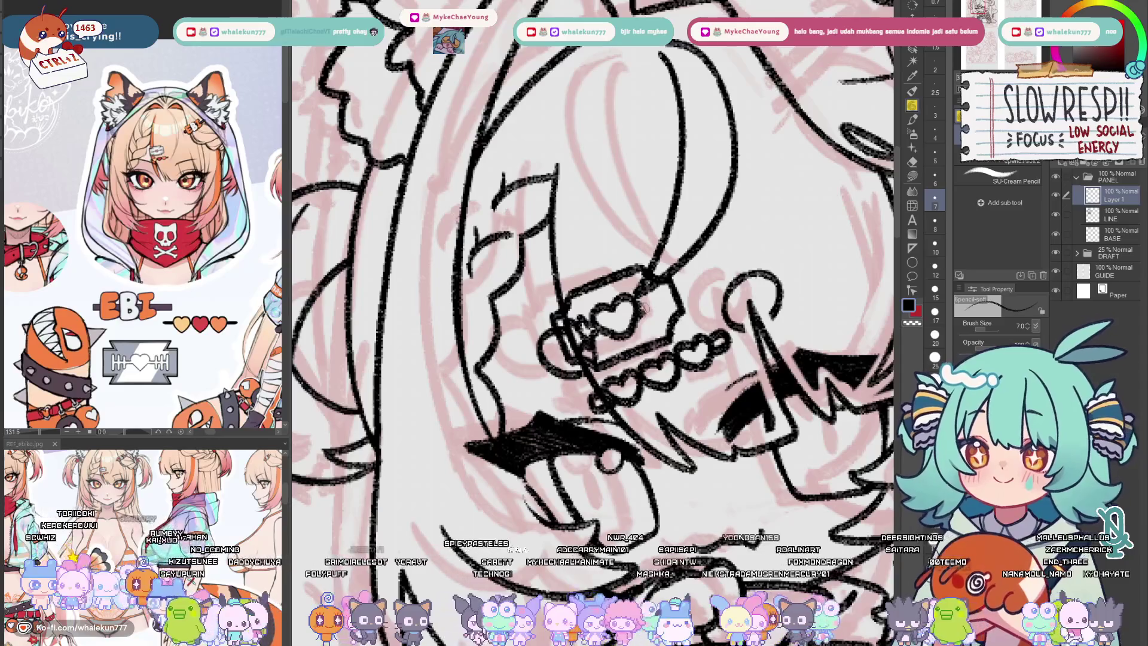
drag(653, 315, 665, 320)
key(e)
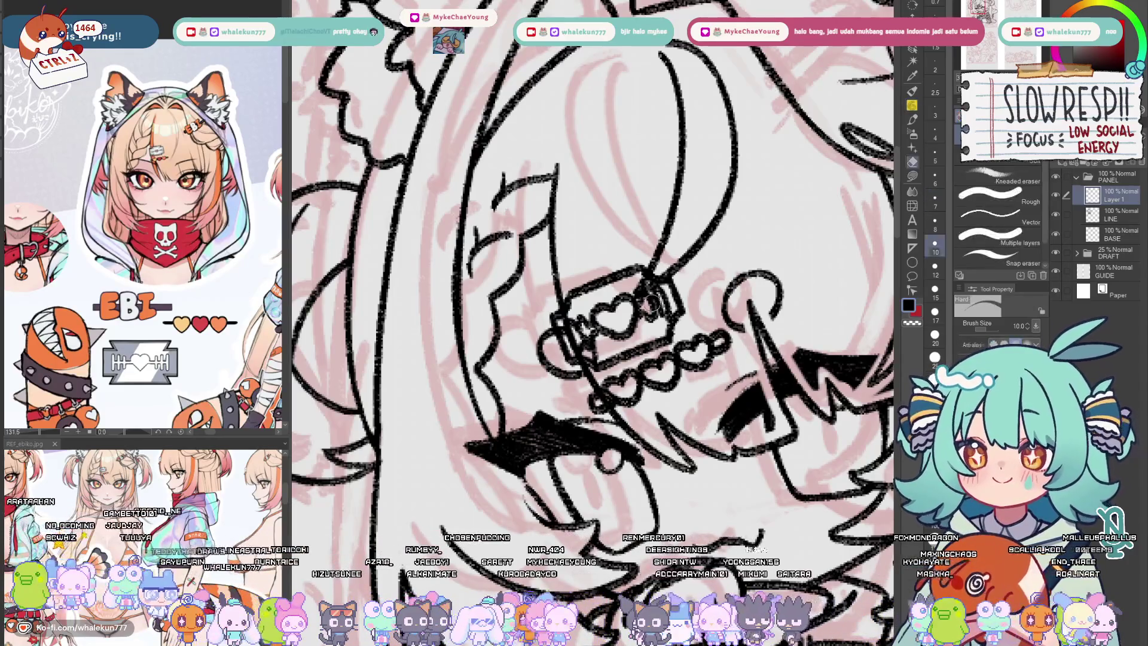
key(p)
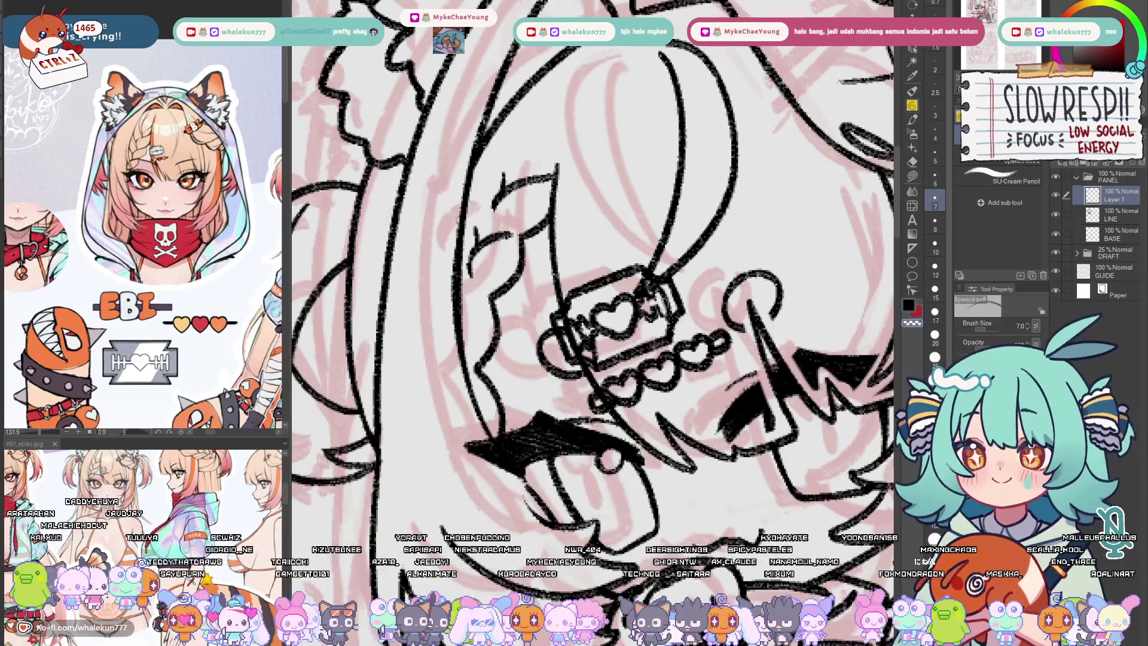
key(c)
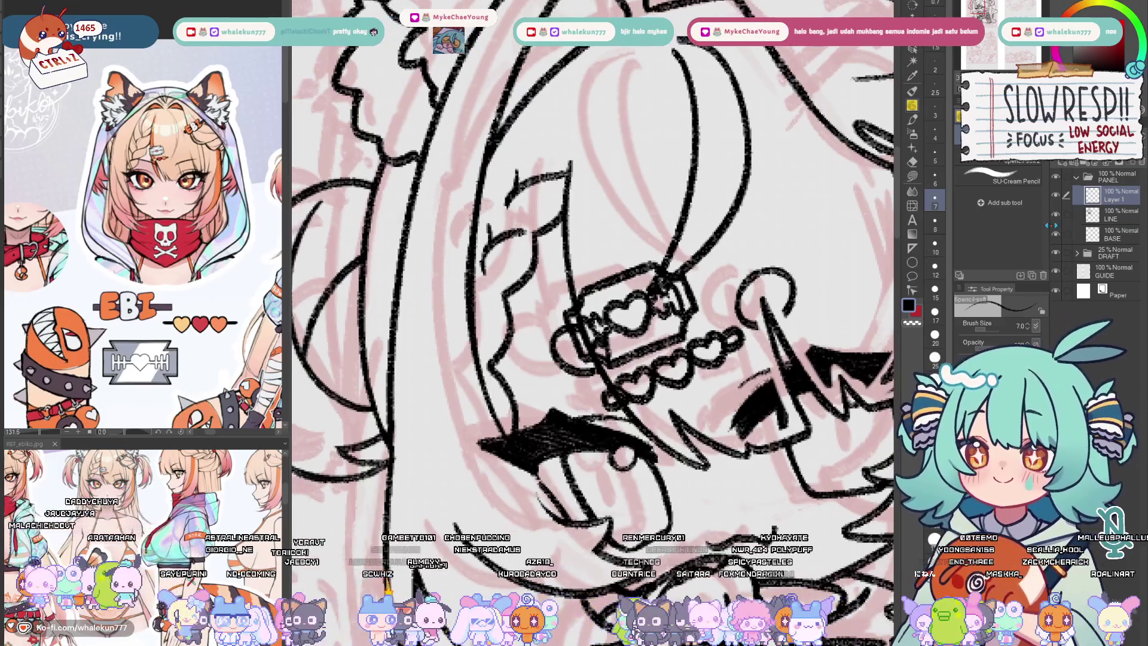
- Toggle LINE visibility to check the clip, then erase LINE strokes behind it with a larger eraser
click(1056, 216)
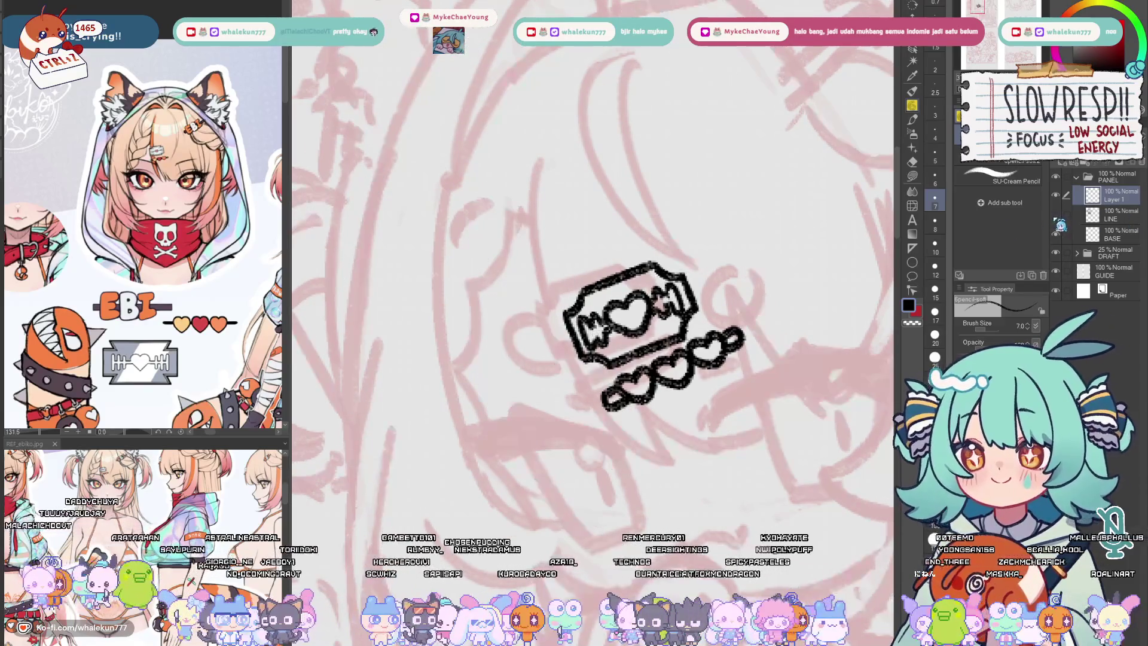
click(1056, 214)
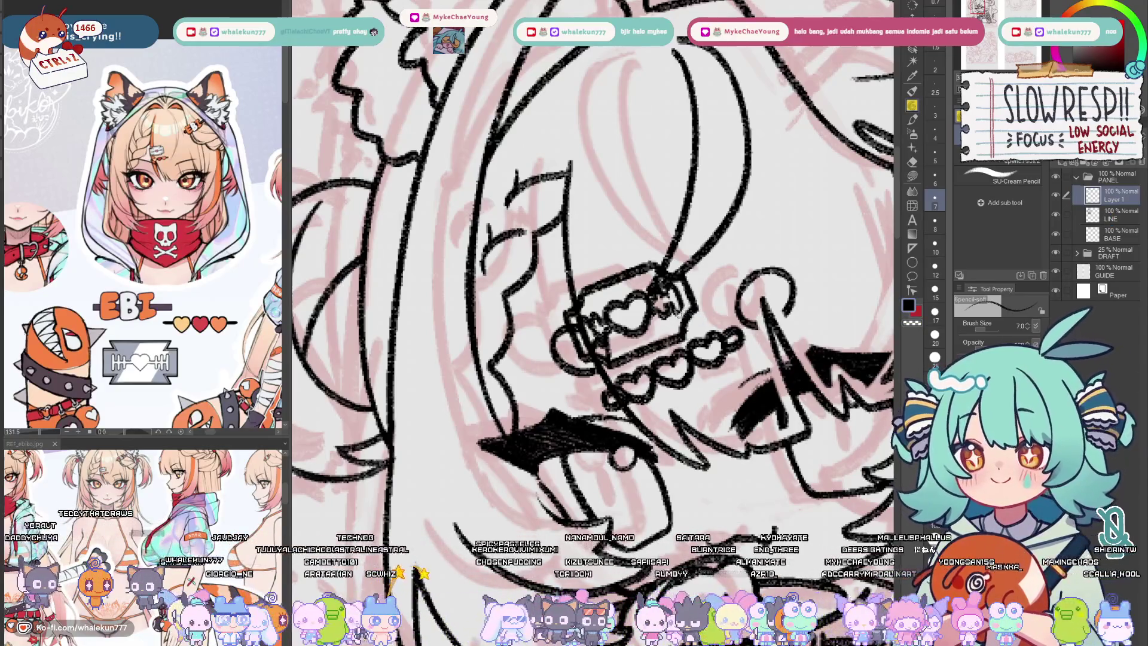
drag(663, 311, 670, 316)
key(alt+bracketleft)
key(e)
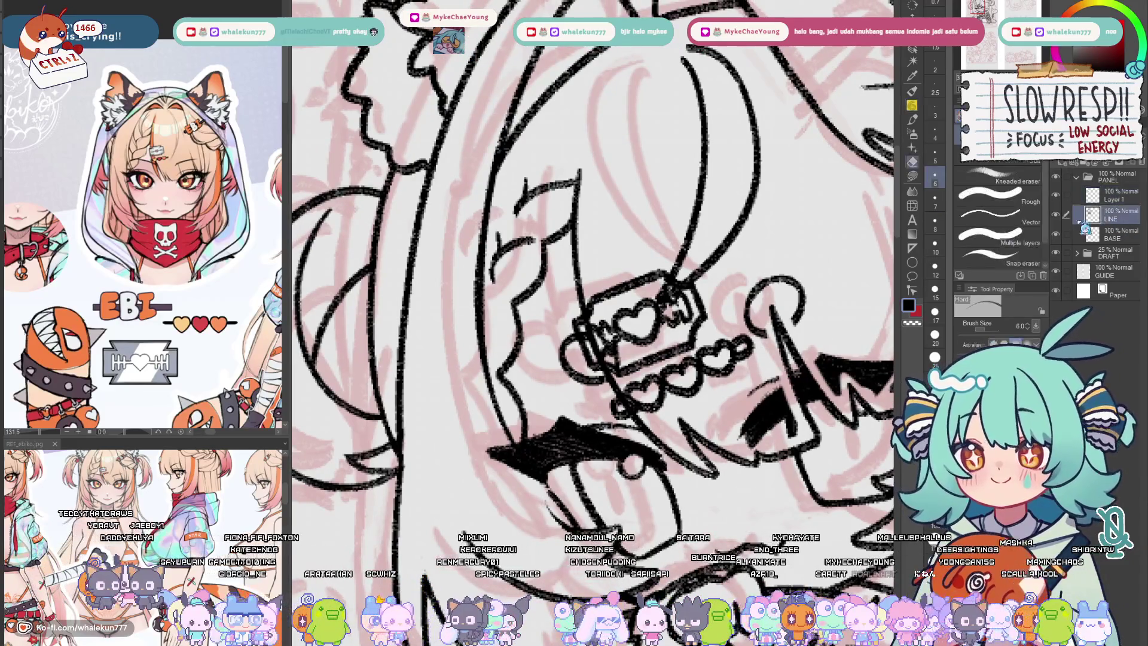
key(bracketright)
key(bracketright)
key(bracketright)
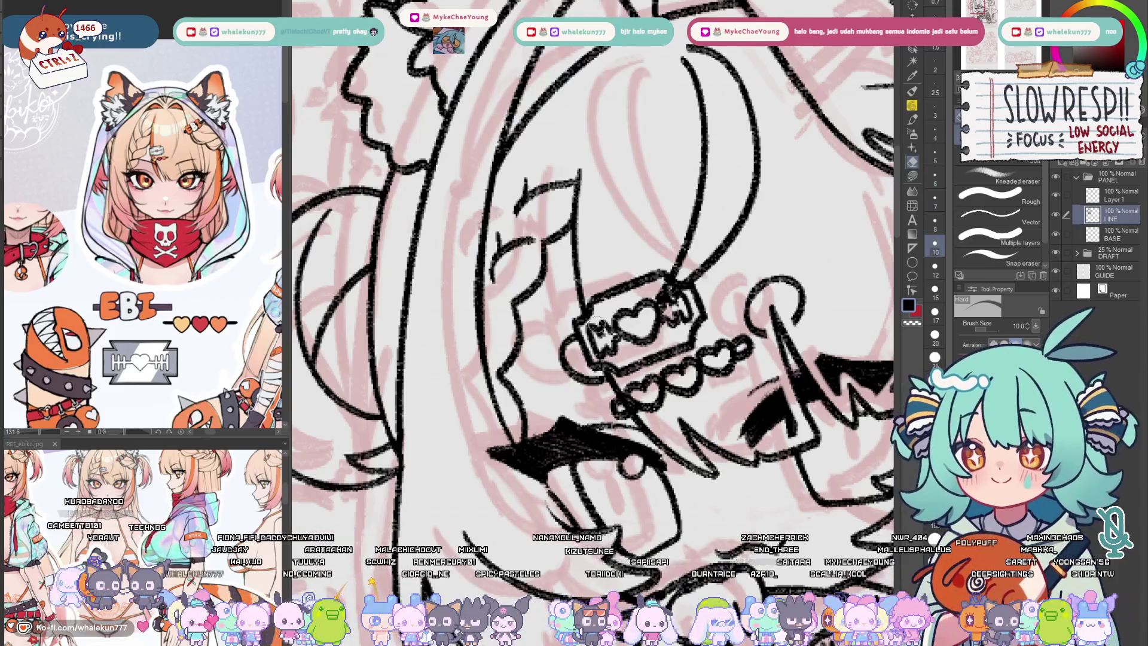
- Tidy the clip's edges on Layer 1 with a smaller eraser
click(1109, 203)
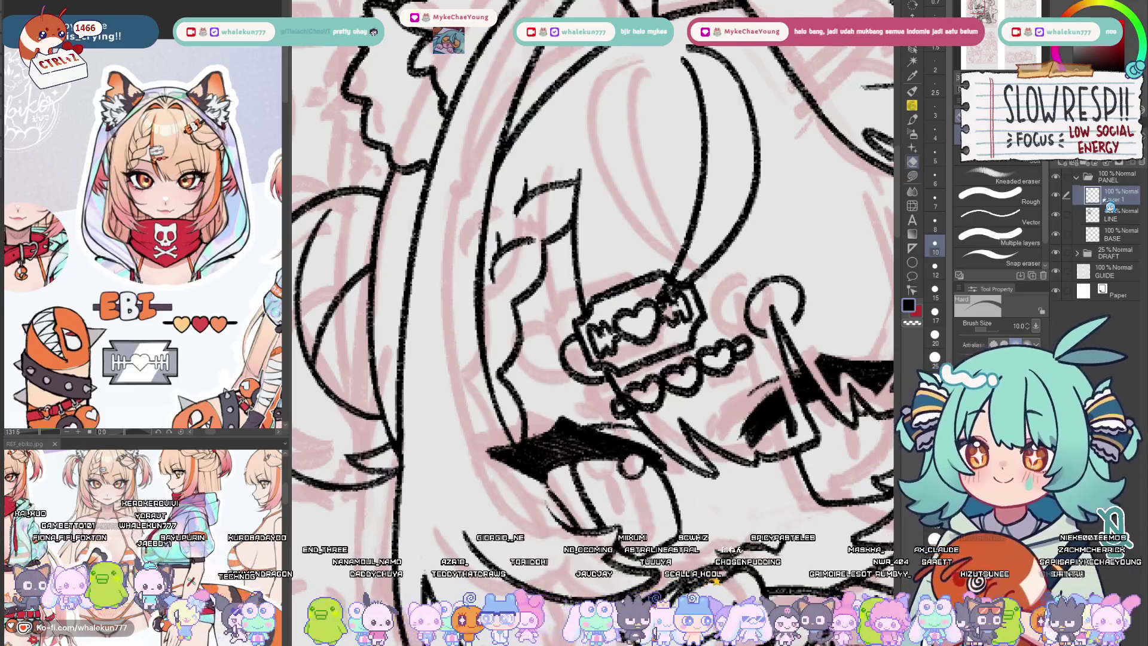
key(p)
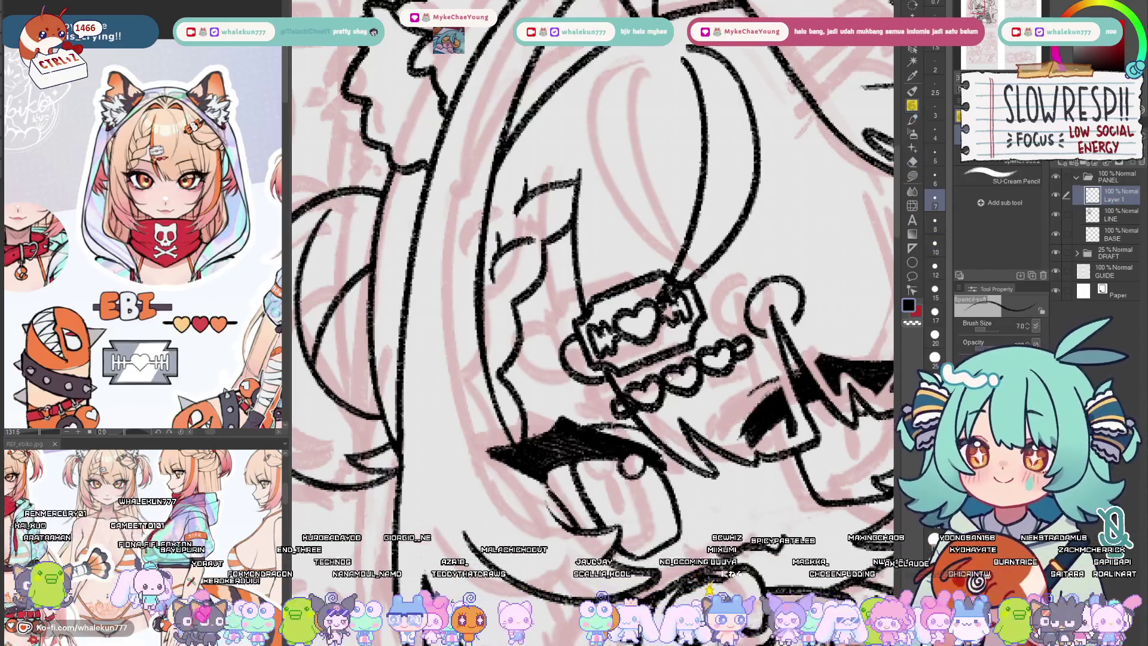
scroll(596, 259, down, 1)
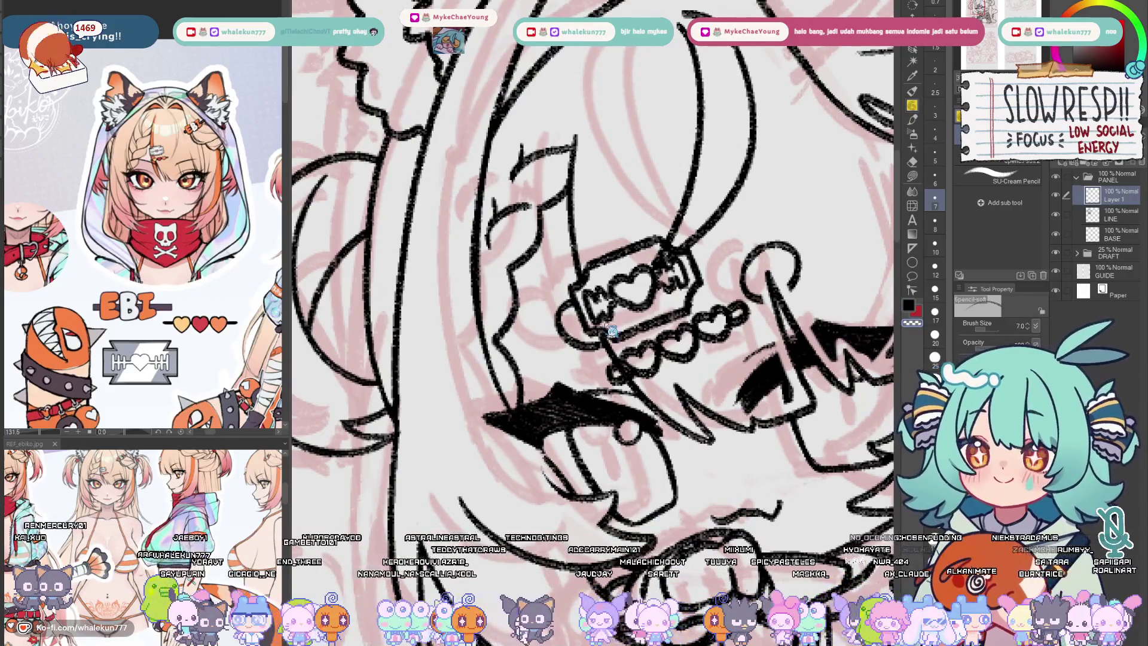
key(e)
key(bracketleft)
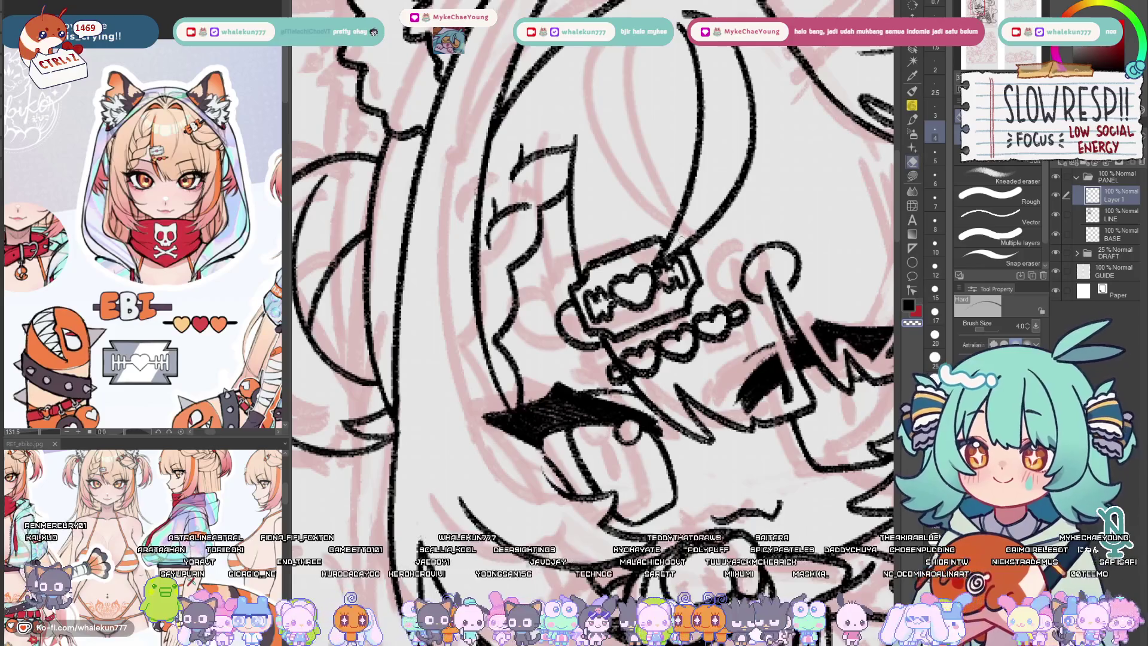
scroll(709, 215, down, 2)
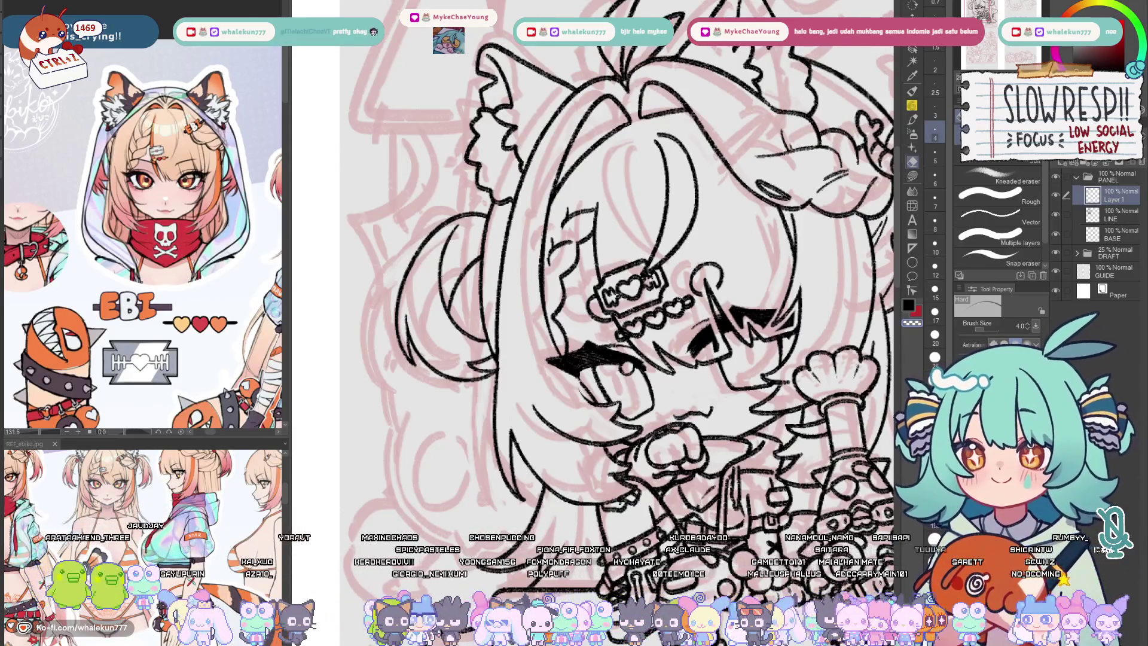
key(p)
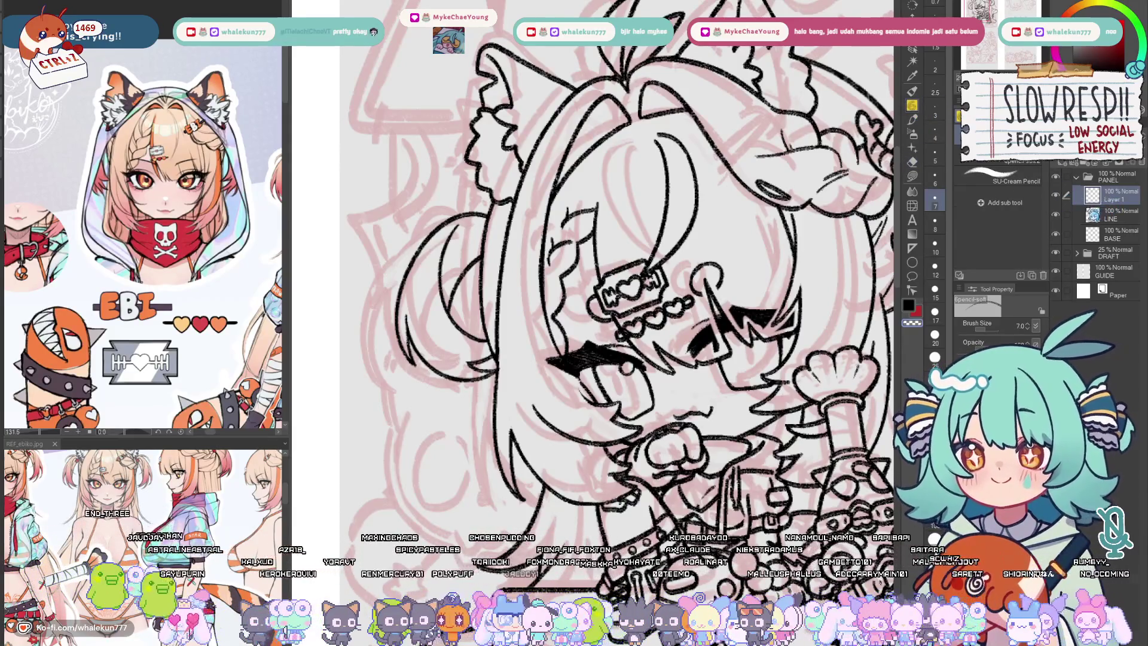
key(e)
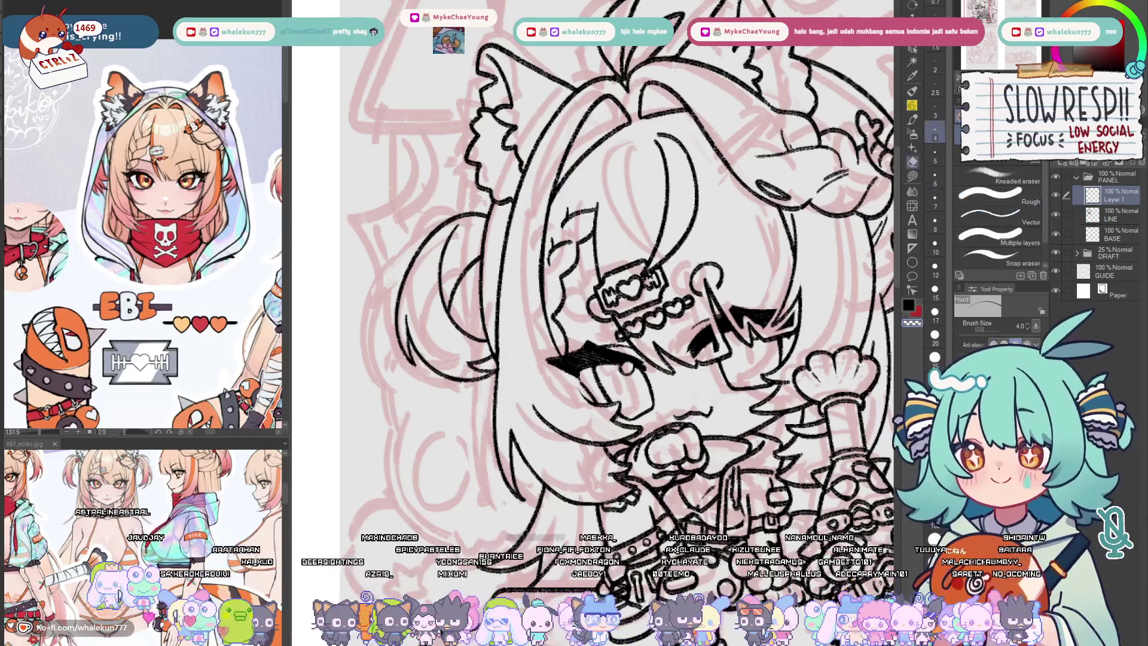
ctrl+shift+click(623, 335)
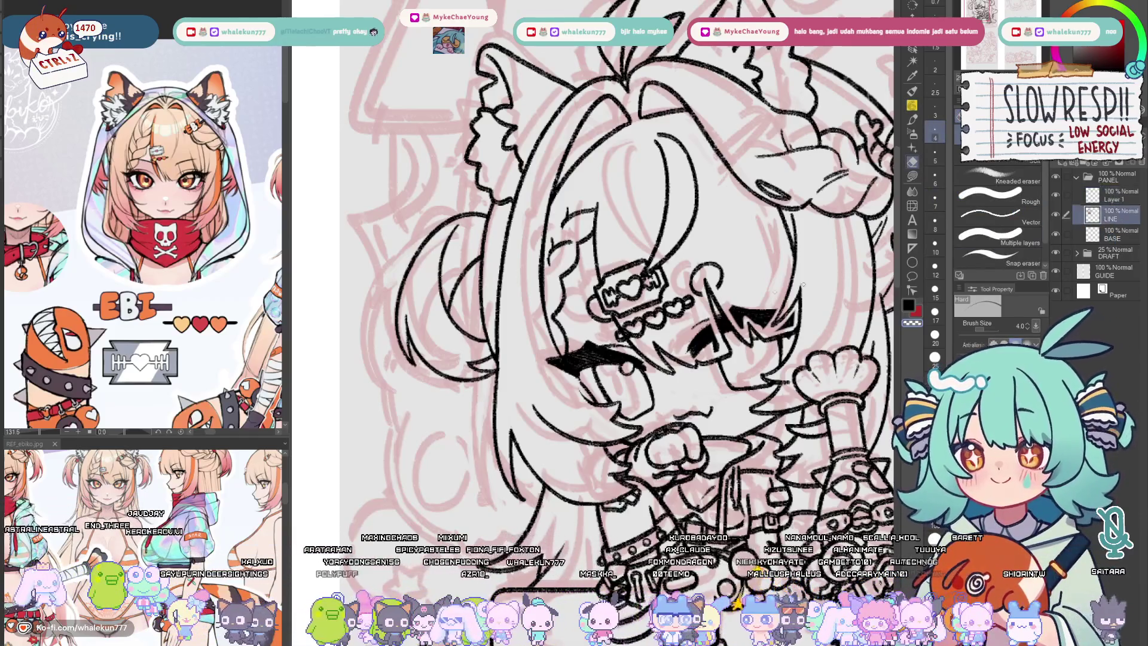
key(bracketright)
key(bracketright)
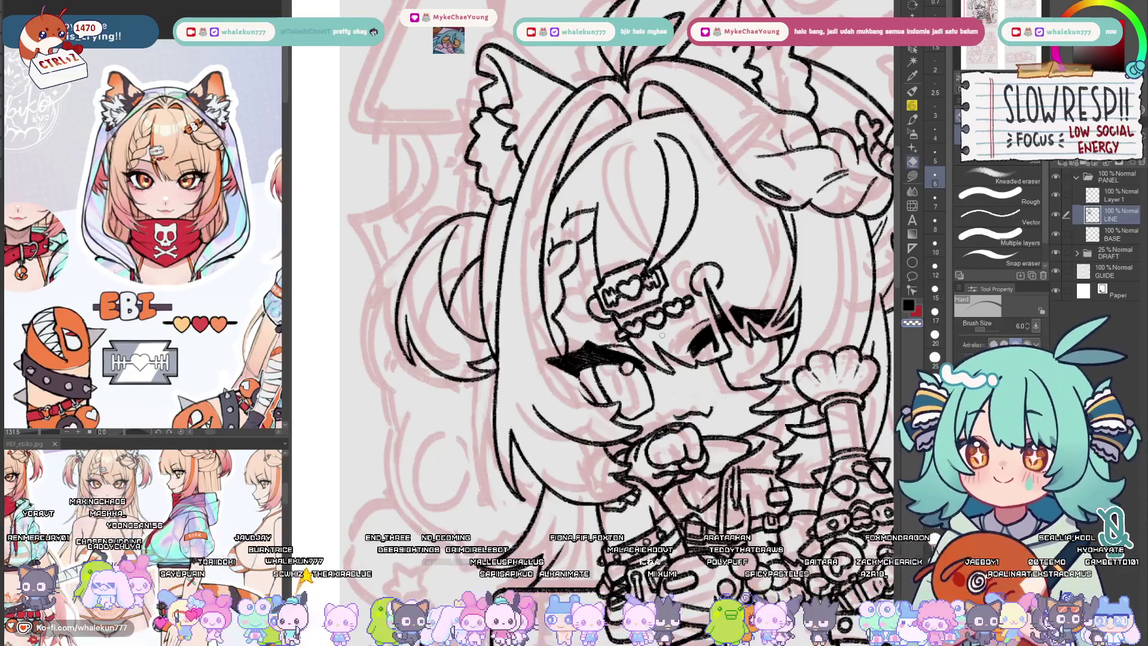
click(912, 134)
click(912, 106)
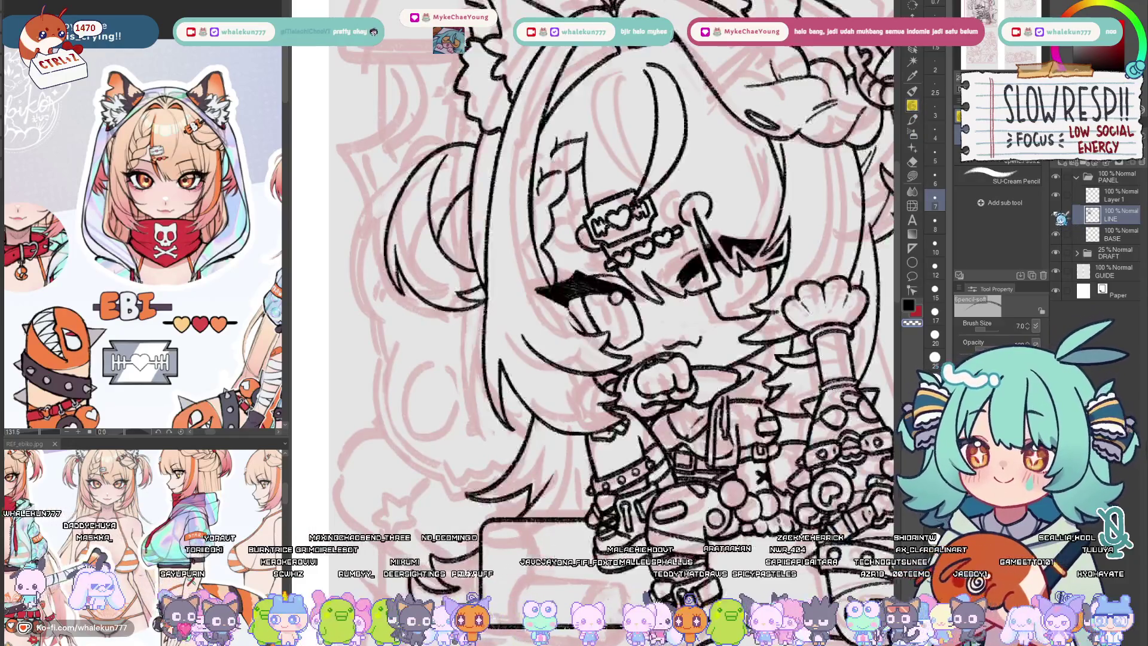
click(1106, 201)
scroll(729, 365, down, 2)
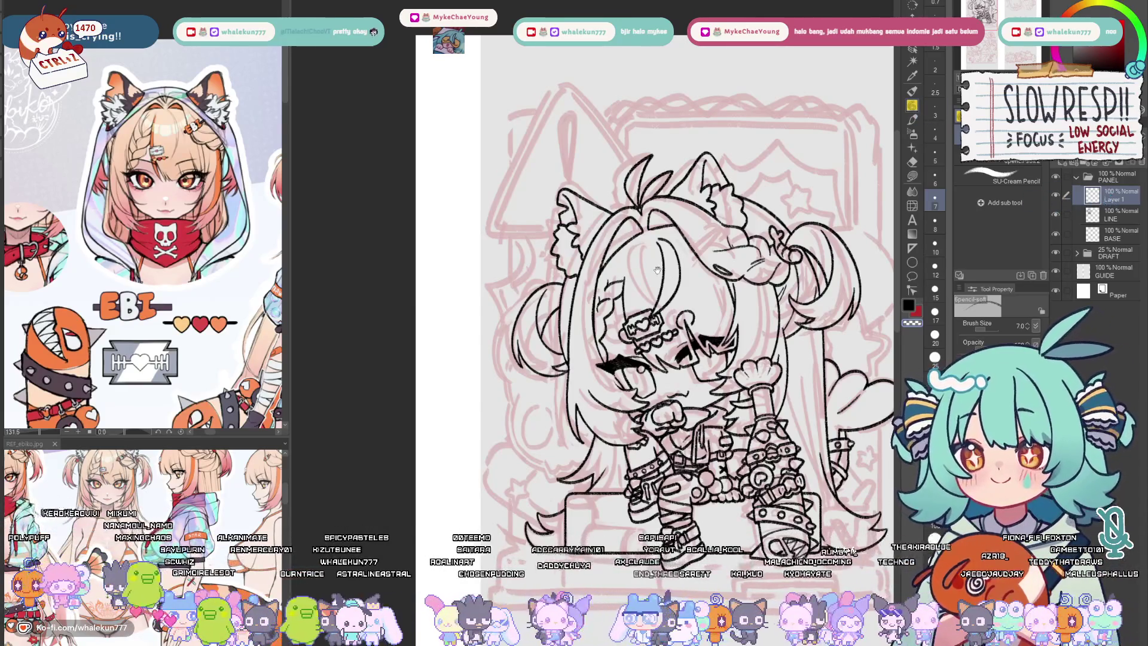
scroll(723, 329, up, 3)
- Ink strap lines on the hair accessory, undoing the misplaced and zigzag strokes
mouse_move(723, 329)
mouse_down()
mouse_move(687, 286)
mouse_move(695, 371)
mouse_up()
scroll(601, 302, up, 2)
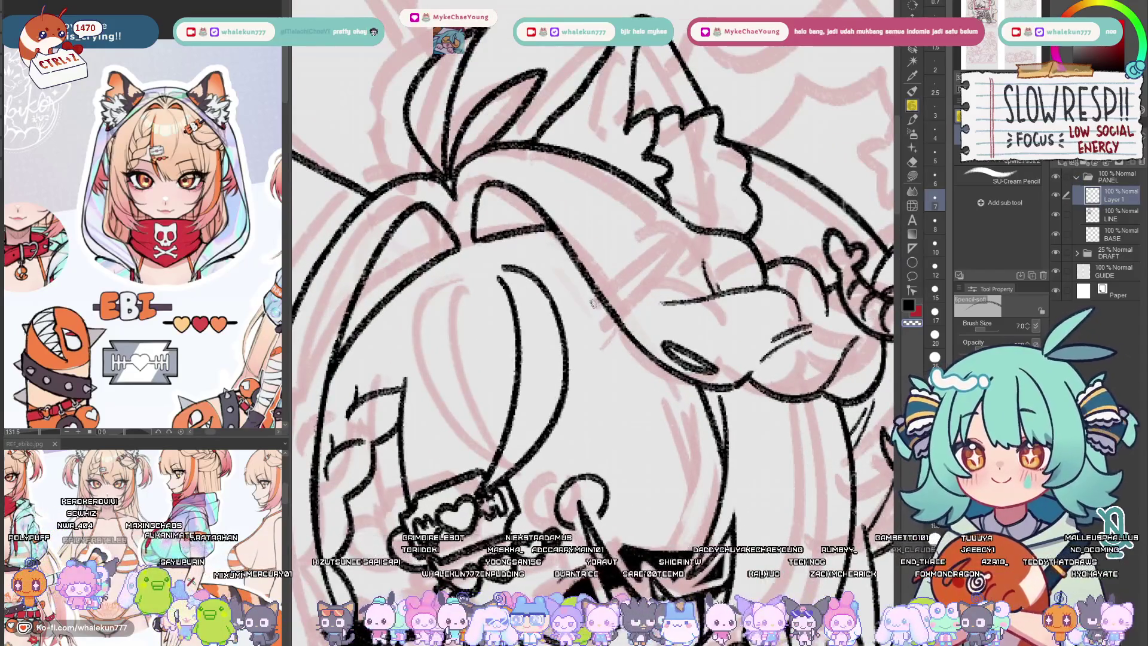
mouse_move(618, 279)
mouse_down()
mouse_move(588, 309)
mouse_move(633, 353)
mouse_move(658, 323)
mouse_move(622, 292)
mouse_move(604, 317)
mouse_move(625, 297)
mouse_move(610, 317)
mouse_move(639, 305)
mouse_move(624, 332)
mouse_move(655, 311)
mouse_move(658, 323)
mouse_move(625, 285)
mouse_move(637, 302)
mouse_move(625, 332)
mouse_move(651, 311)
mouse_move(658, 328)
mouse_move(664, 293)
mouse_up()
key(ctrl+z)
key(ctrl+z)
key(ctrl+z)
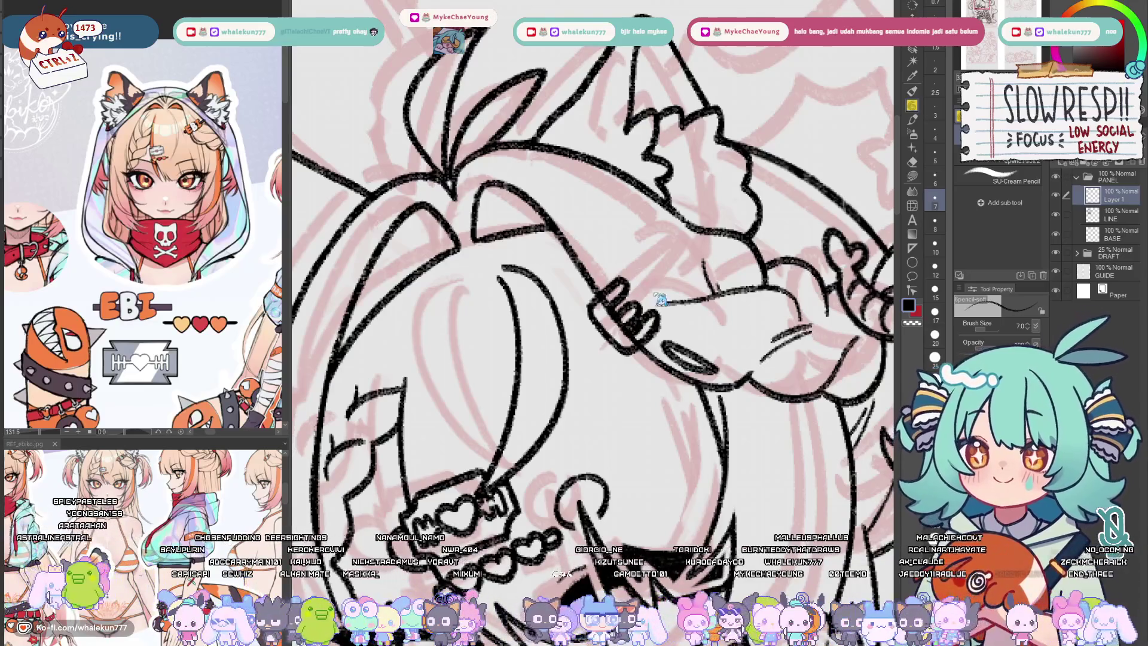
key(ctrl+z)
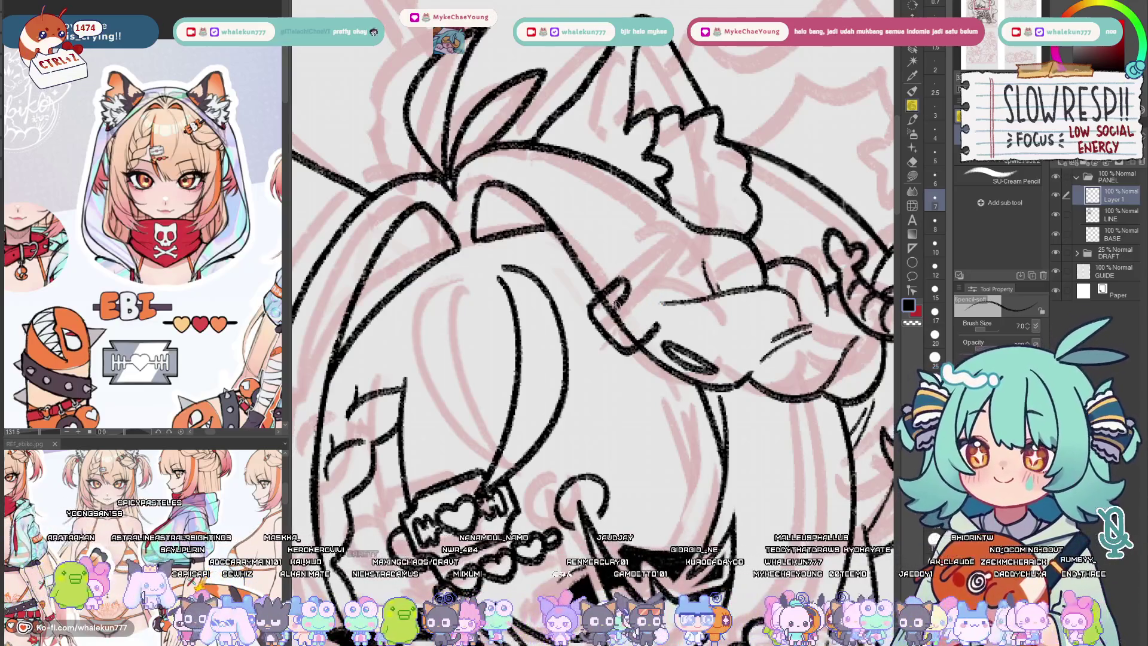
key(ctrl+z)
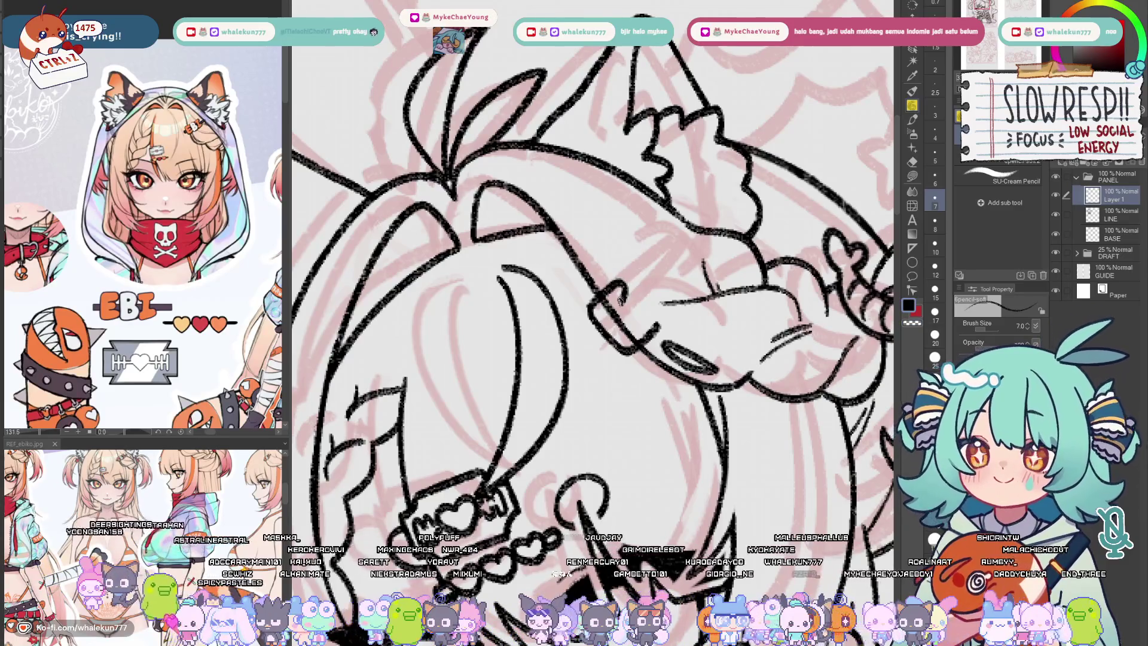
mouse_move(618, 311)
mouse_down()
mouse_move(634, 317)
mouse_move(628, 332)
mouse_move(652, 321)
mouse_up()
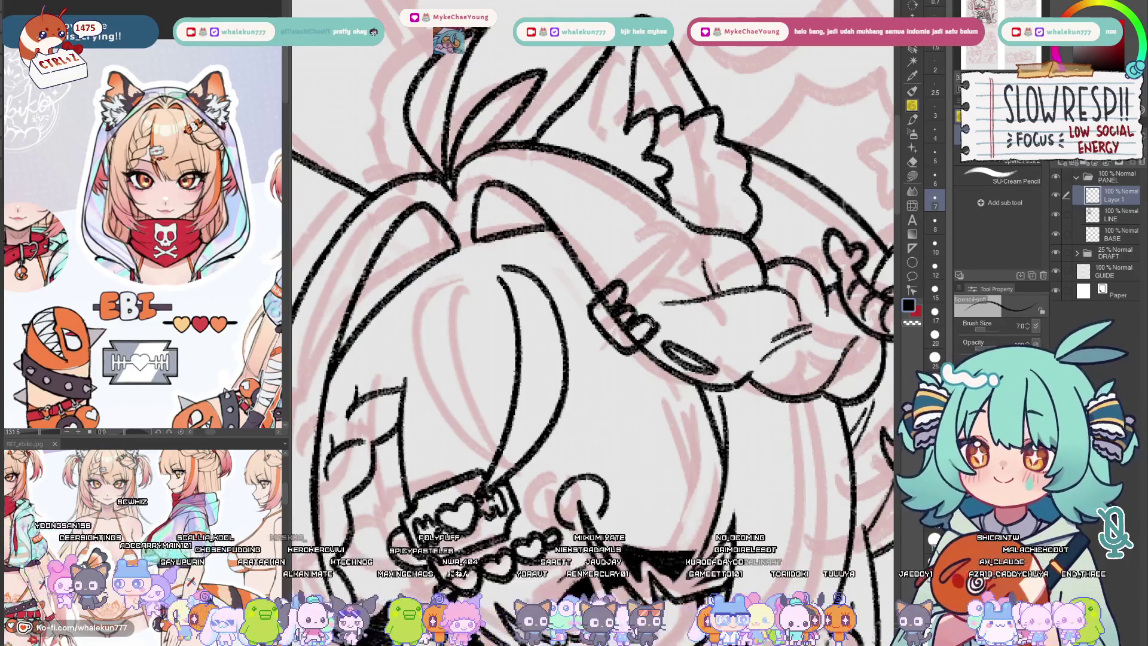
key(ctrl+z)
key(ctrl+z)
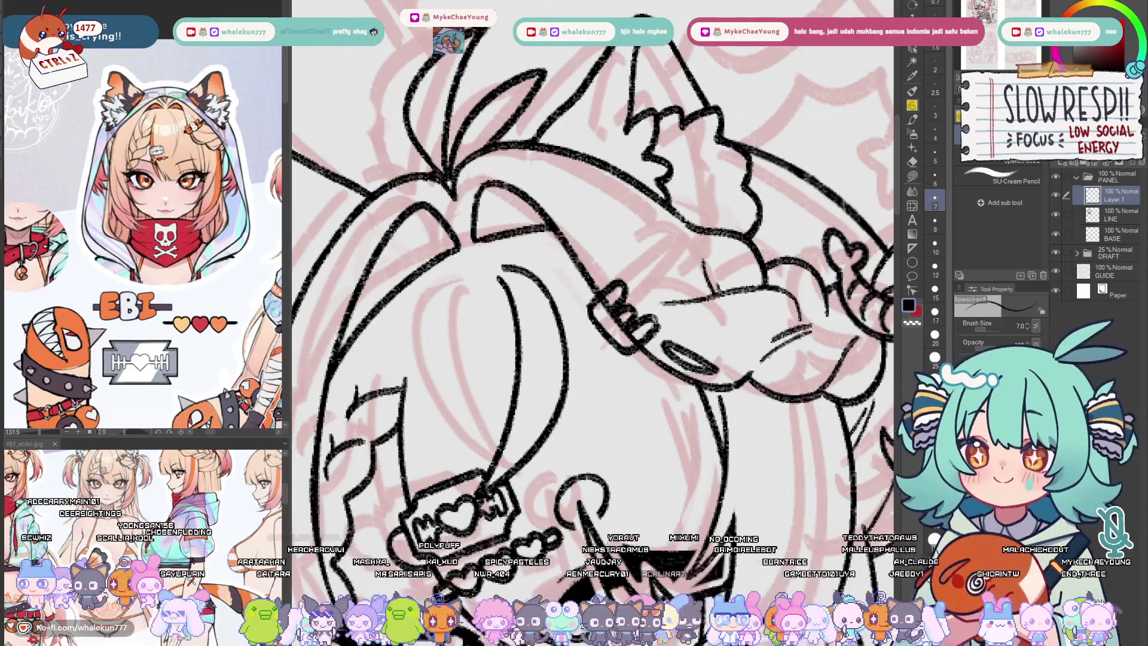
- Redraw the buckle lines and letter E, B, I inside the heart buckle
scroll(661, 320, up, 1)
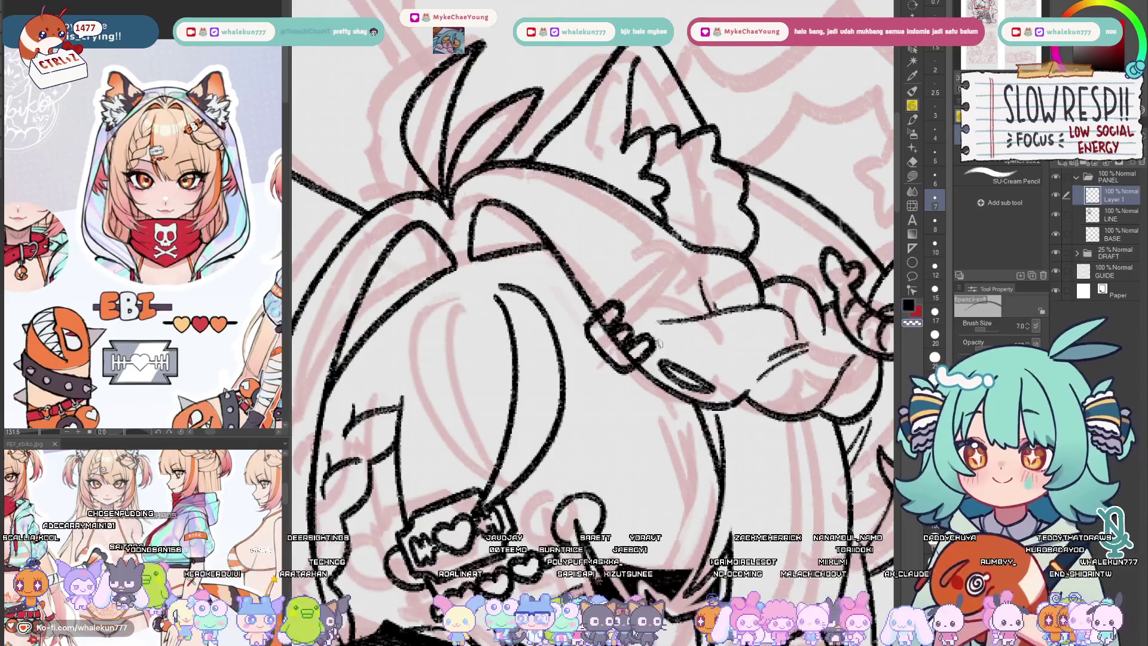
scroll(661, 340, up, 1)
mouse_move(625, 317)
mouse_down()
mouse_move(656, 359)
mouse_move(625, 314)
mouse_move(655, 294)
mouse_move(667, 320)
mouse_move(691, 328)
mouse_move(660, 366)
mouse_up()
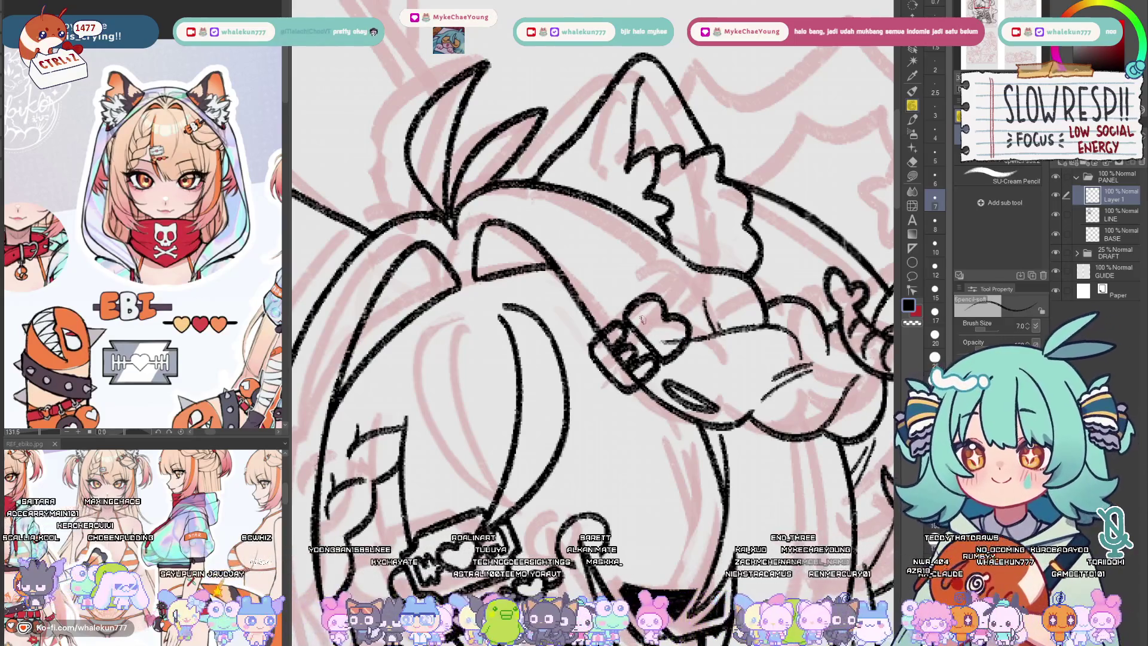
mouse_move(639, 320)
mouse_down()
mouse_move(667, 340)
mouse_move(685, 276)
mouse_move(694, 293)
mouse_move(674, 311)
mouse_move(687, 296)
mouse_up()
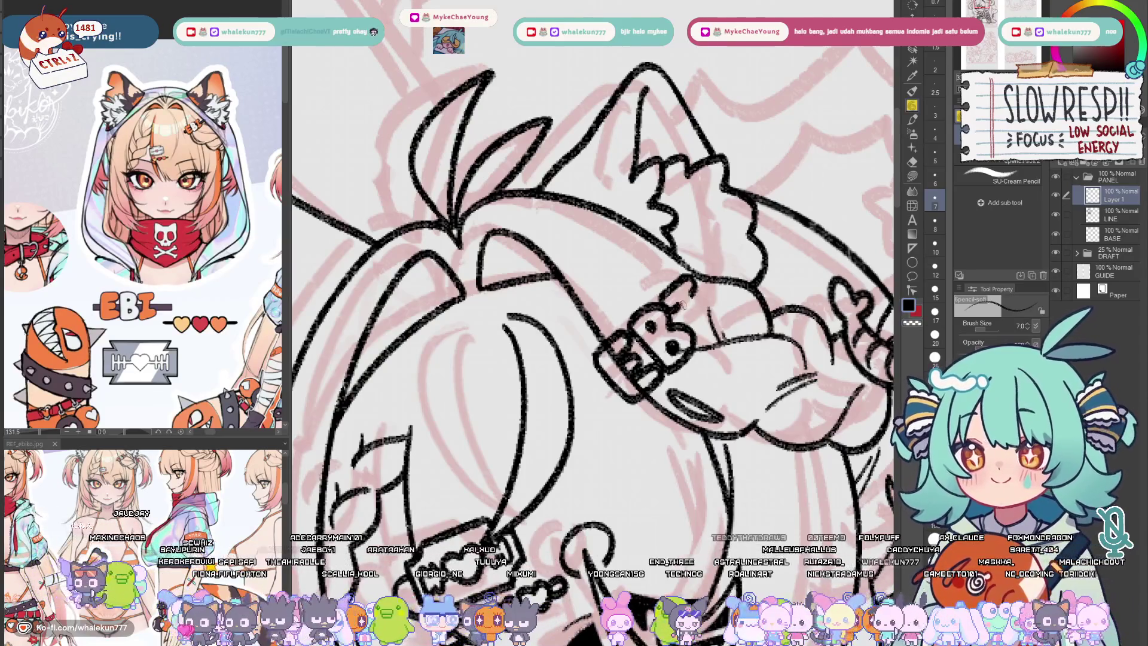
mouse_move(685, 304)
mouse_down()
mouse_move(705, 331)
mouse_move(716, 311)
mouse_move(702, 337)
mouse_up()
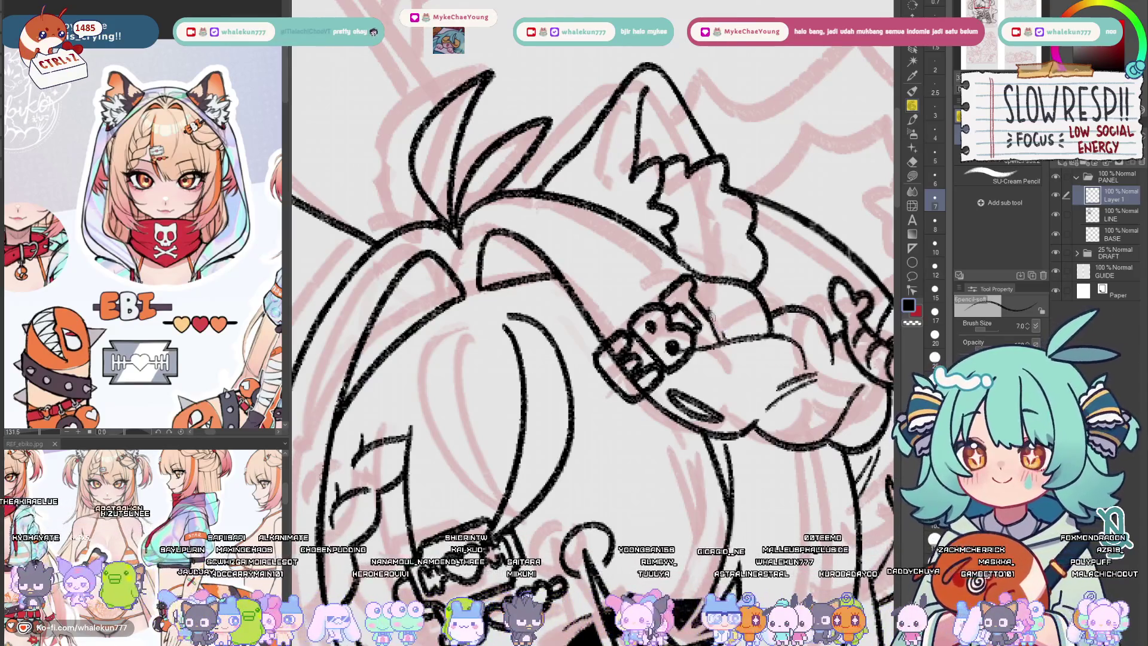
mouse_move(707, 320)
mouse_down()
mouse_move(718, 307)
mouse_move(727, 324)
mouse_move(715, 333)
mouse_move(721, 302)
mouse_up()
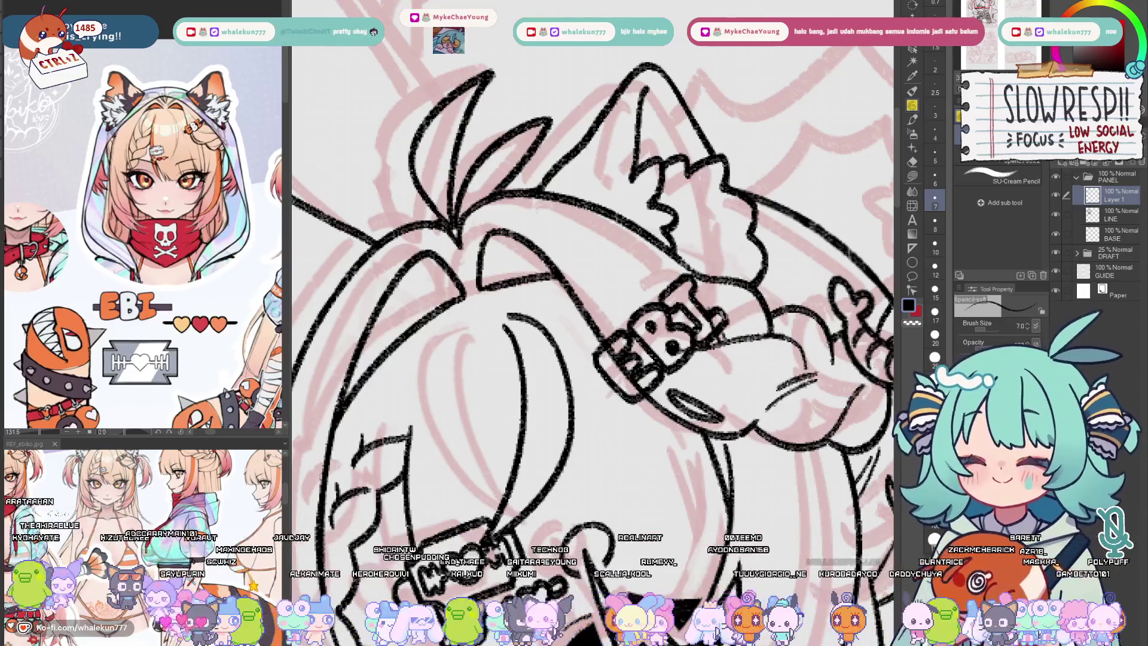
- Lasso the EBI buckle lettering and nudge it slightly into place
key(k)
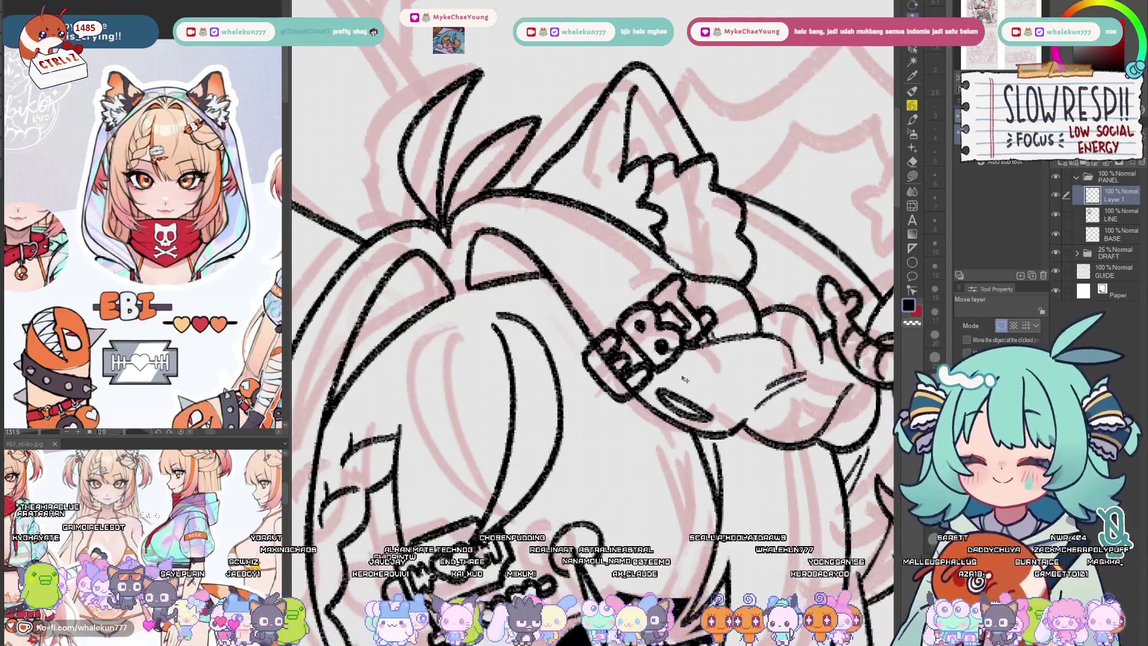
scroll(684, 379, down, 2)
key(m)
drag(742, 272, 774, 365)
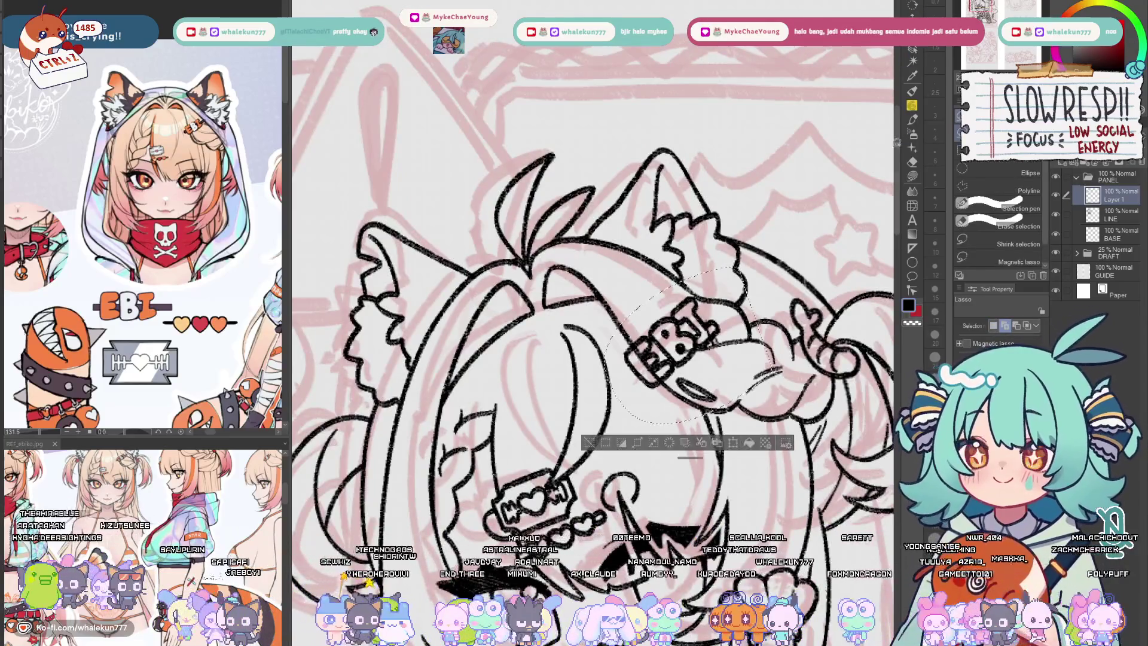
key(k)
mouse_move(693, 344)
mouse_down()
mouse_move(700, 335)
mouse_move(703, 350)
mouse_up()
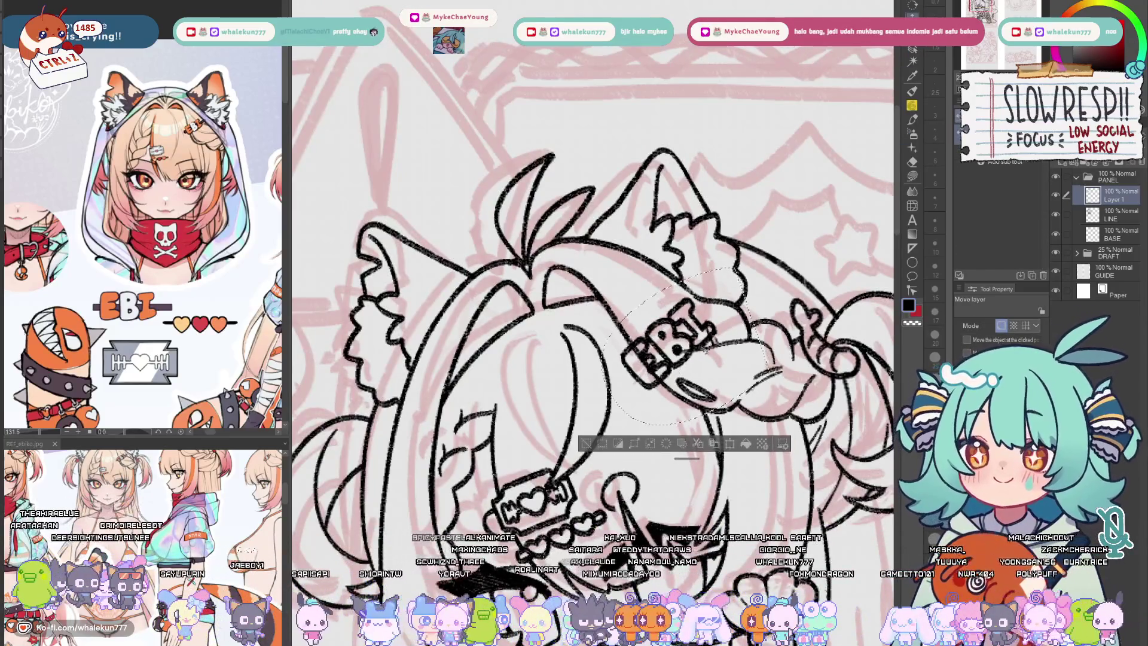
key(p)
key(ctrl+d)
- Touch up the buckle's lower-left strokes, undoing stray marks
scroll(671, 375, up, 2)
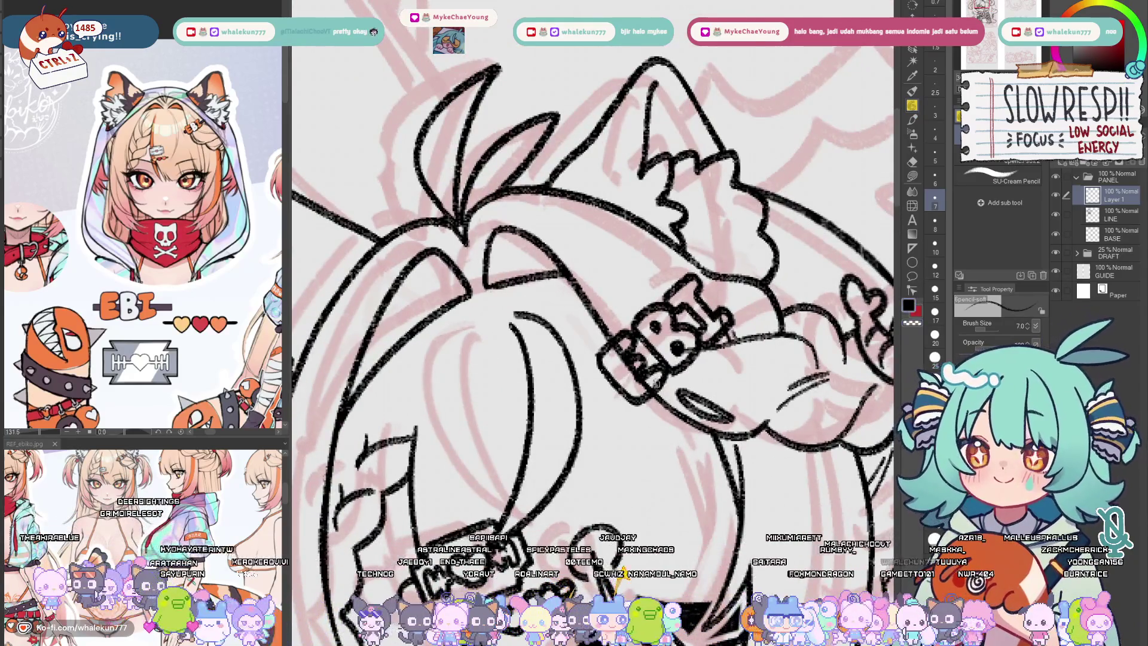
mouse_move(656, 383)
mouse_down()
mouse_move(609, 392)
mouse_move(634, 403)
mouse_up()
key(ctrl+z)
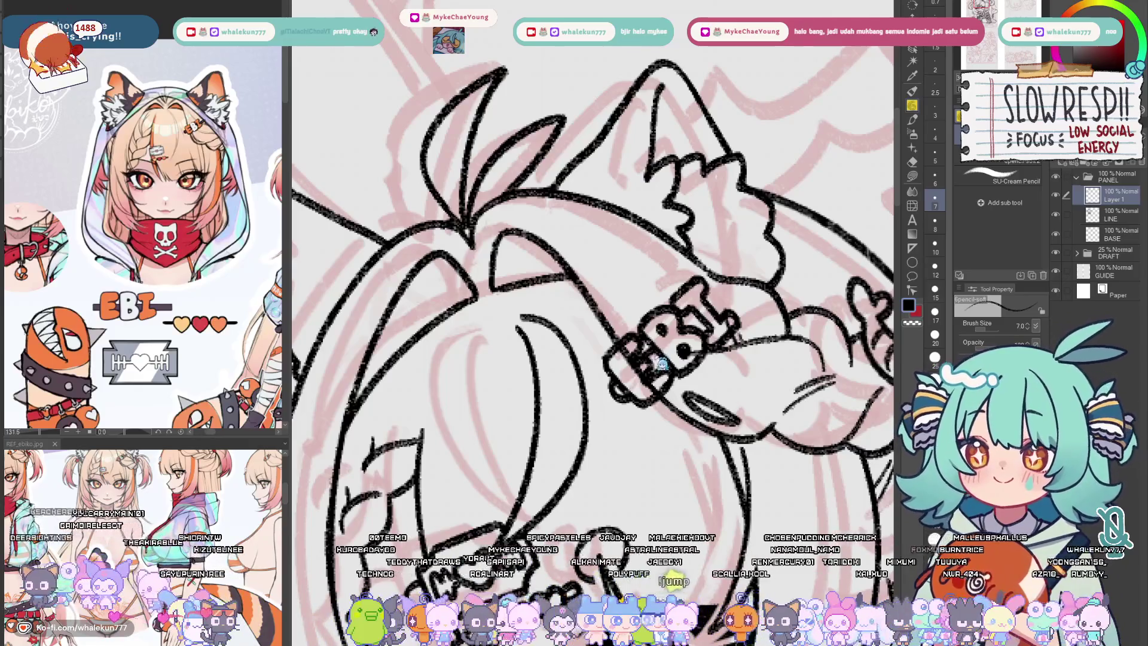
key(ctrl+z)
key(ctrl+z)
key(ctrl+z)
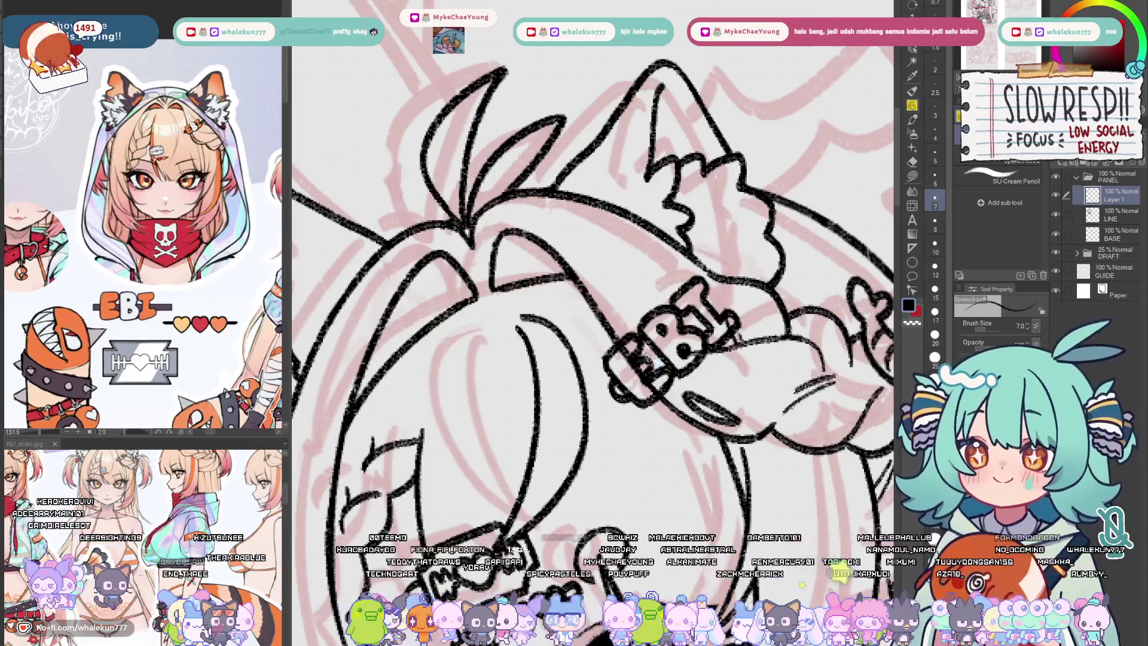
drag(651, 352, 658, 364)
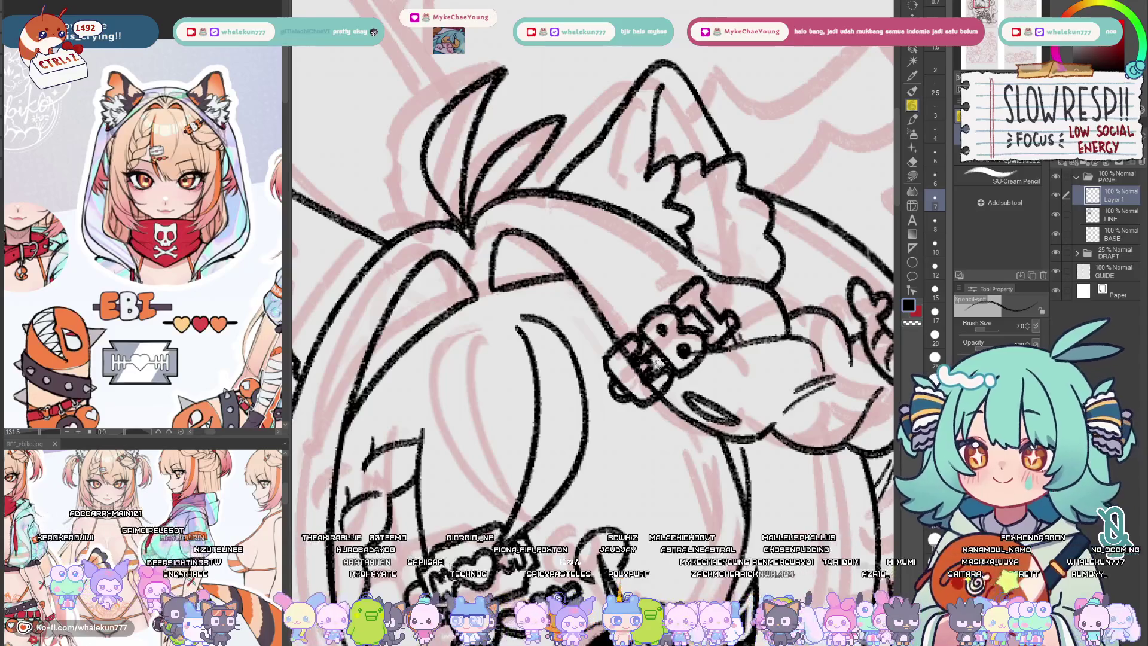
key(ctrl+z)
key(ctrl+z)
key(ctrl+z)
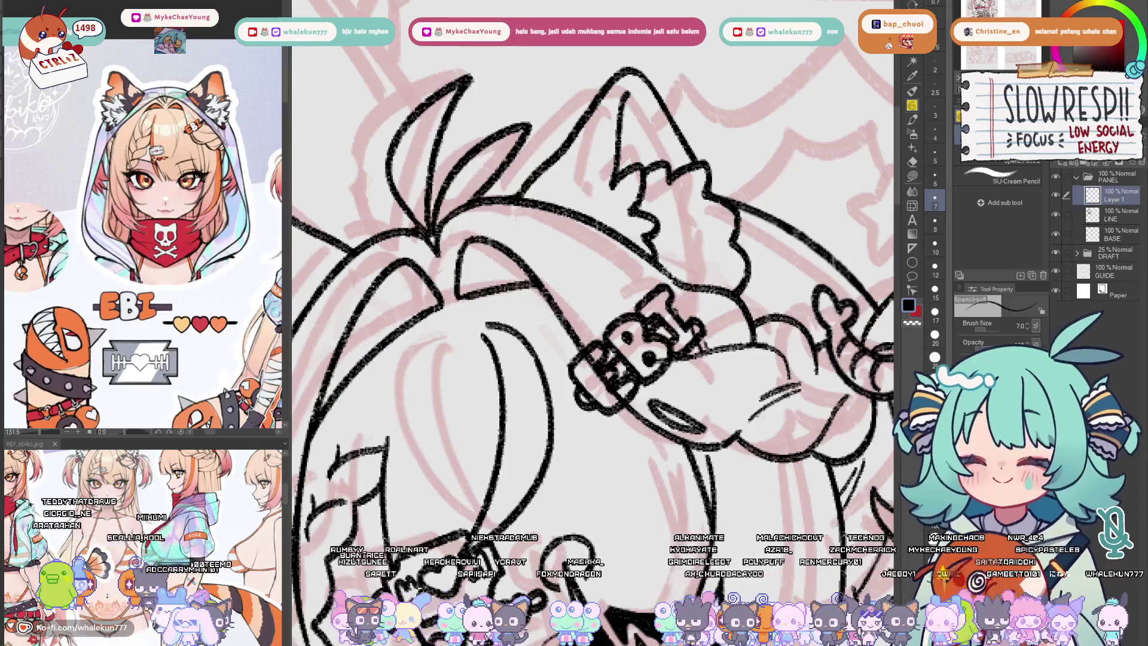
key(ctrl+z)
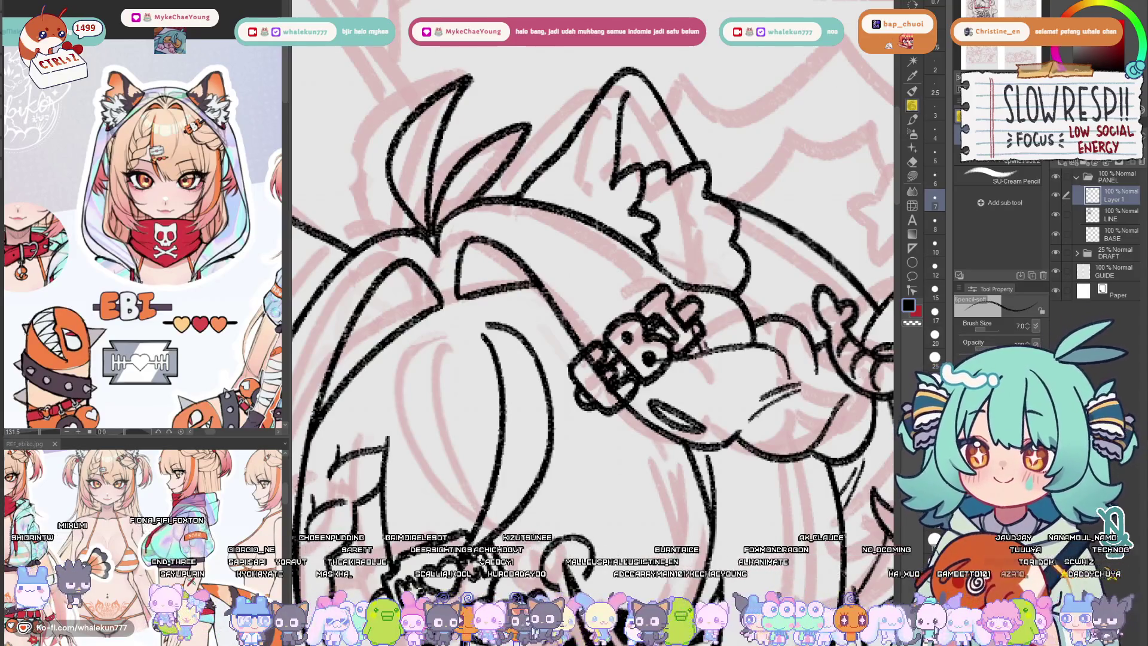
- Erase LINE-layer strokes under the EBI badge's lower-left and zoom out to the whole drawing
drag(884, 129, 870, 93)
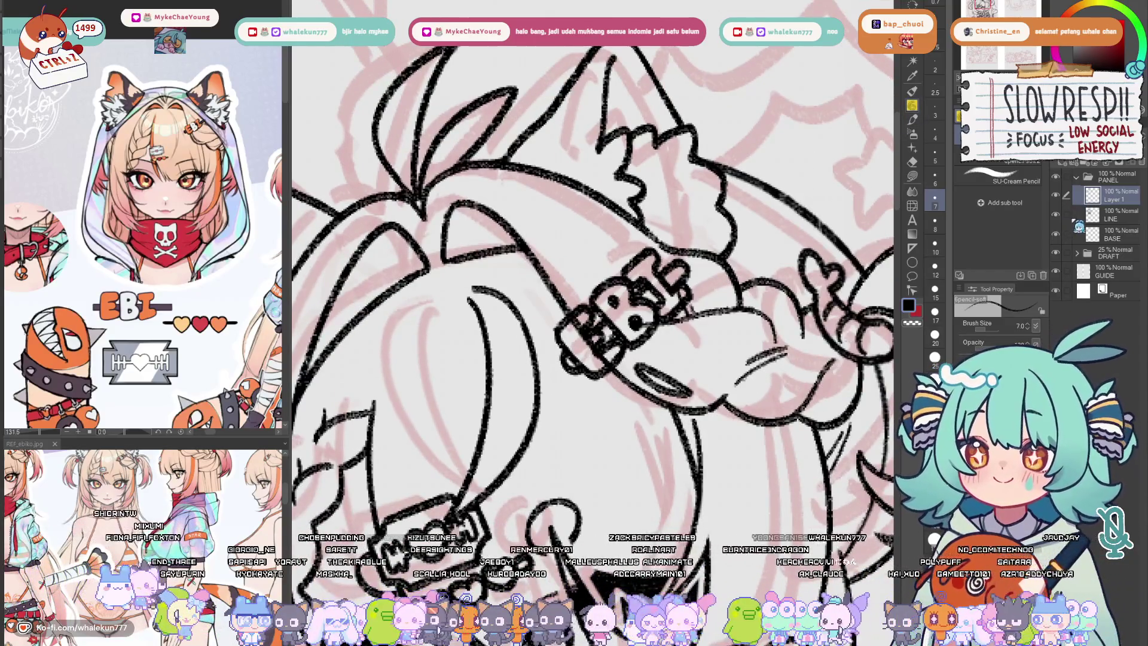
click(1080, 217)
key(e)
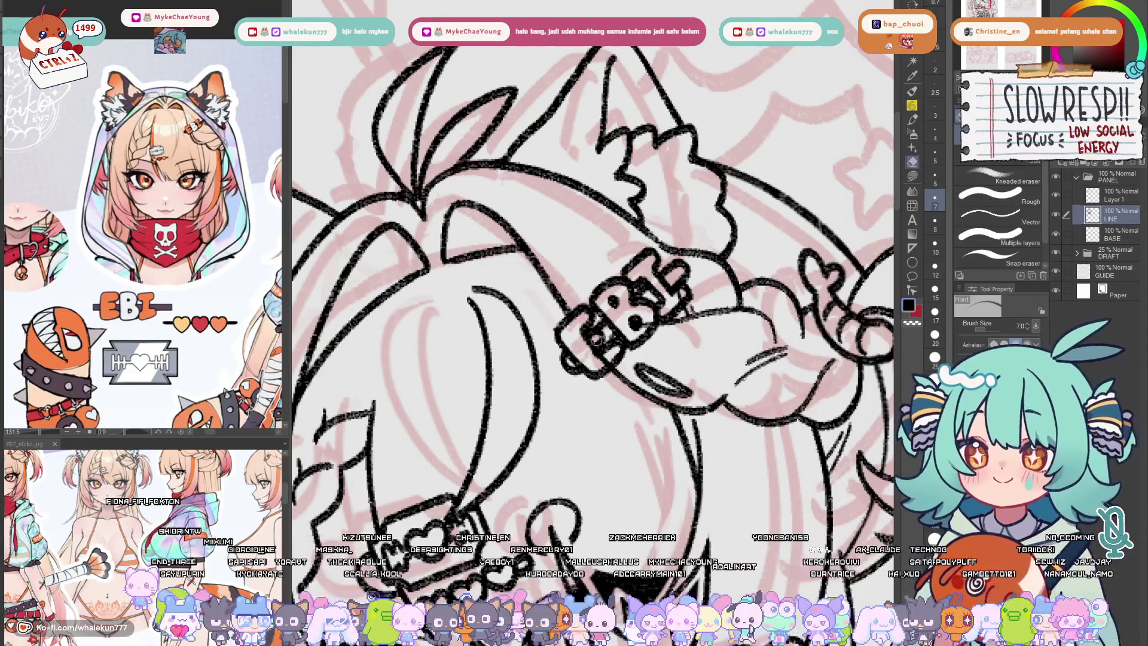
mouse_move(595, 358)
mouse_down()
mouse_move(643, 317)
mouse_move(646, 329)
mouse_move(679, 286)
mouse_up()
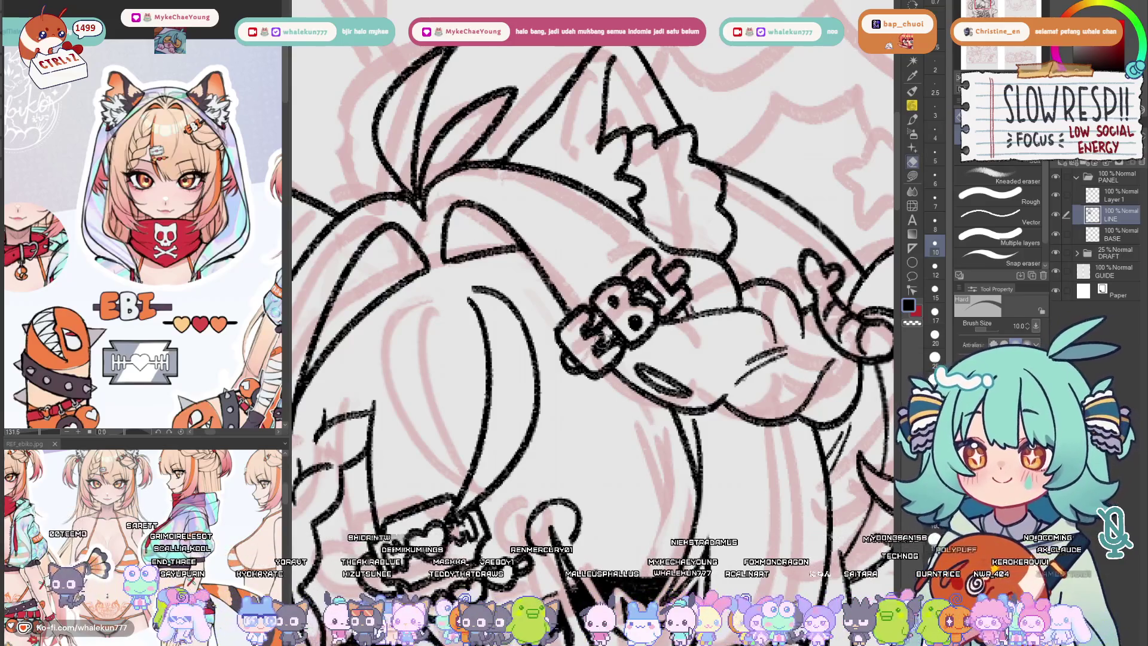
drag(691, 242, 650, 198)
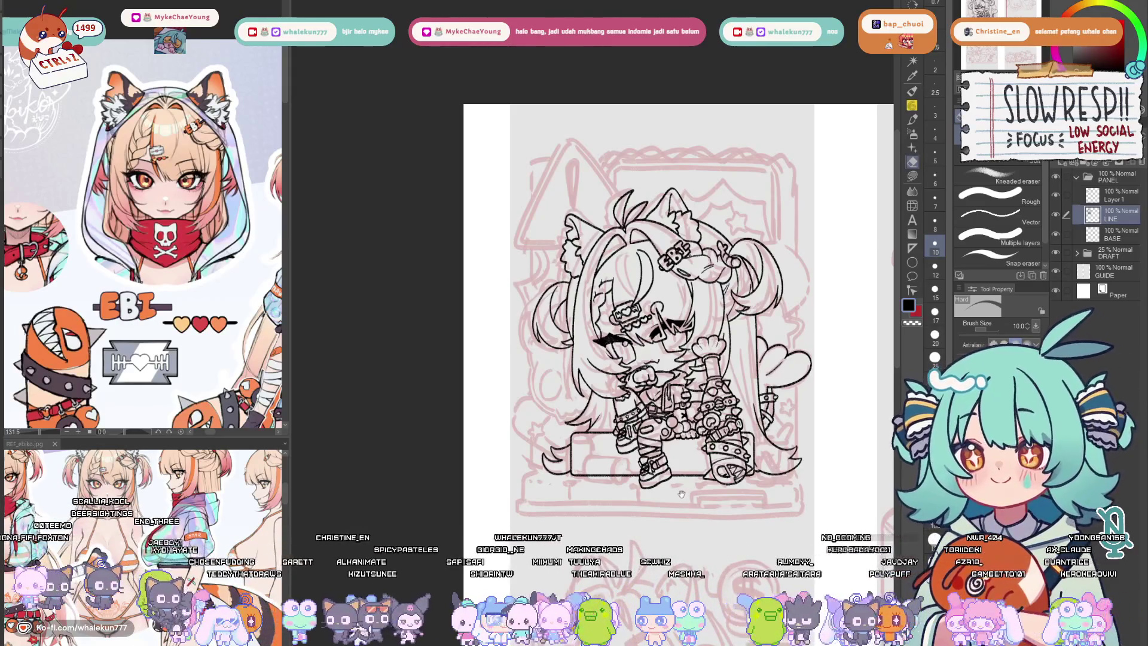
- Return to Layer 1 and pan the reference to the character's full-body front view
drag(680, 492, 665, 469)
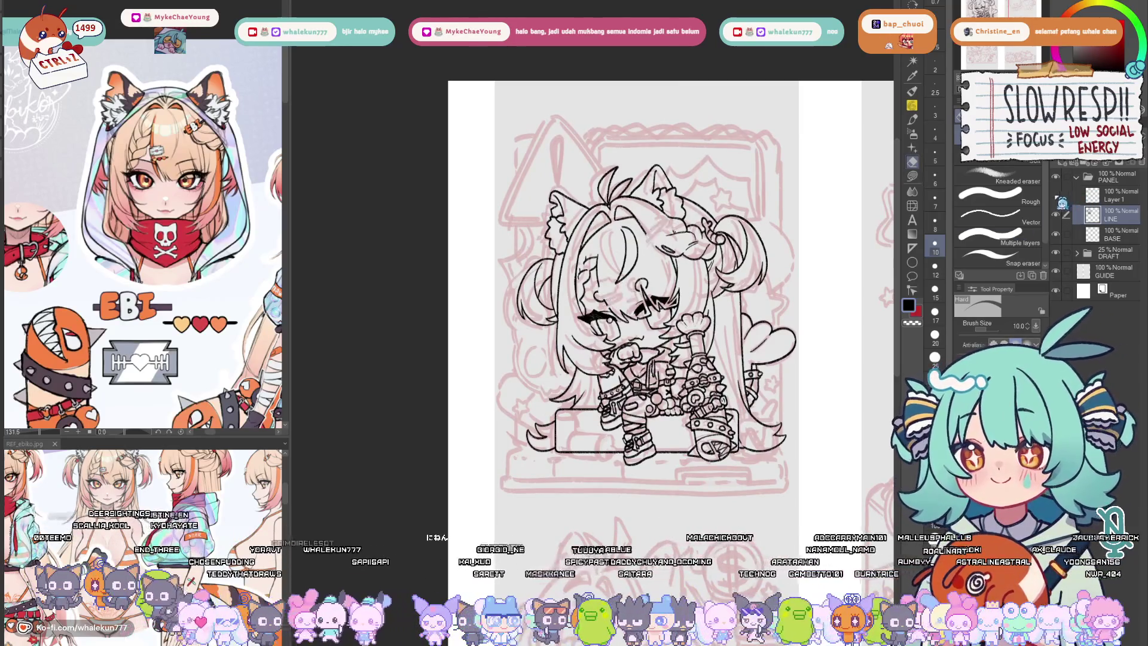
click(1105, 200)
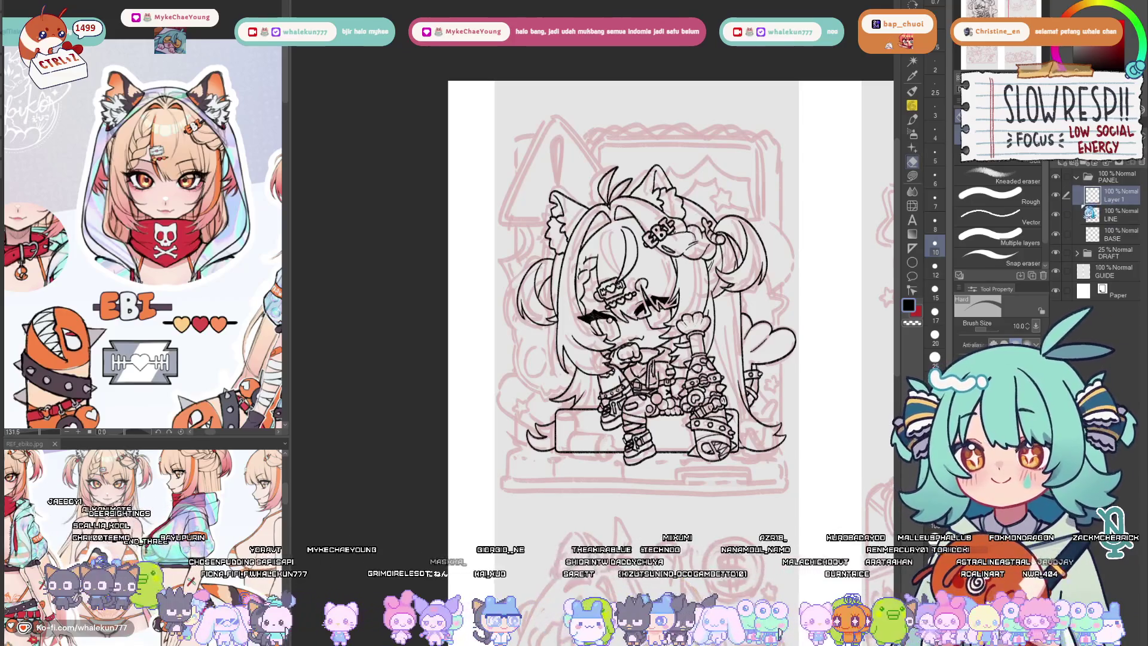
scroll(204, 306, down, 2)
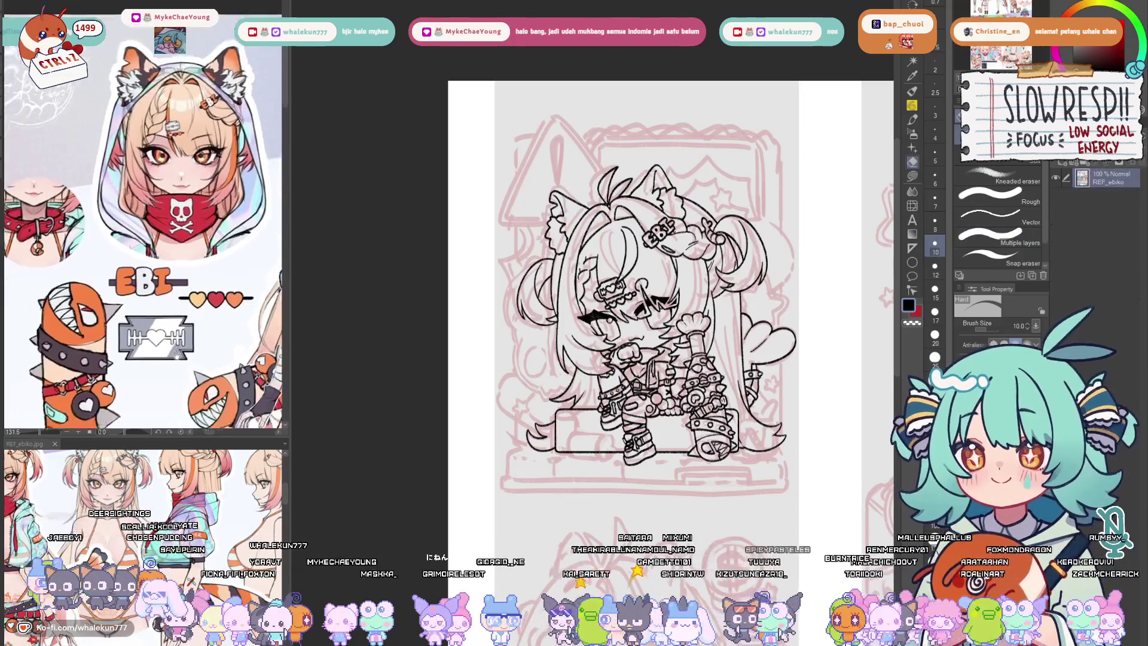
drag(204, 305, 27, 275)
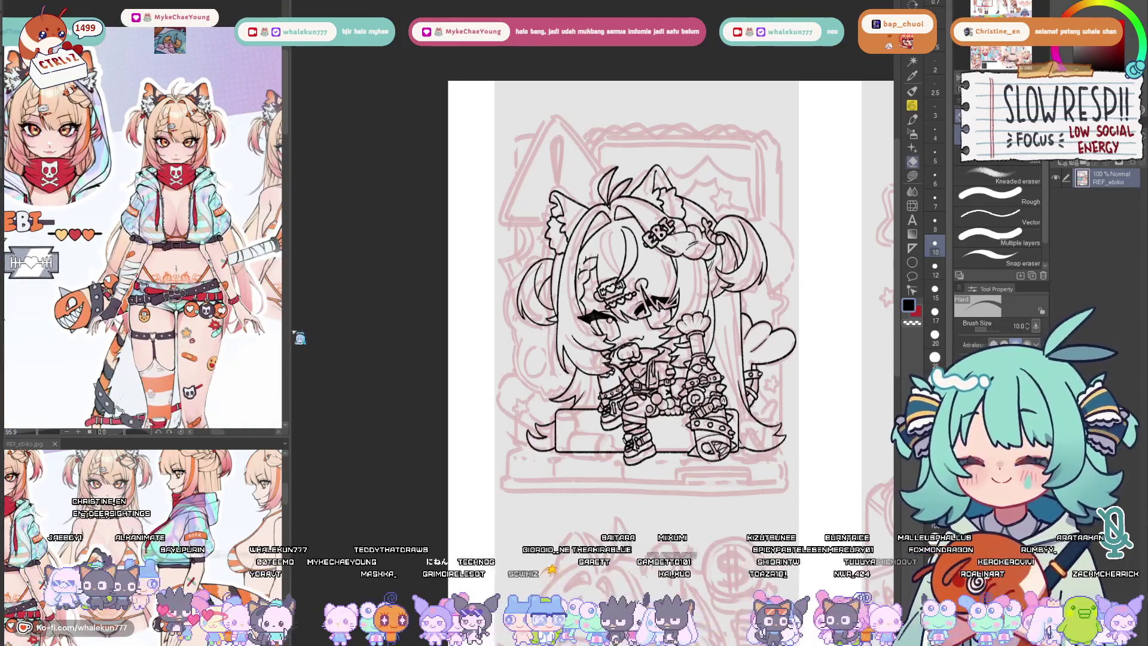
scroll(622, 323, up, 3)
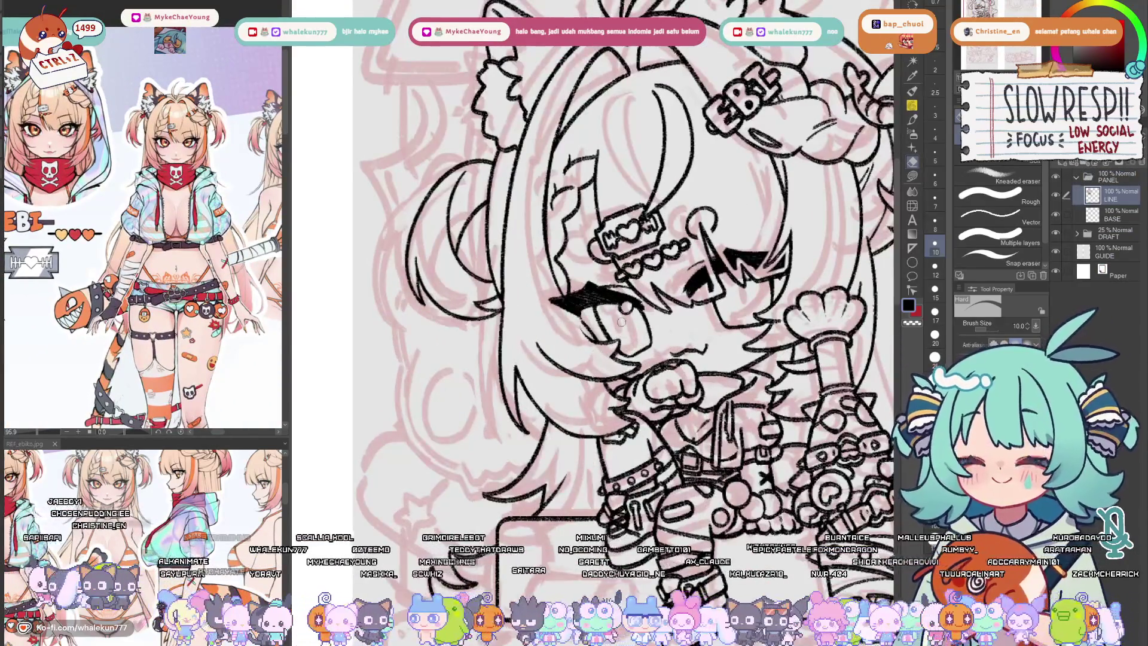
- Switch back to the pencil and pan around the inked face to compare it with the sketch
key(p)
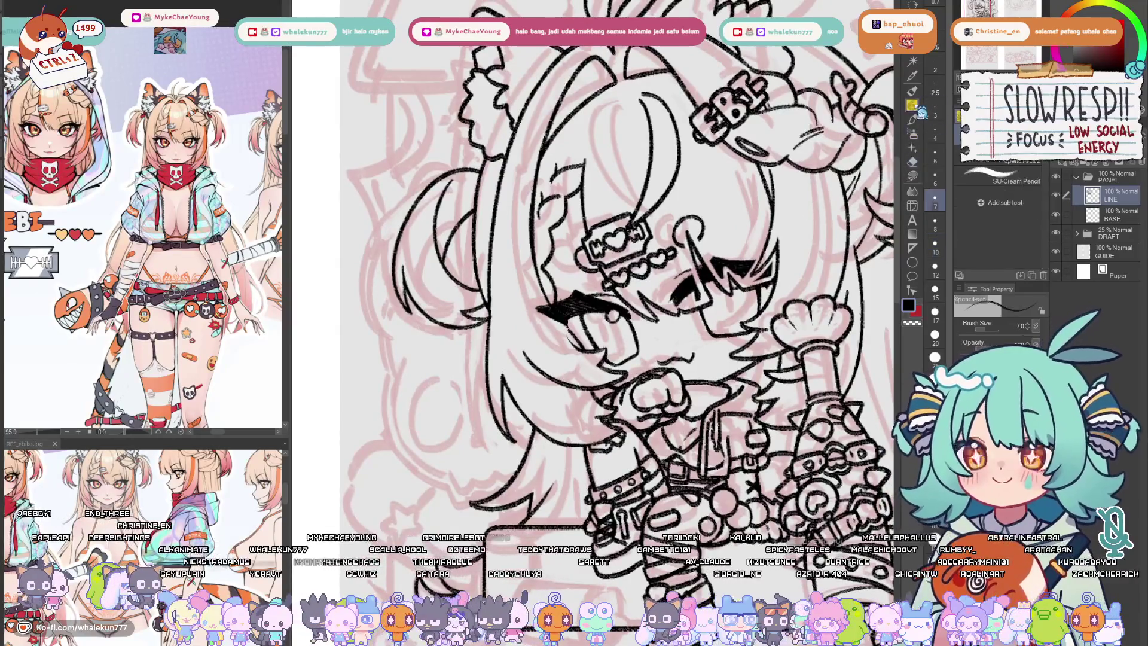
scroll(622, 322, down, 2)
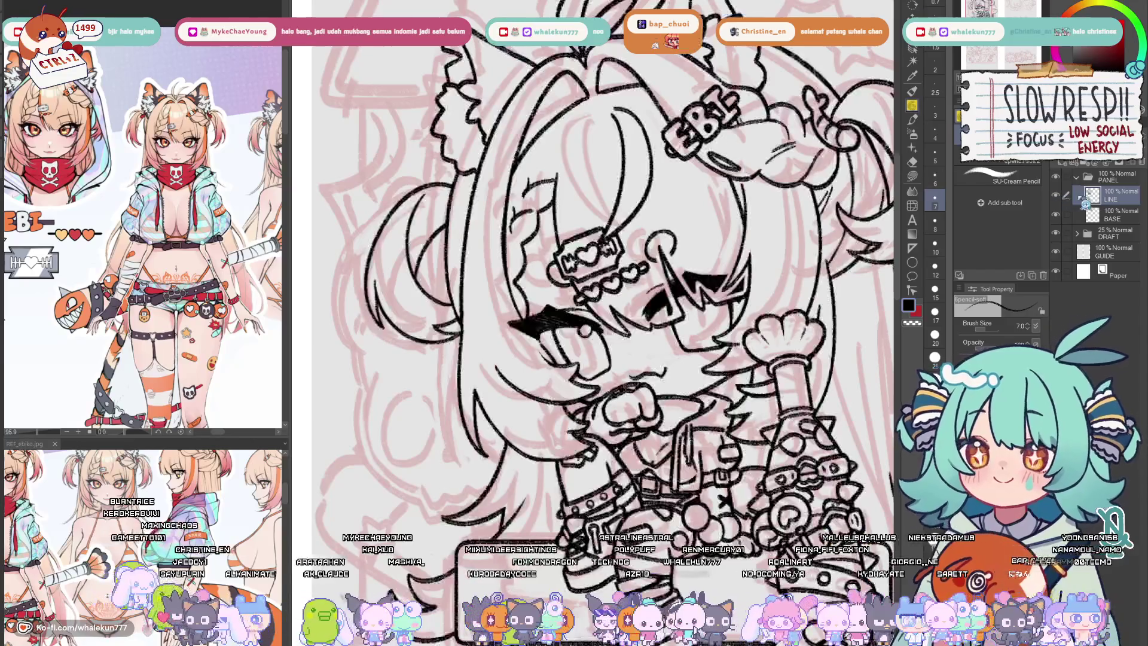
drag(766, 341, 705, 396)
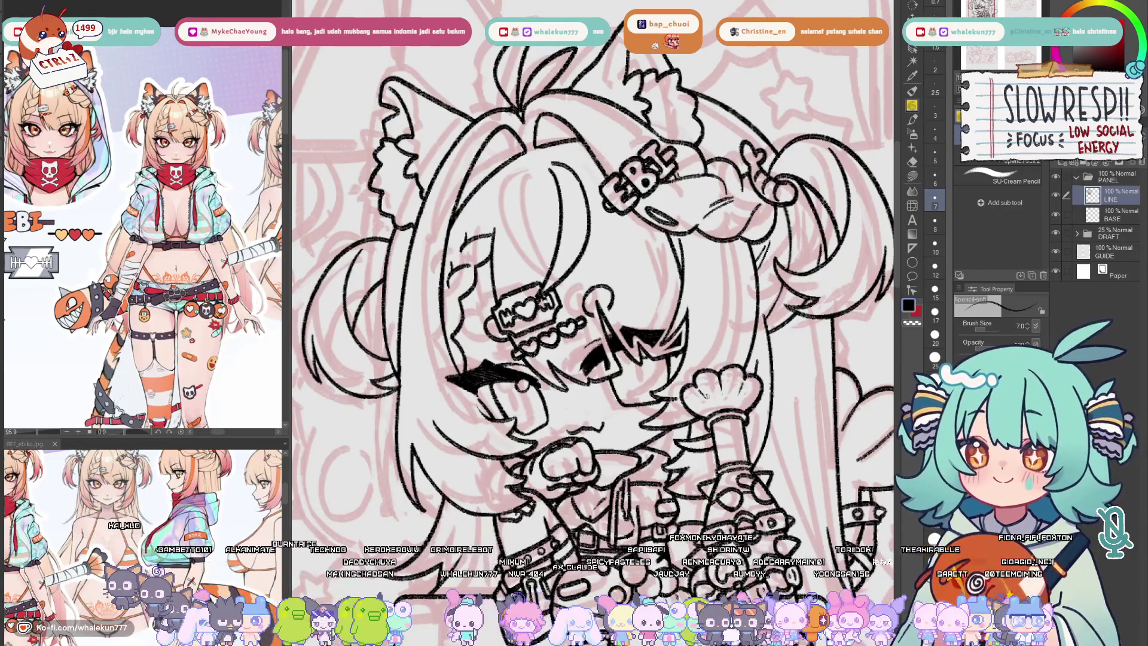
click(1056, 194)
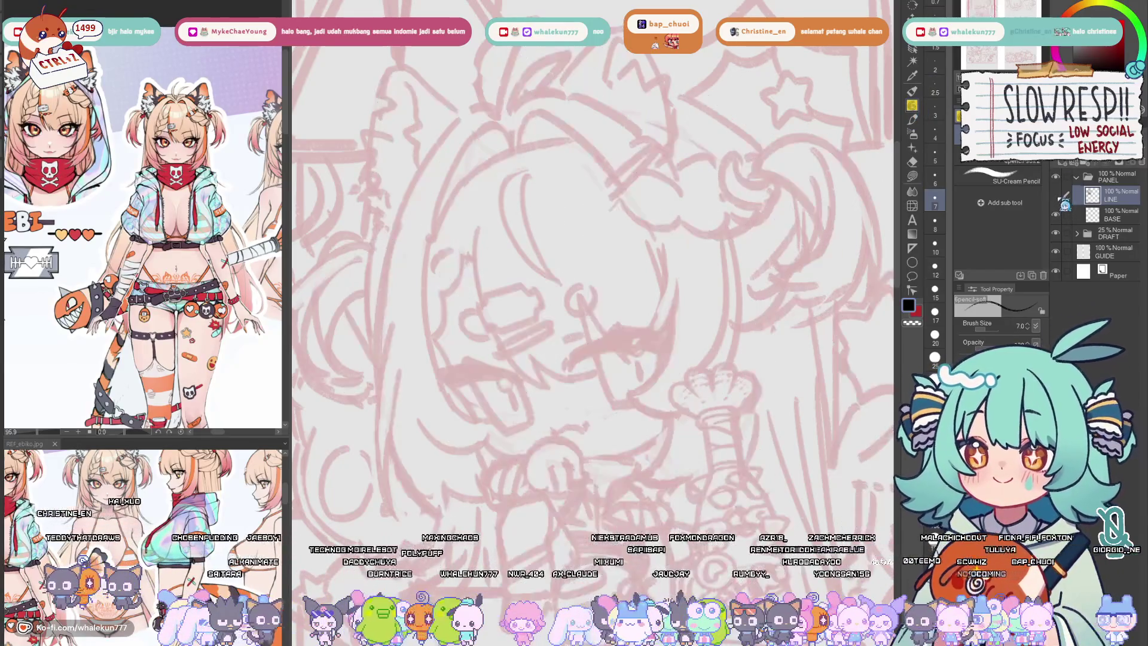
click(1056, 194)
key(ctrl+0)
scroll(630, 253, up, 5)
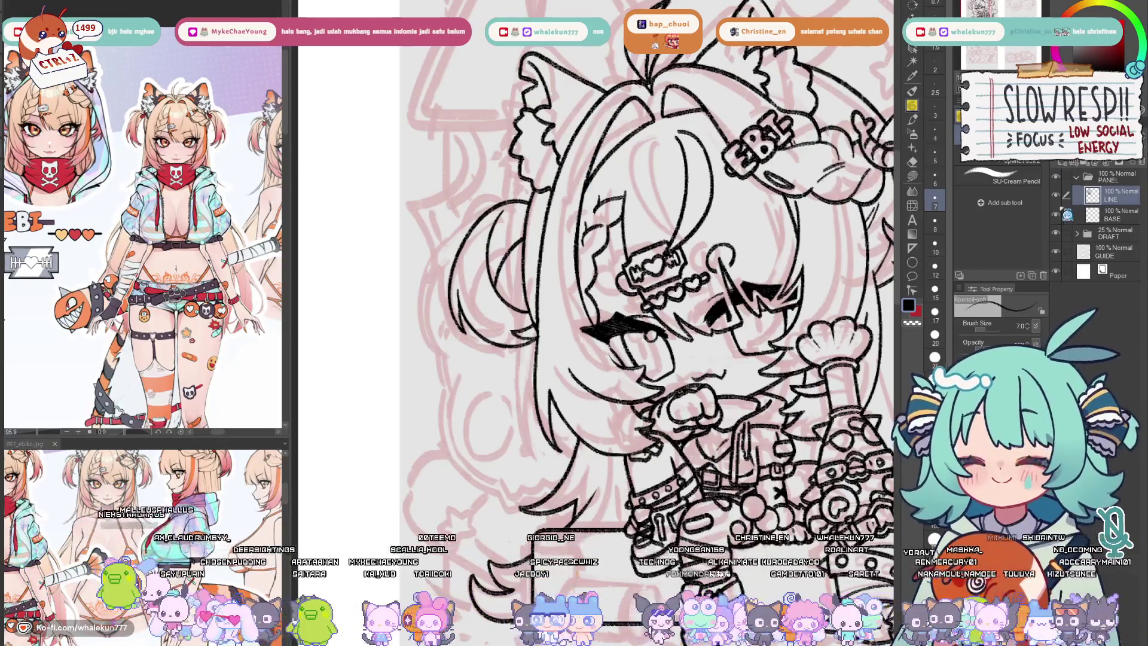
drag(598, 359, 479, 233)
- Pan the reference to the legs and boots, then ink short chain lines below the fist
scroll(669, 282, down, 2)
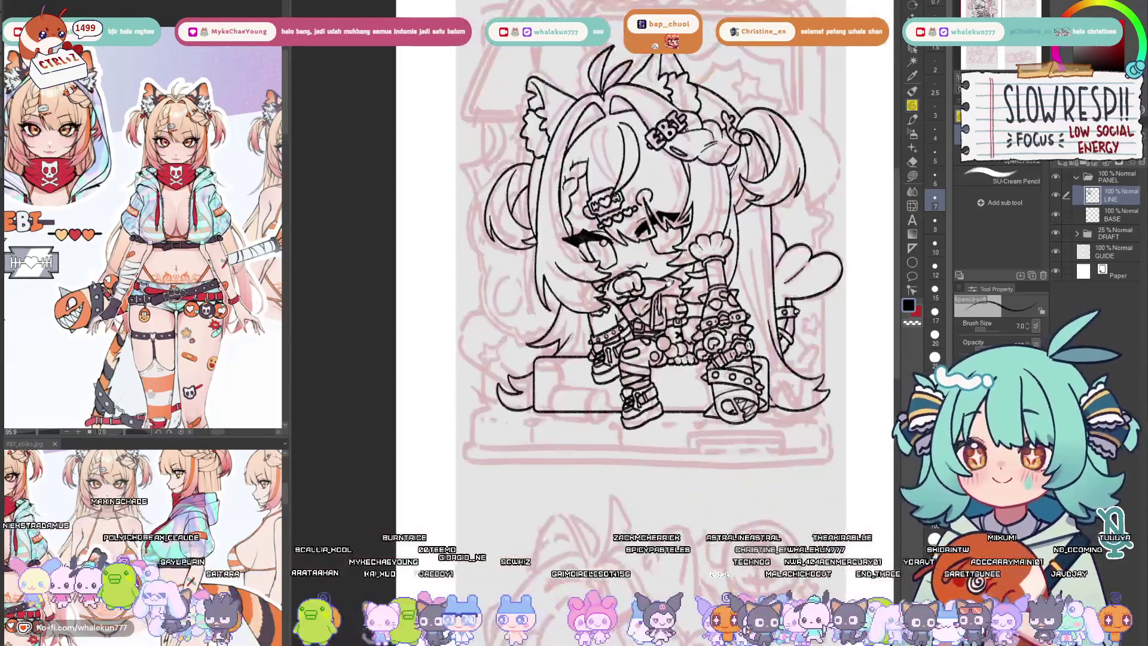
drag(705, 380, 666, 367)
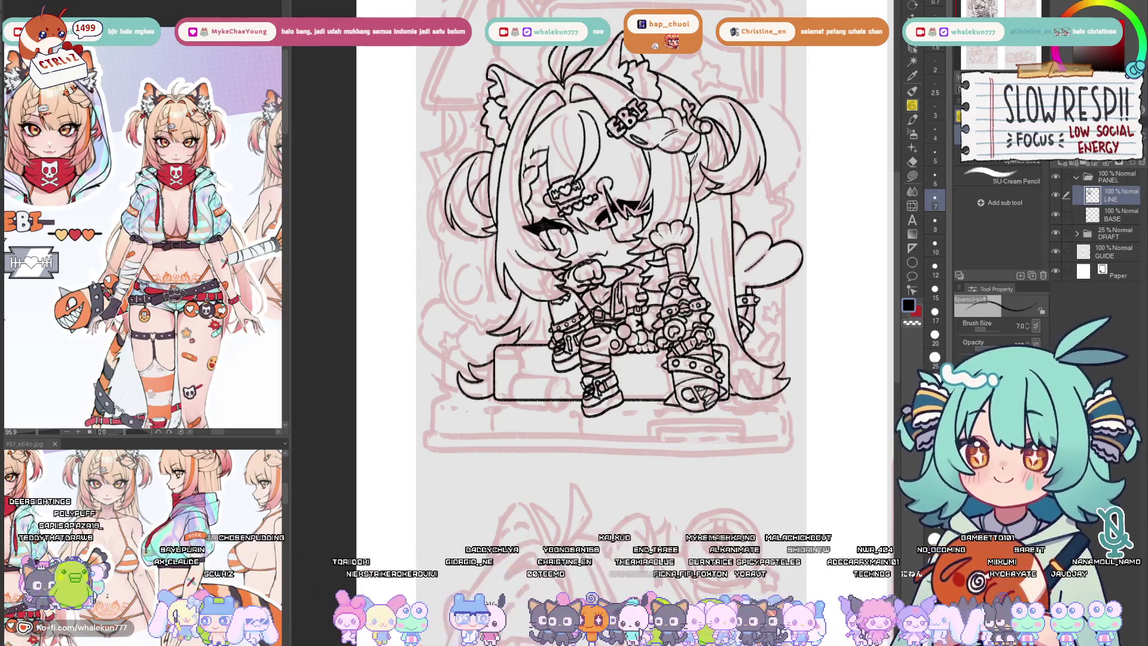
scroll(551, 328, up, 5)
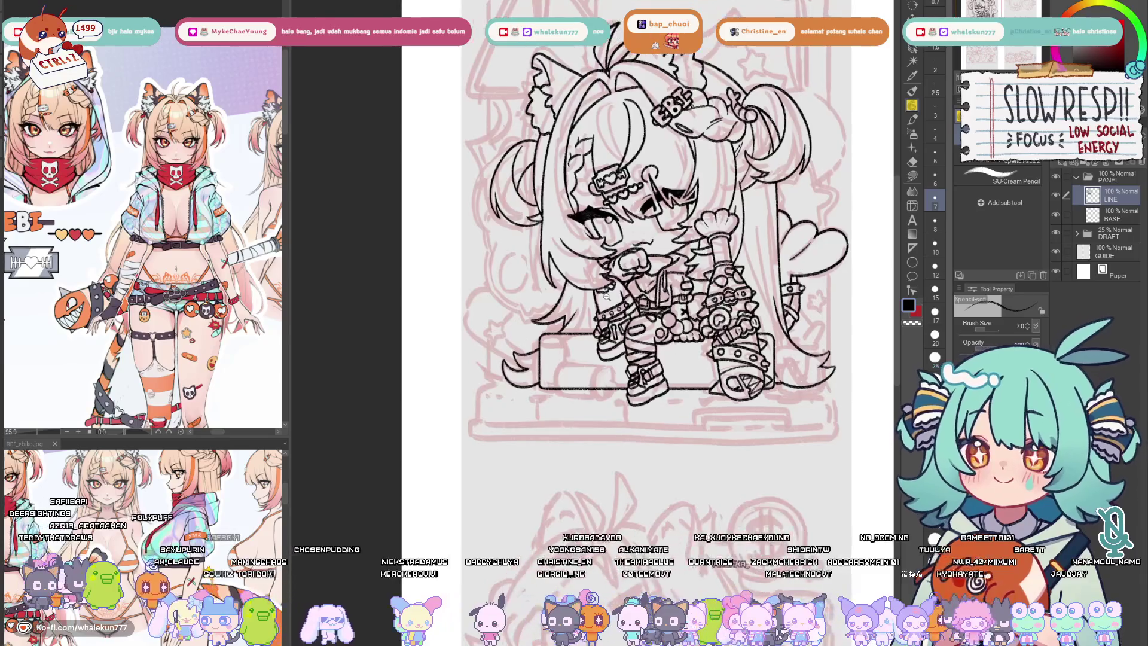
scroll(550, 328, up, 2)
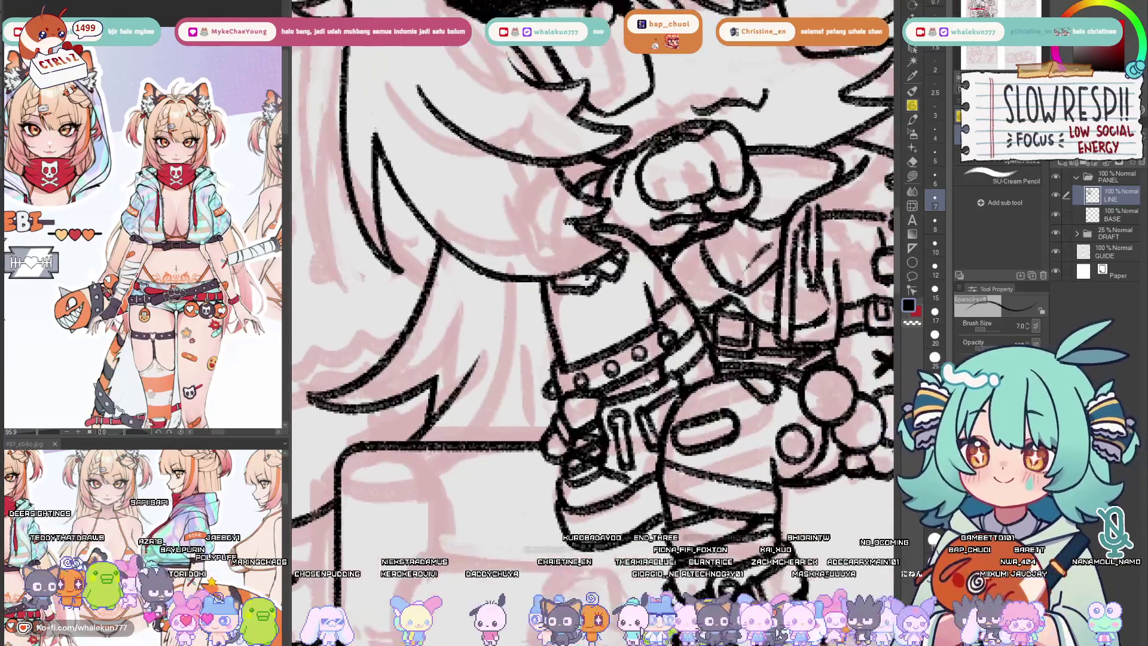
scroll(203, 270, down, 3)
drag(203, 270, 182, 214)
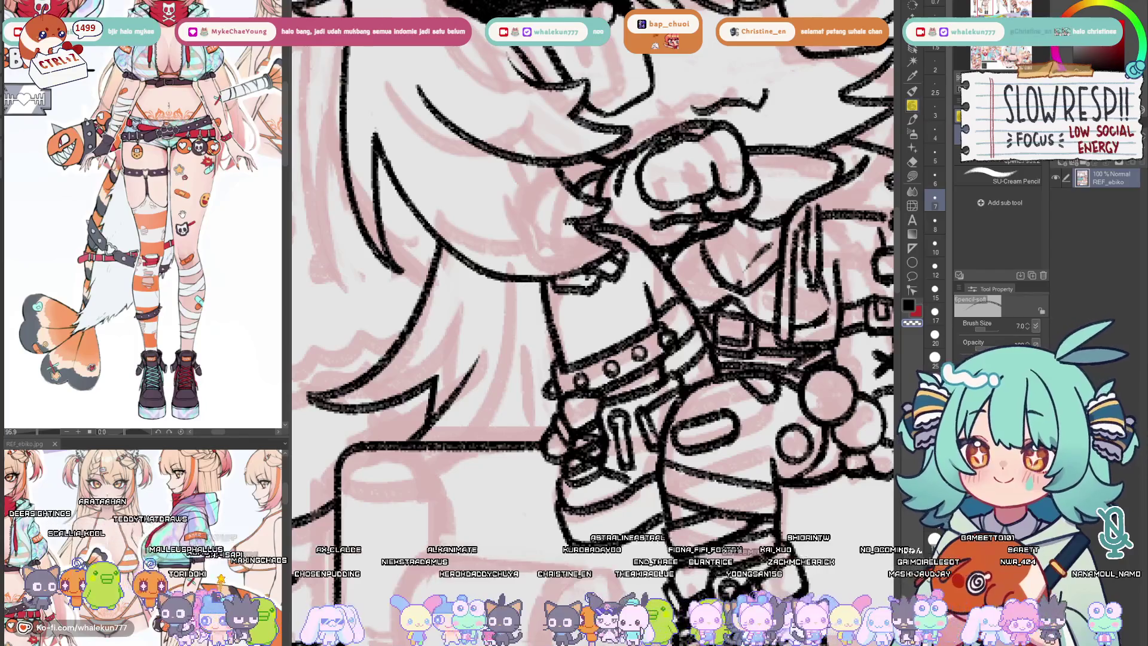
click(559, 342)
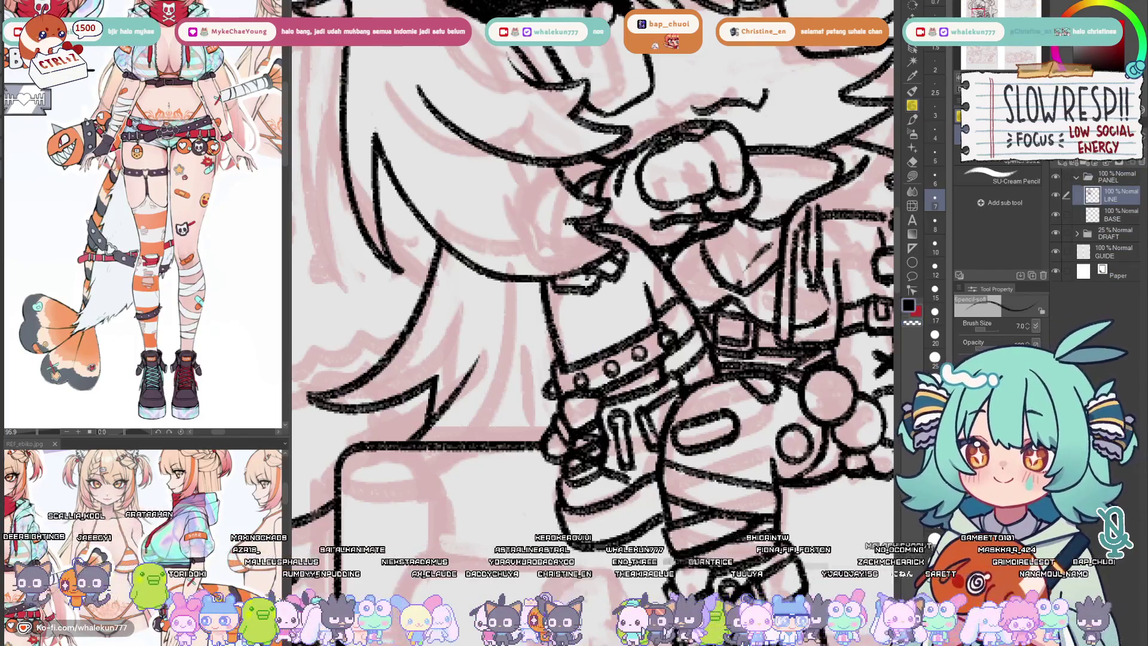
mouse_move(560, 342)
mouse_down()
mouse_move(575, 360)
mouse_move(571, 332)
mouse_move(581, 355)
mouse_move(577, 342)
mouse_move(553, 358)
mouse_move(591, 345)
mouse_up()
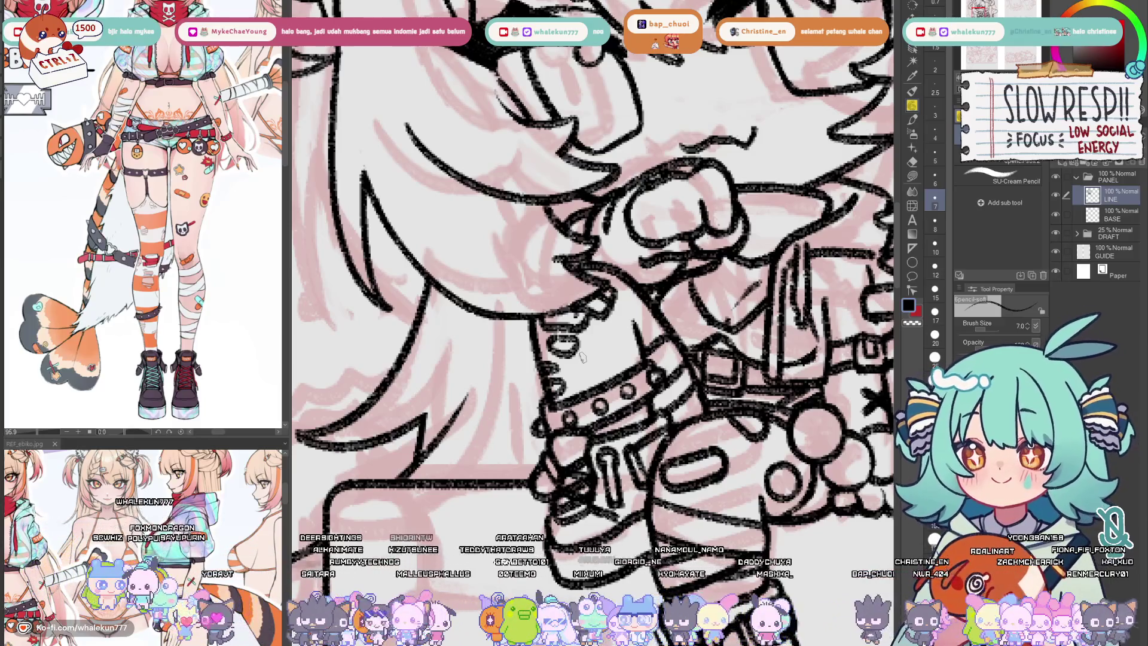
- Redraw the ring outline with a thinner pencil size 4
drag(582, 358, 598, 386)
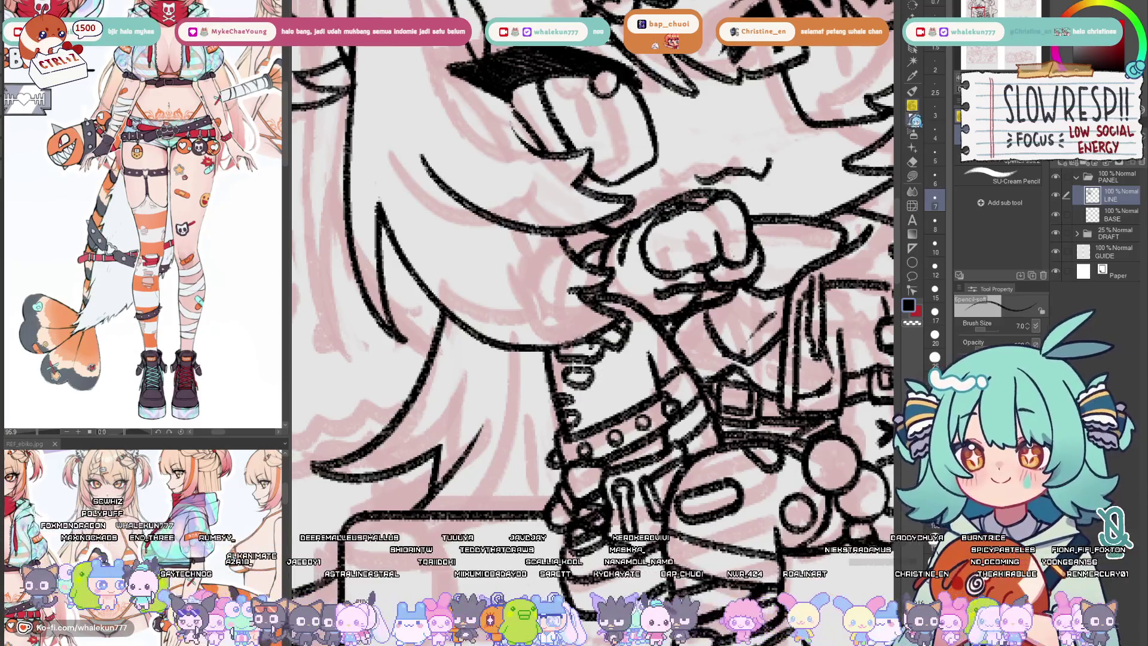
mouse_move(638, 335)
mouse_down()
mouse_move(613, 312)
mouse_move(633, 311)
mouse_up()
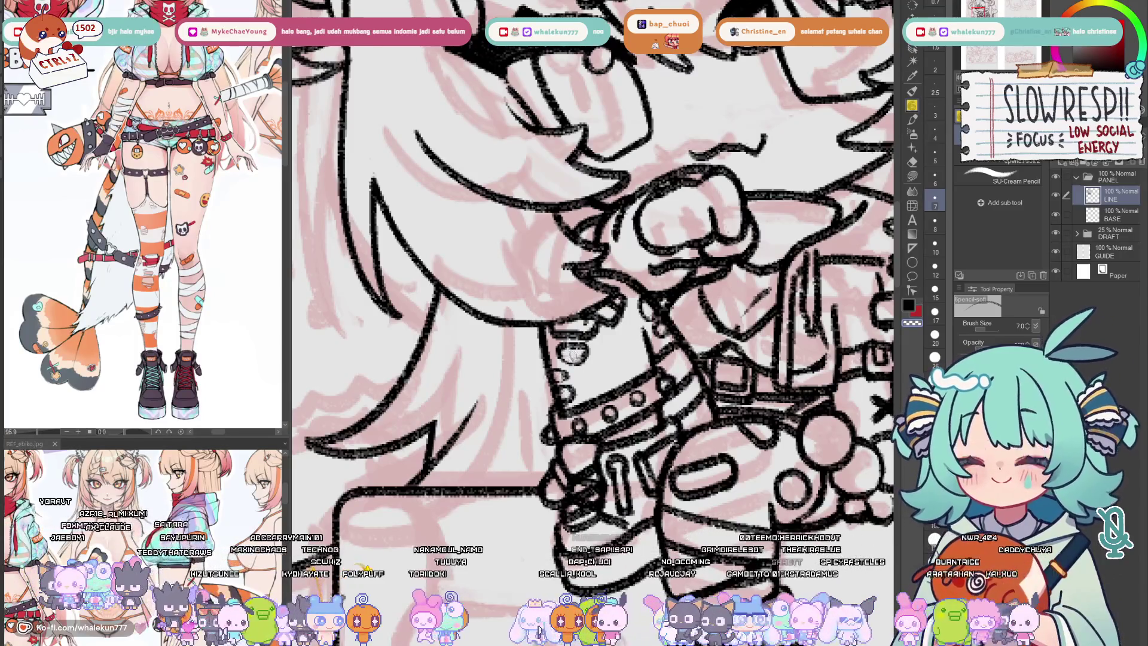
scroll(647, 279, down, 3)
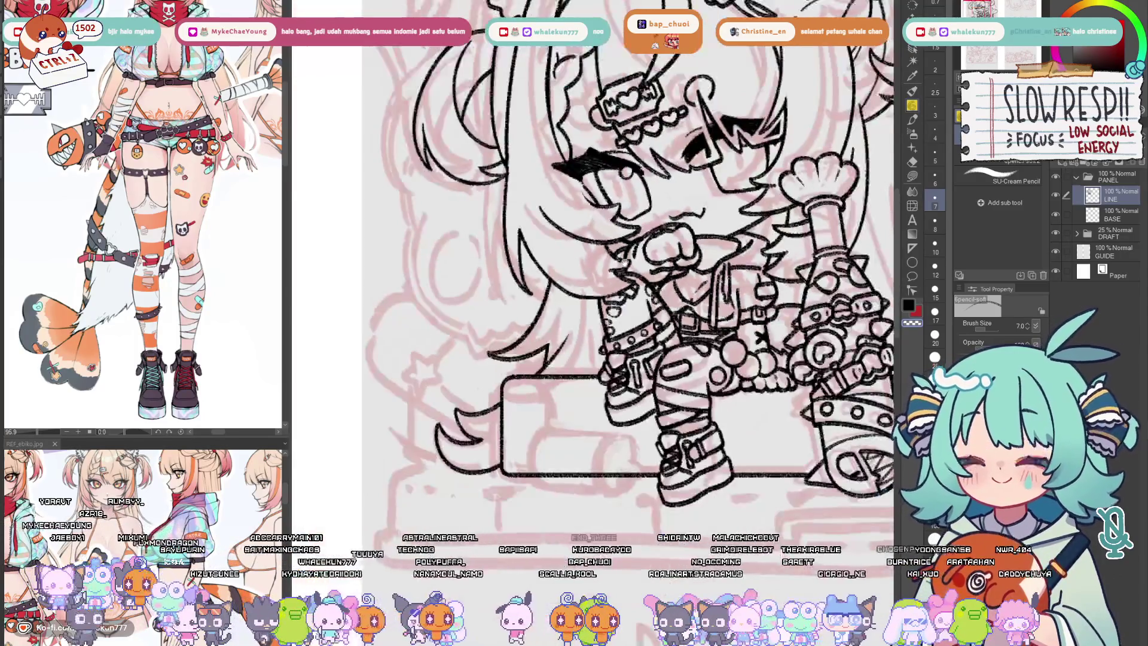
scroll(624, 263, up, 3)
key(bracketleft)
key(bracketleft)
key(bracketleft)
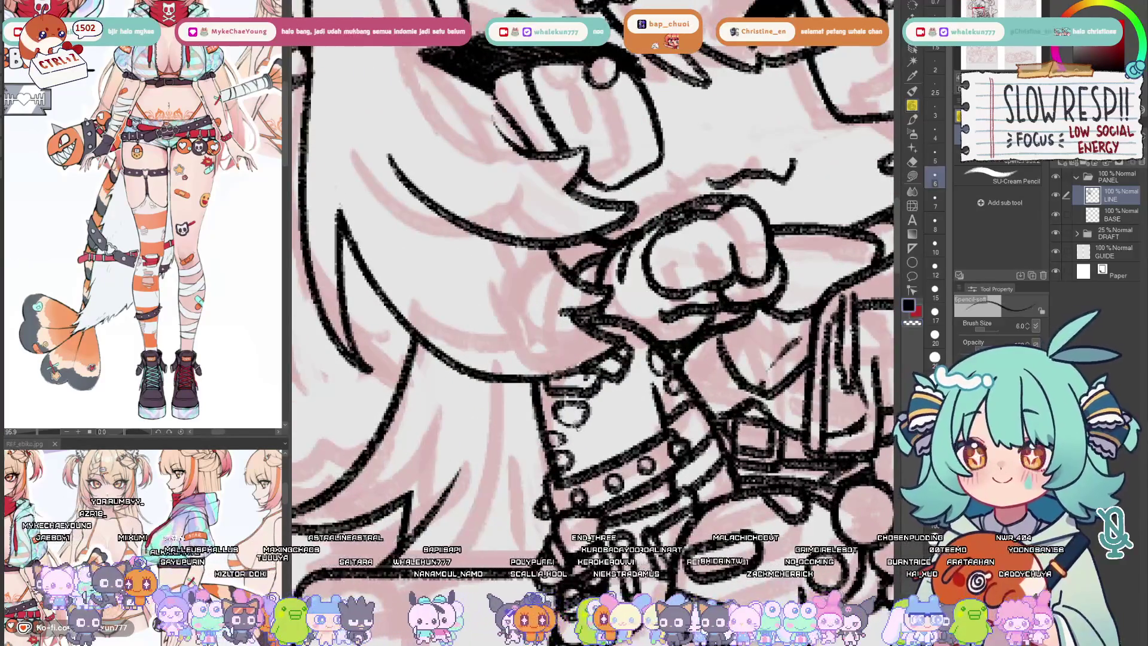
mouse_move(563, 422)
mouse_down()
mouse_move(568, 432)
mouse_move(574, 422)
mouse_move(563, 419)
mouse_move(580, 418)
mouse_move(554, 424)
mouse_move(586, 424)
mouse_move(577, 419)
mouse_move(568, 431)
mouse_move(579, 420)
mouse_move(583, 434)
mouse_move(598, 420)
mouse_up()
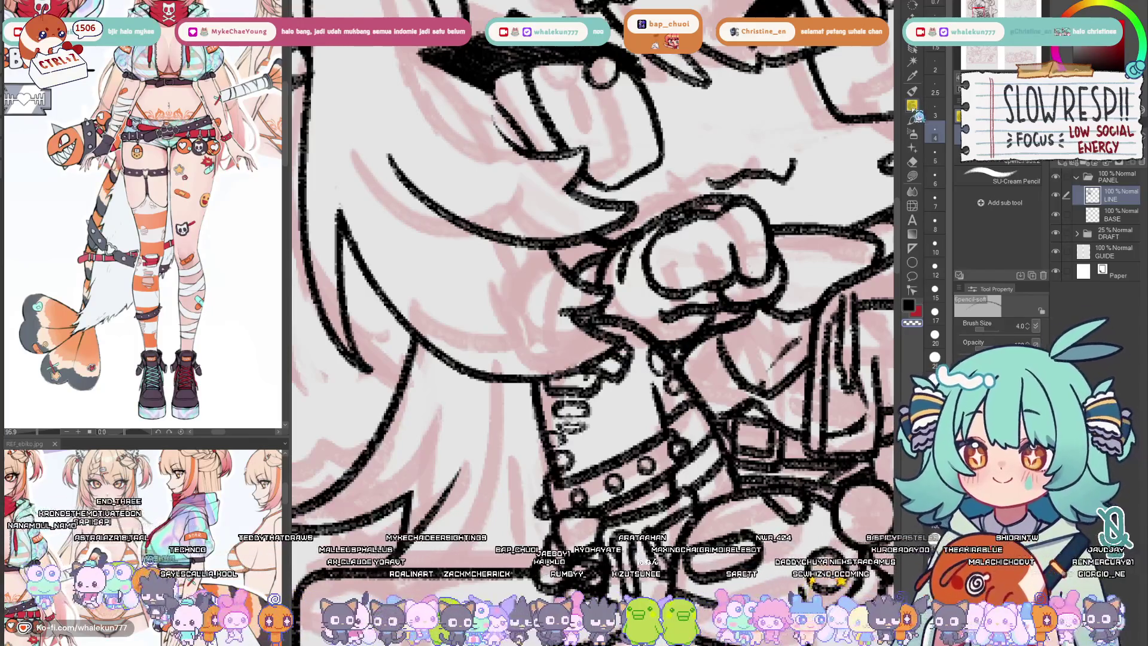
scroll(585, 436, down, 3)
scroll(592, 257, down, 1)
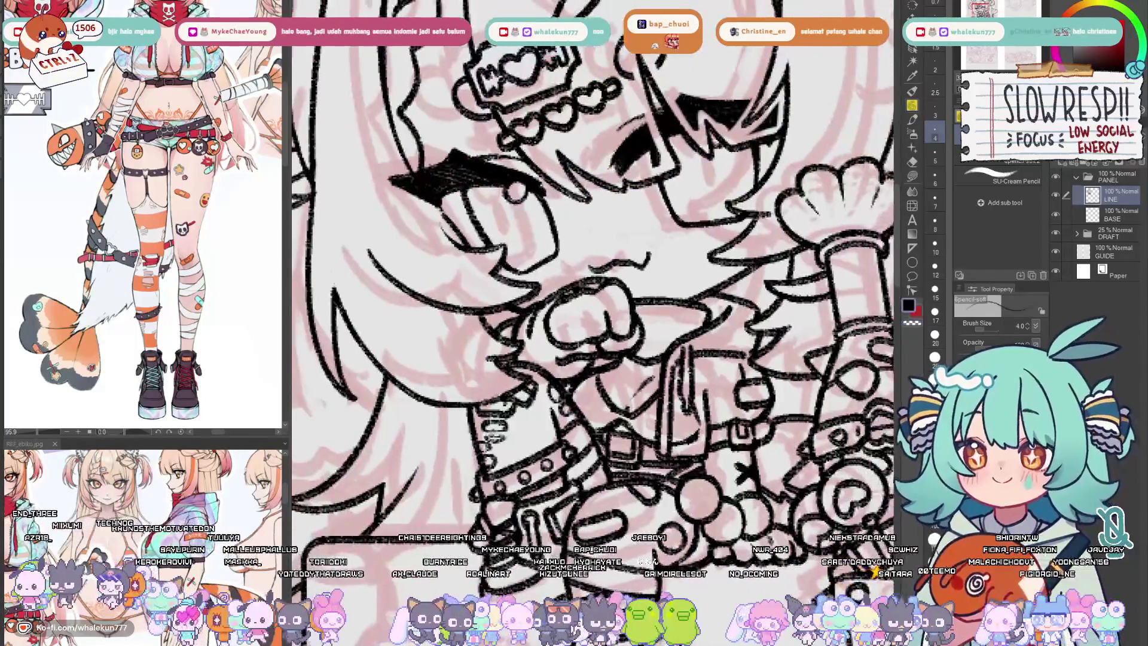
- Restore the pencil to size 7 and reframe the view on the lower body
key(bracketright)
key(bracketright)
key(bracketright)
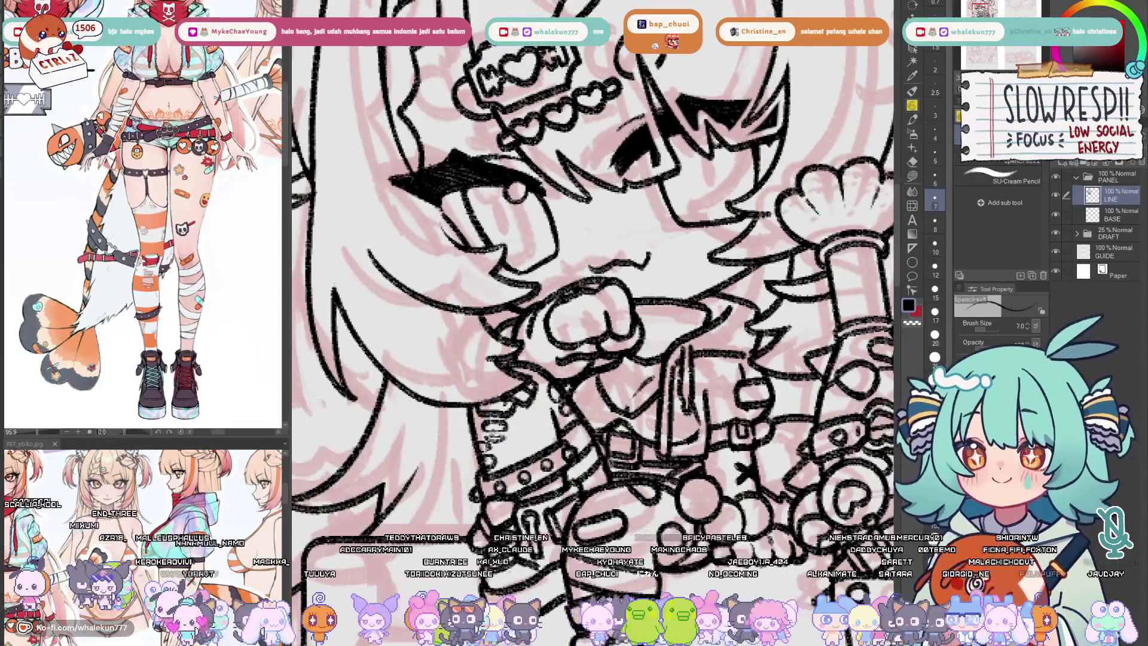
scroll(626, 448, down, 1)
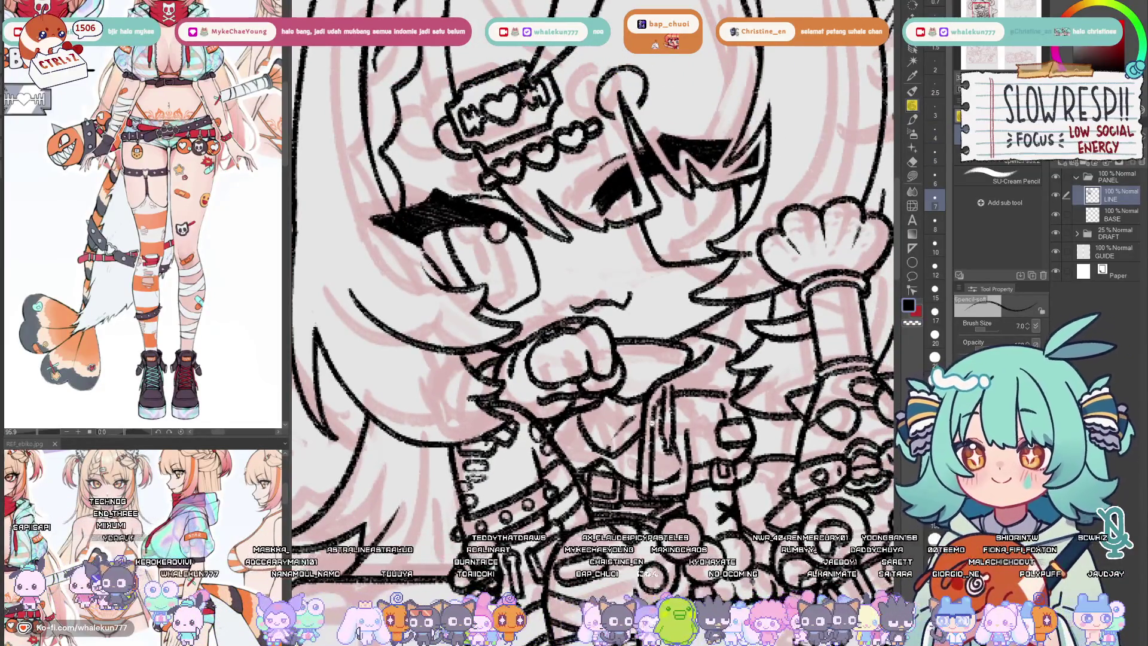
scroll(623, 357, down, 1)
scroll(624, 357, up, 1)
key(e)
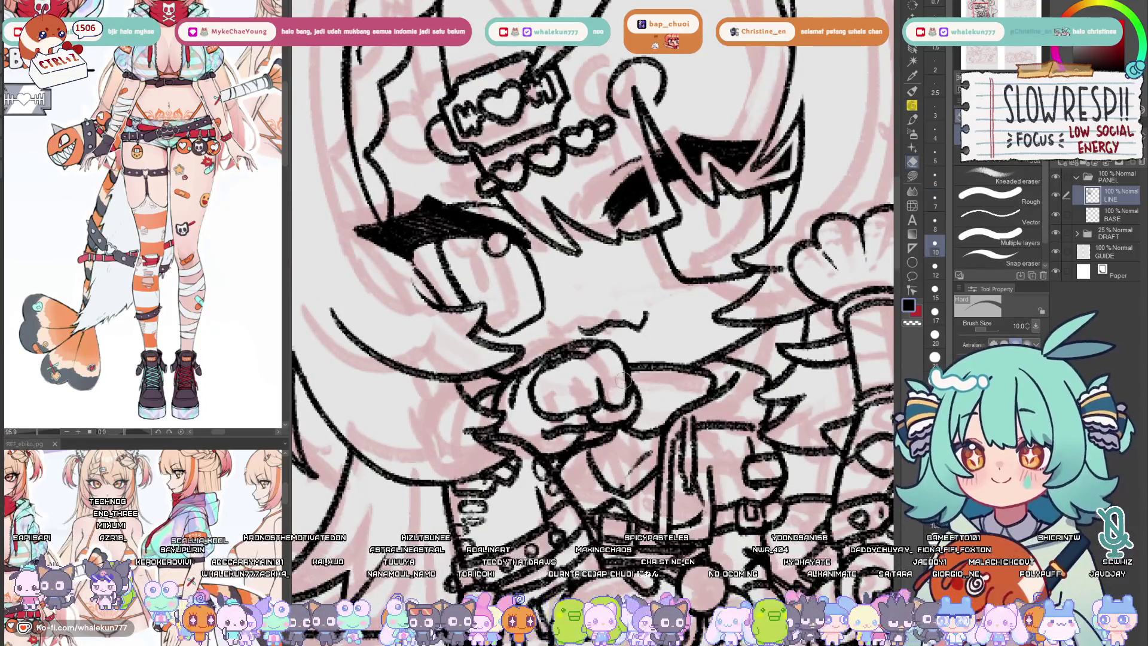
key(p)
drag(624, 357, 602, 302)
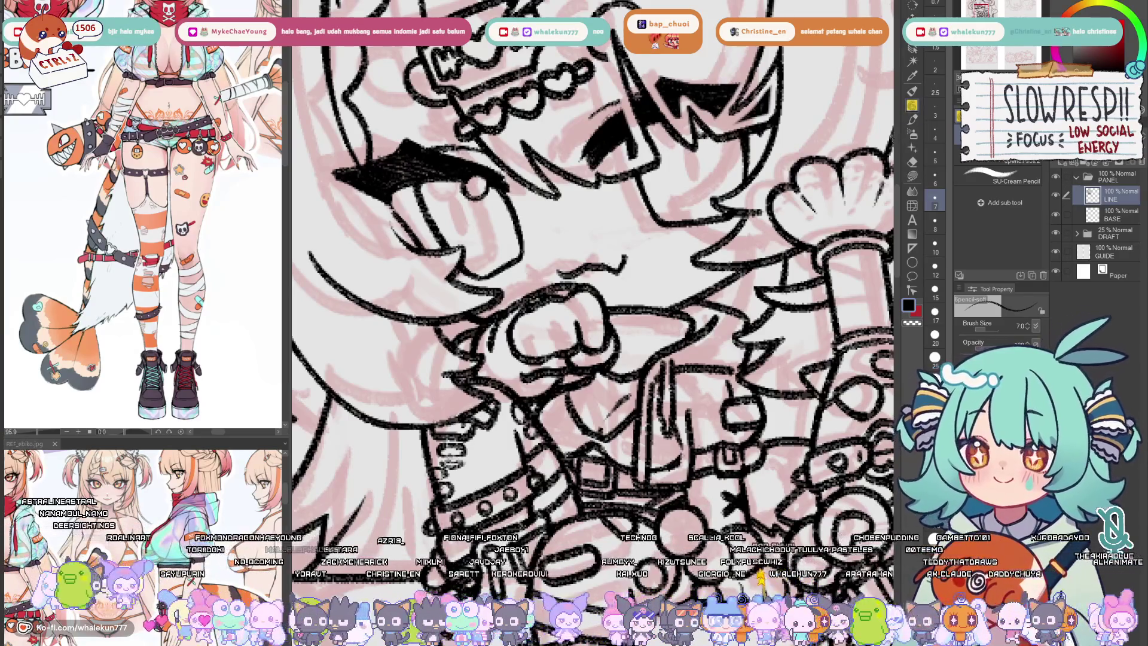
scroll(625, 188, down, 3)
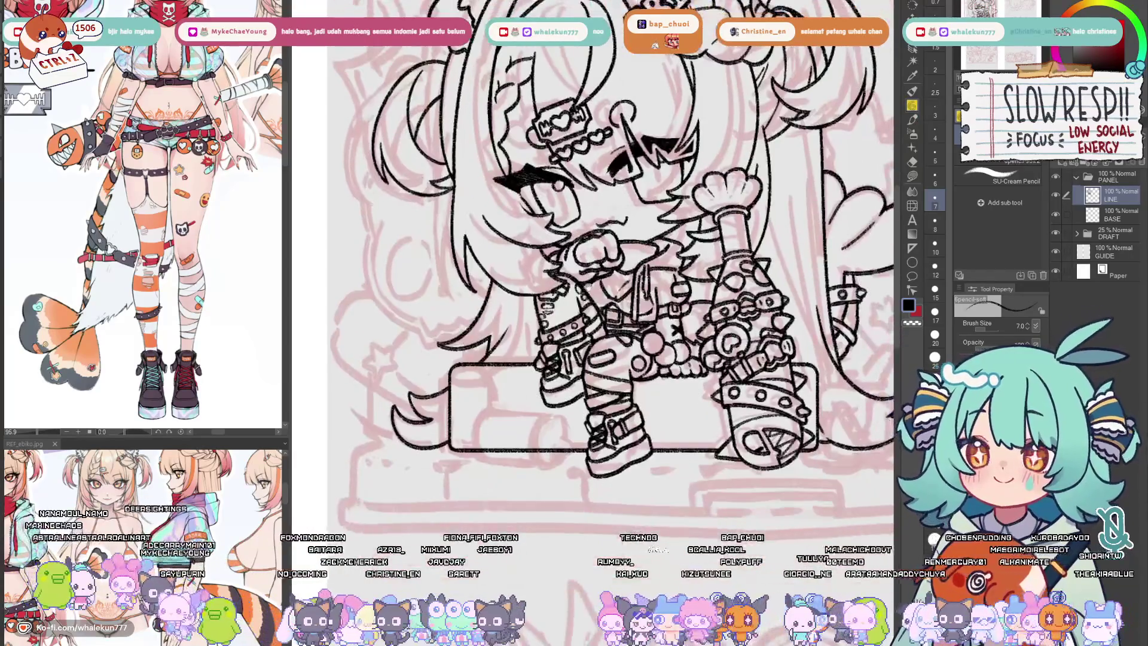
scroll(588, 287, up, 2)
scroll(588, 360, down, 3)
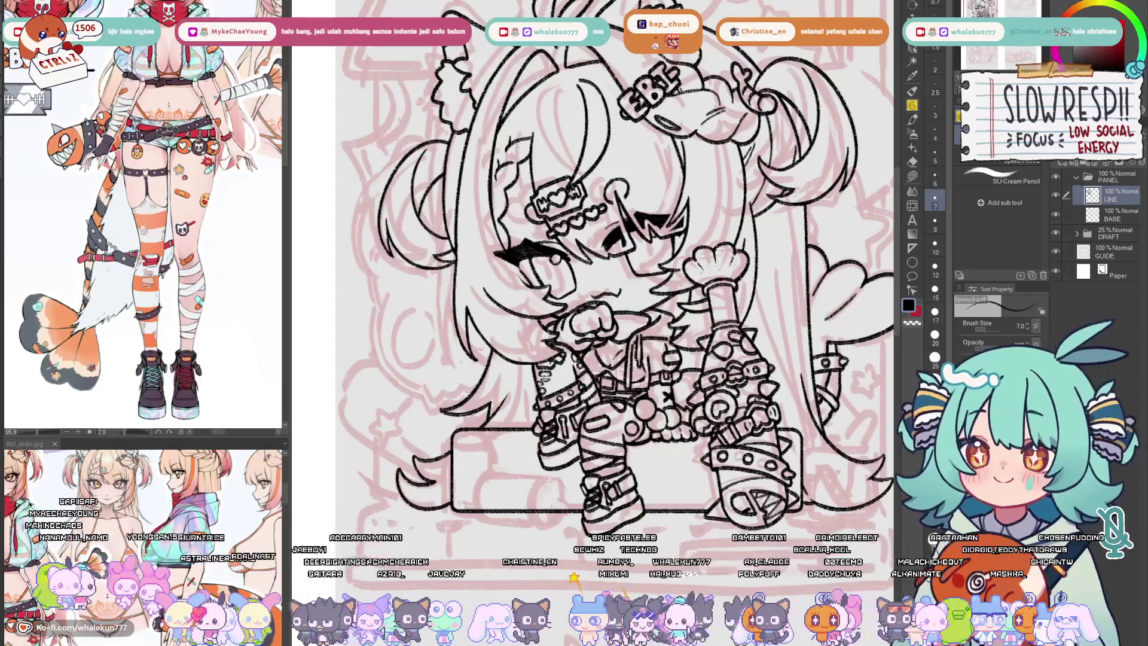
mouse_move(593, 345)
mouse_down()
mouse_move(515, 329)
mouse_move(528, 328)
mouse_up()
key(e)
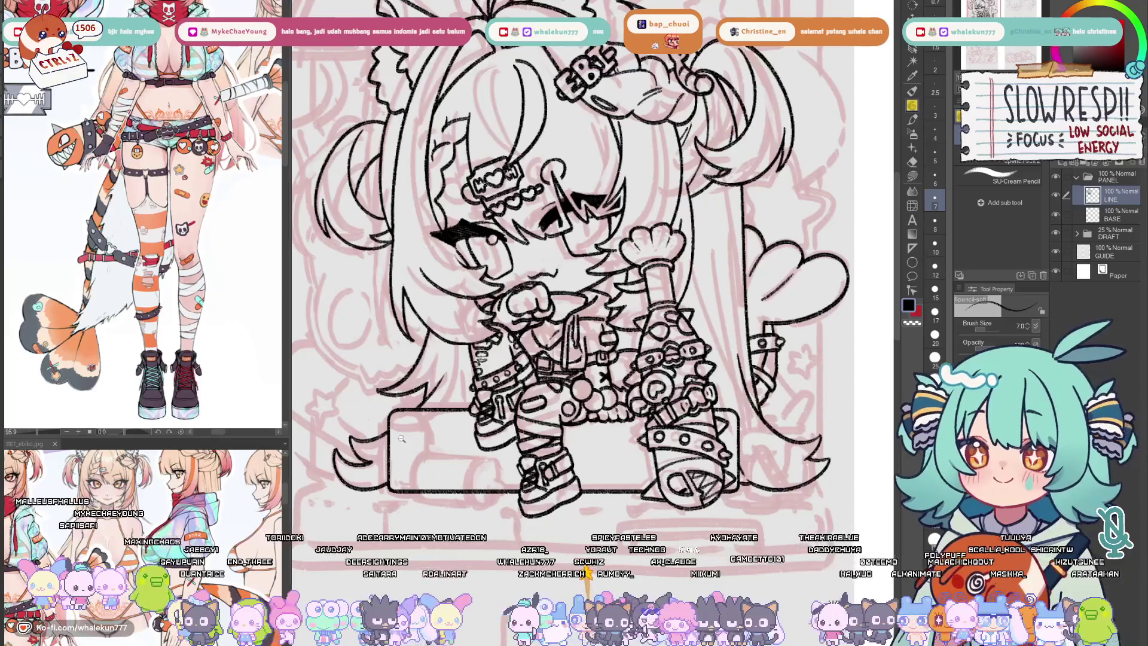
scroll(579, 414, up, 5)
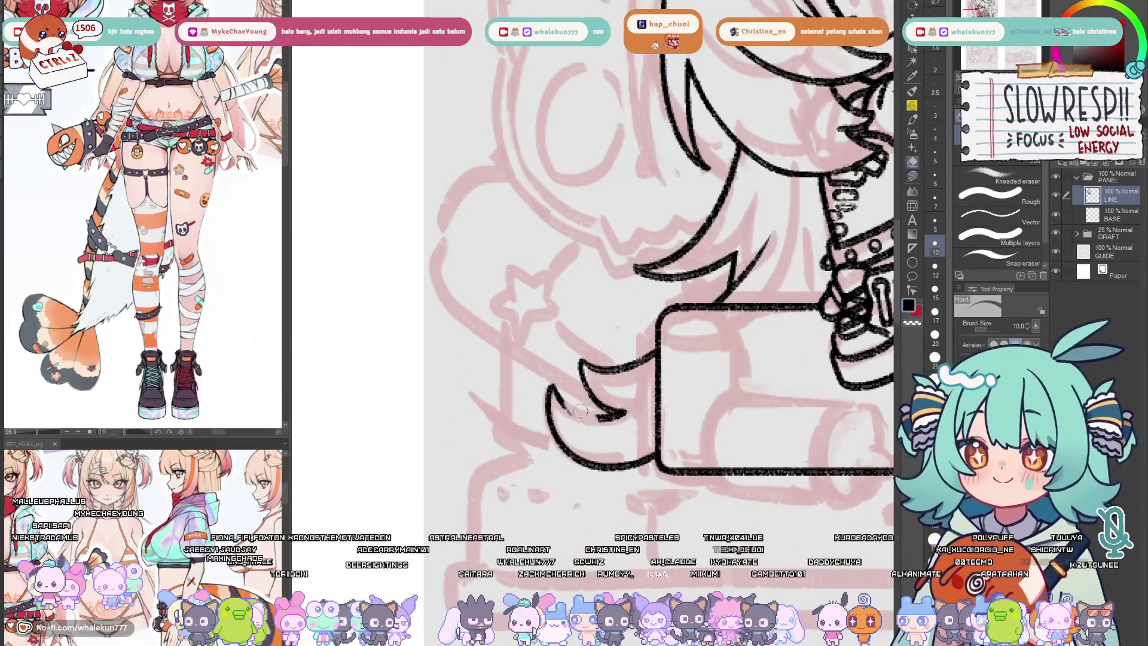
key(p)
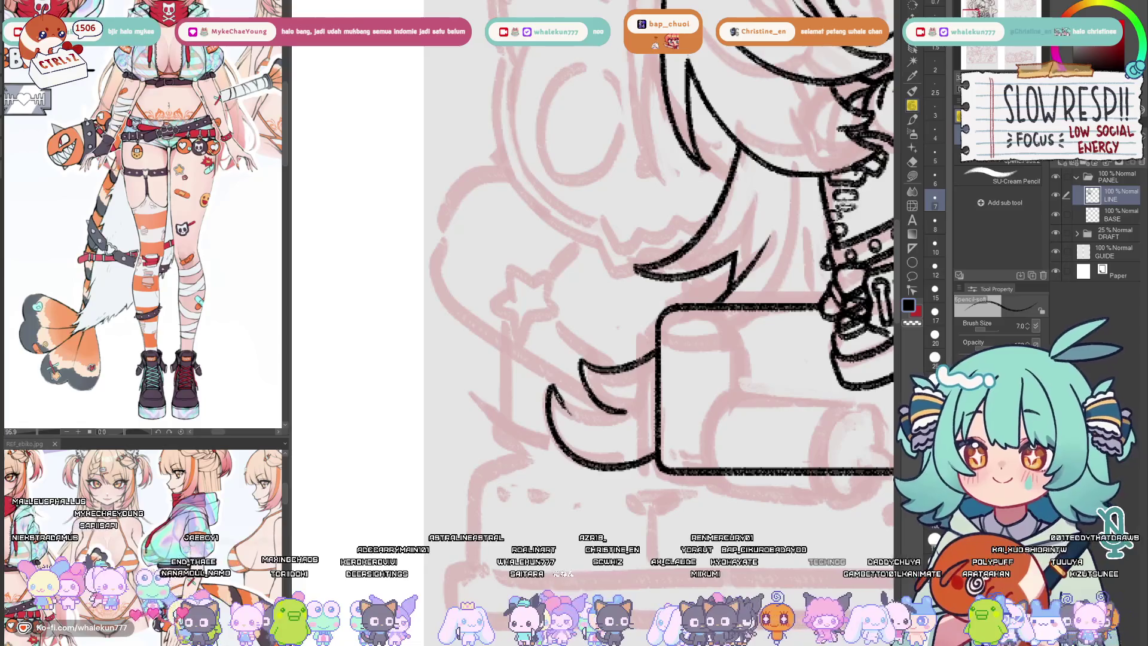
drag(558, 395, 607, 413)
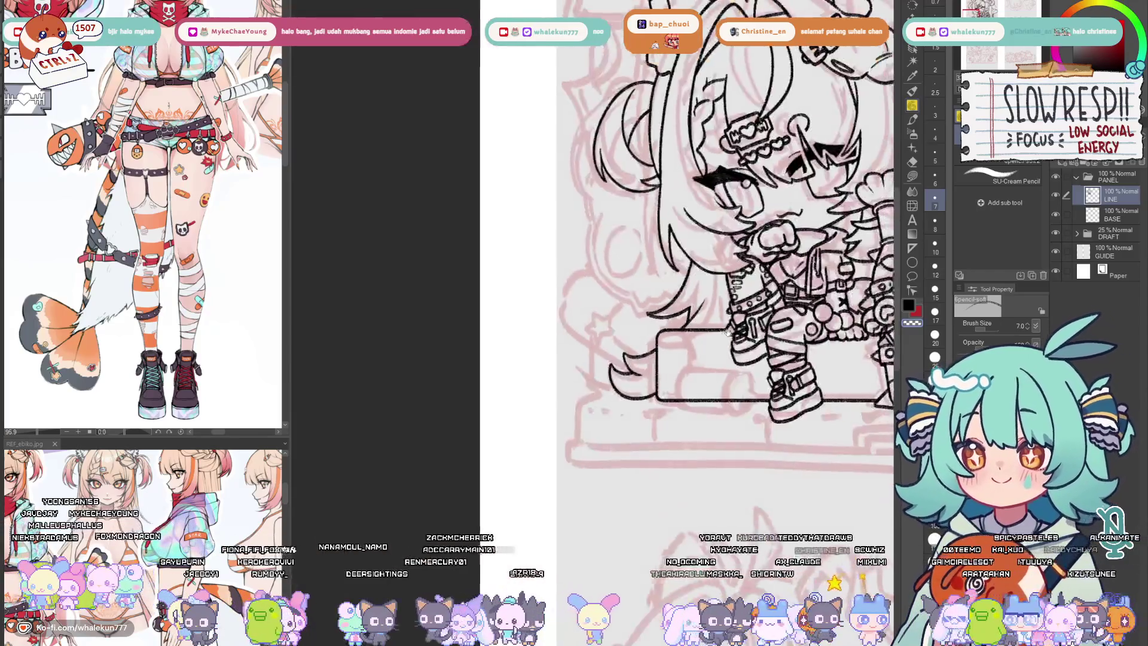
key(ctrl+minus)
key(ctrl+minus)
key(ctrl+minus)
key(h)
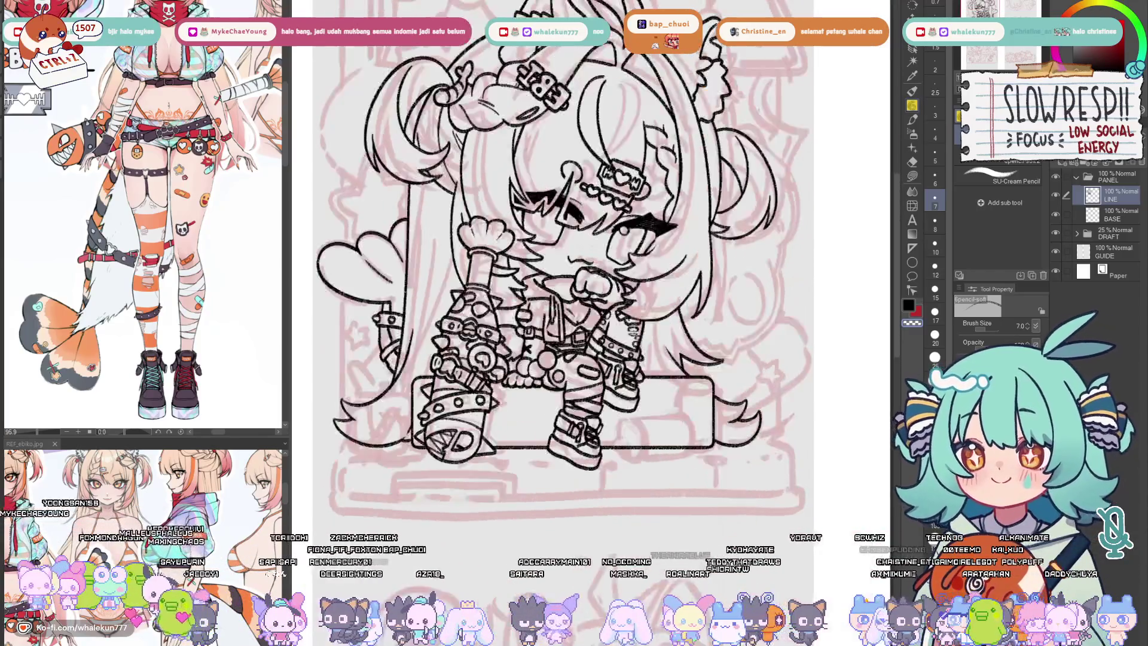
key(h)
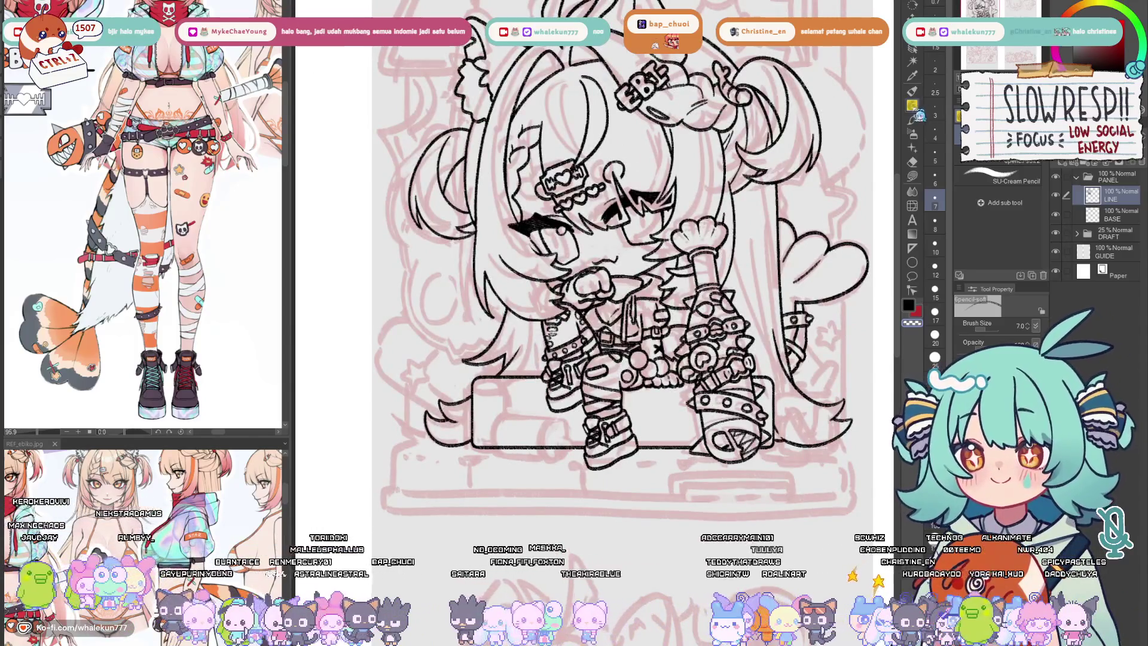
key(ctrl+plus)
mouse_move(756, 440)
mouse_down()
mouse_move(696, 403)
mouse_move(727, 387)
mouse_up()
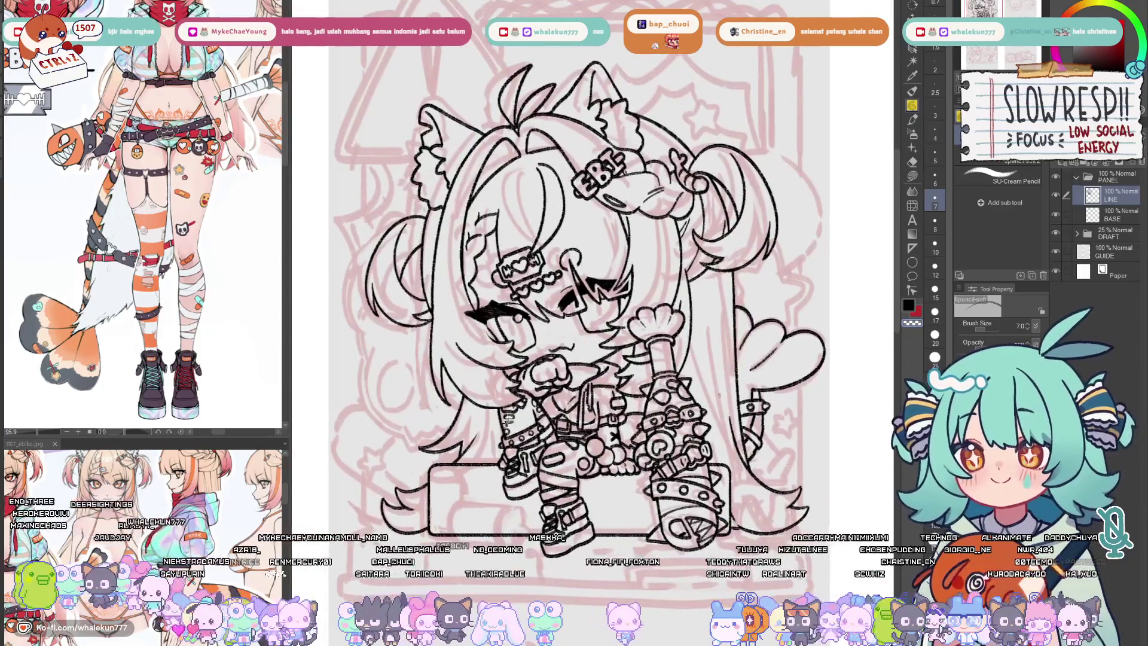
key(ctrl+minus)
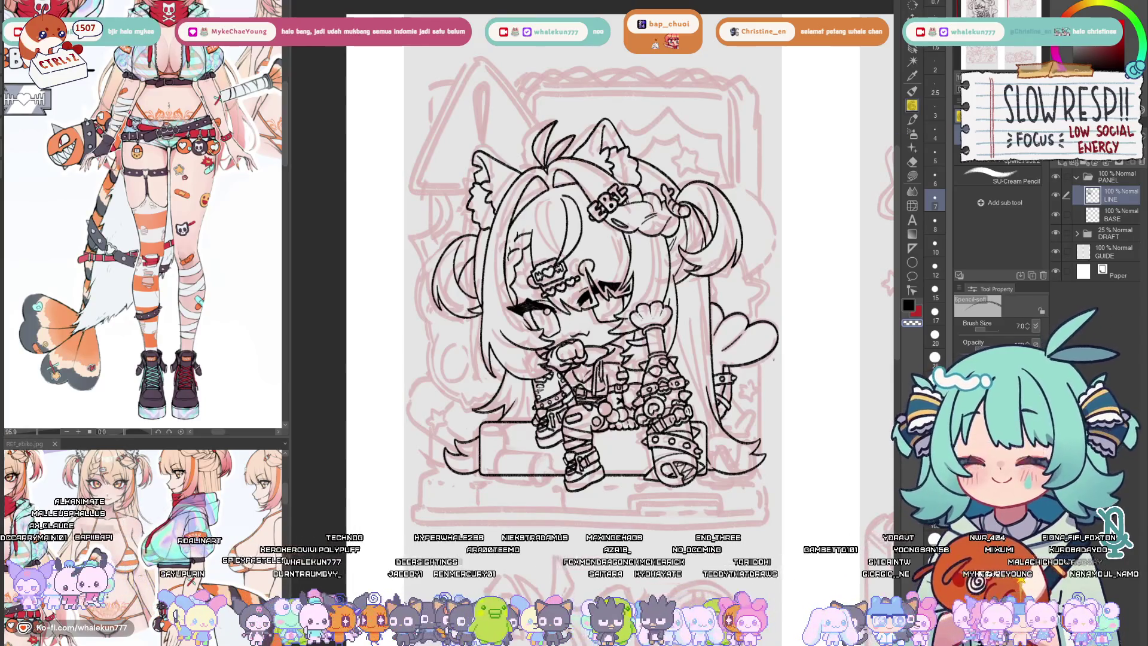
drag(769, 385, 742, 308)
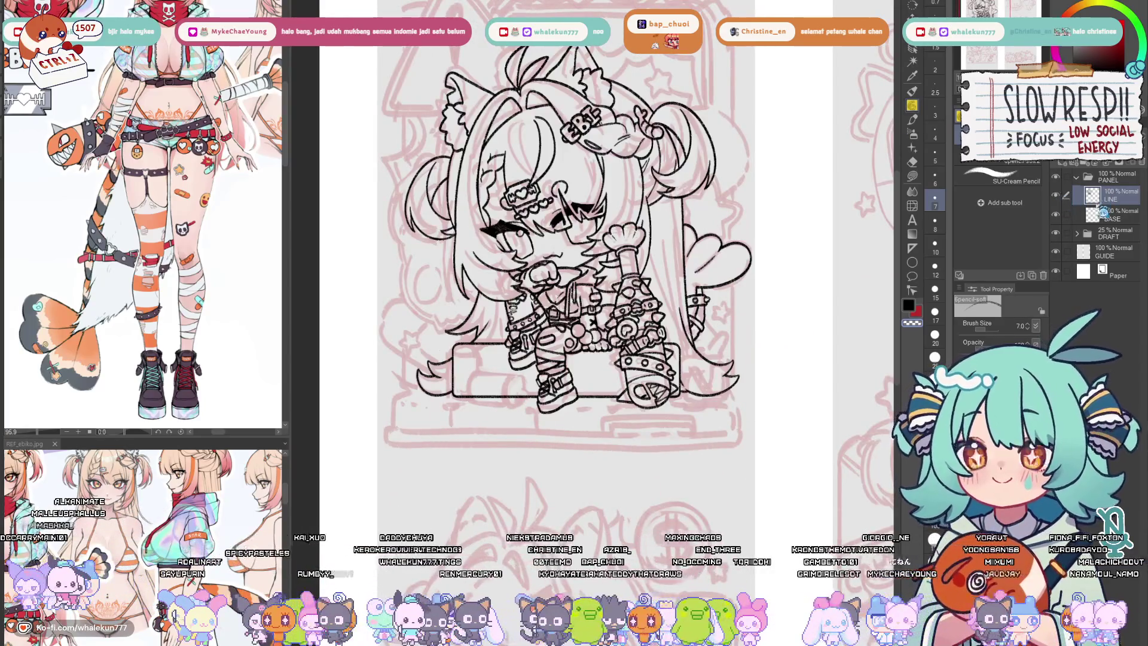
key(h)
key(h)
key(k)
scroll(797, 250, down, 2)
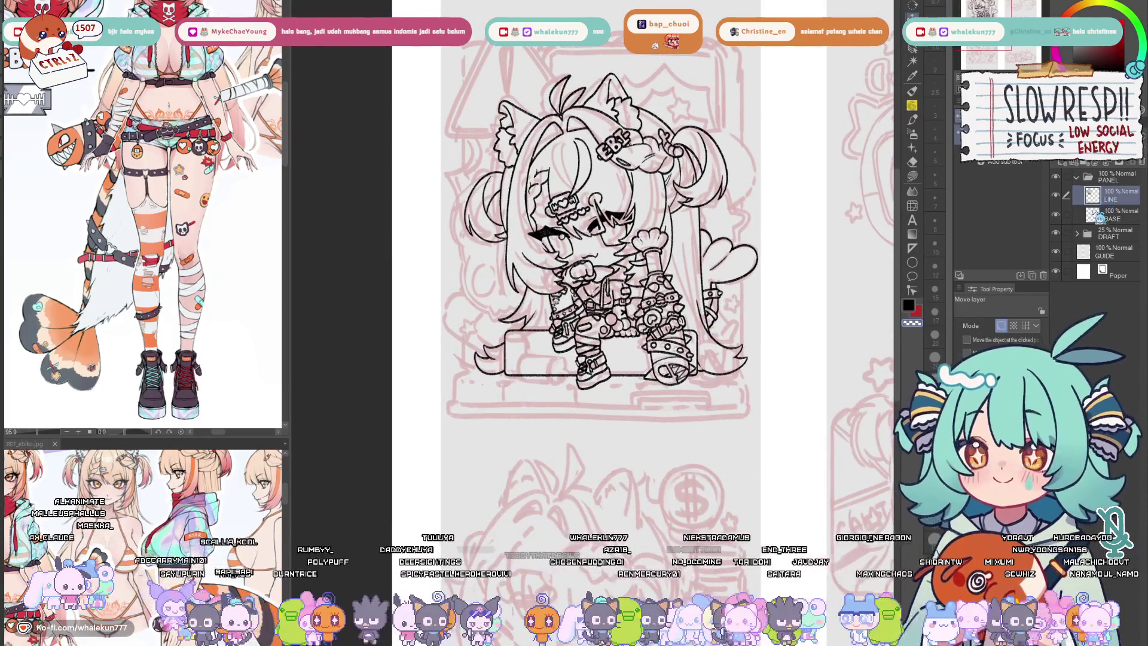
click(1103, 213)
click(1104, 194)
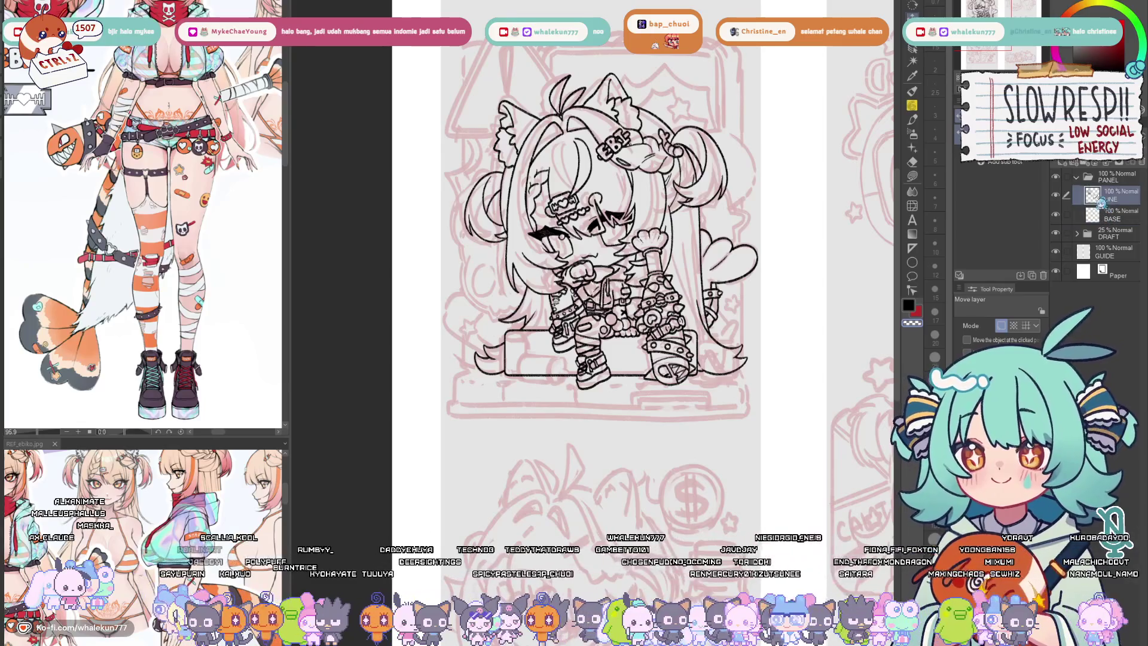
click(913, 106)
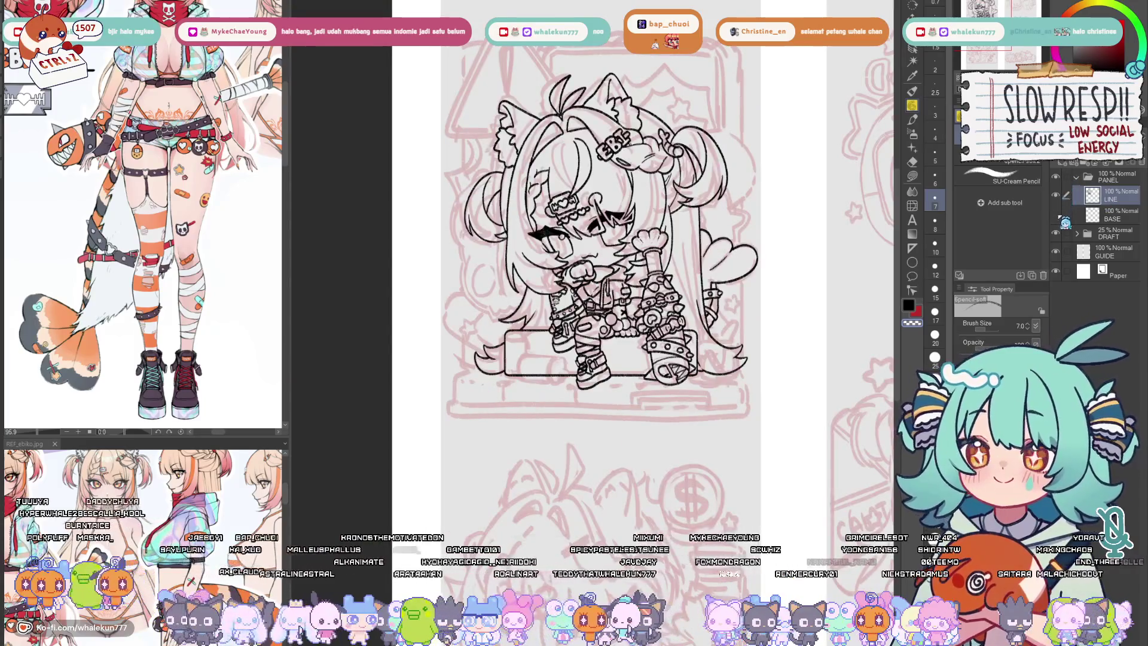
click(1057, 196)
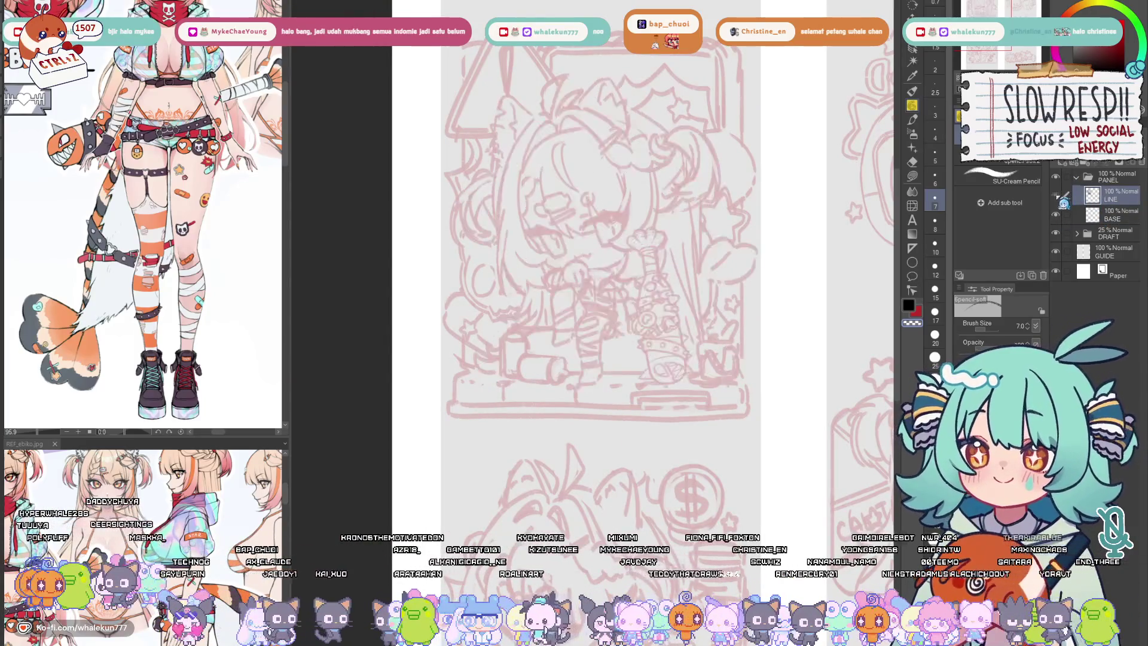
click(1058, 196)
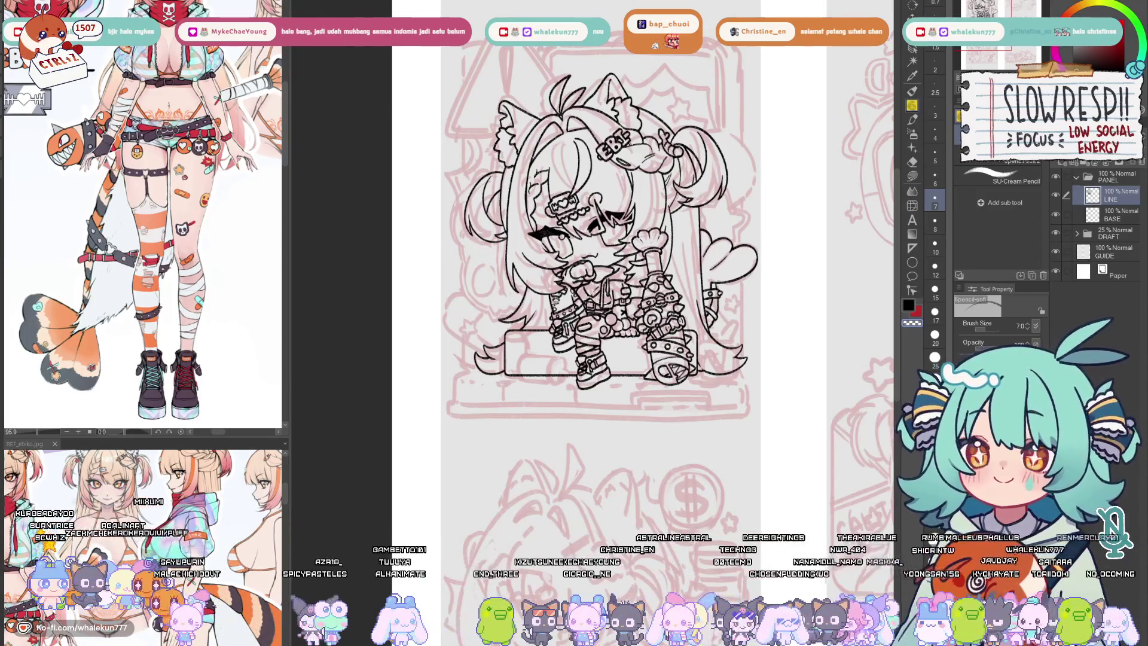
- Mirror-check the finished chibi lineart, then pan down to the money-themed sketch panel
drag(598, 239, 610, 281)
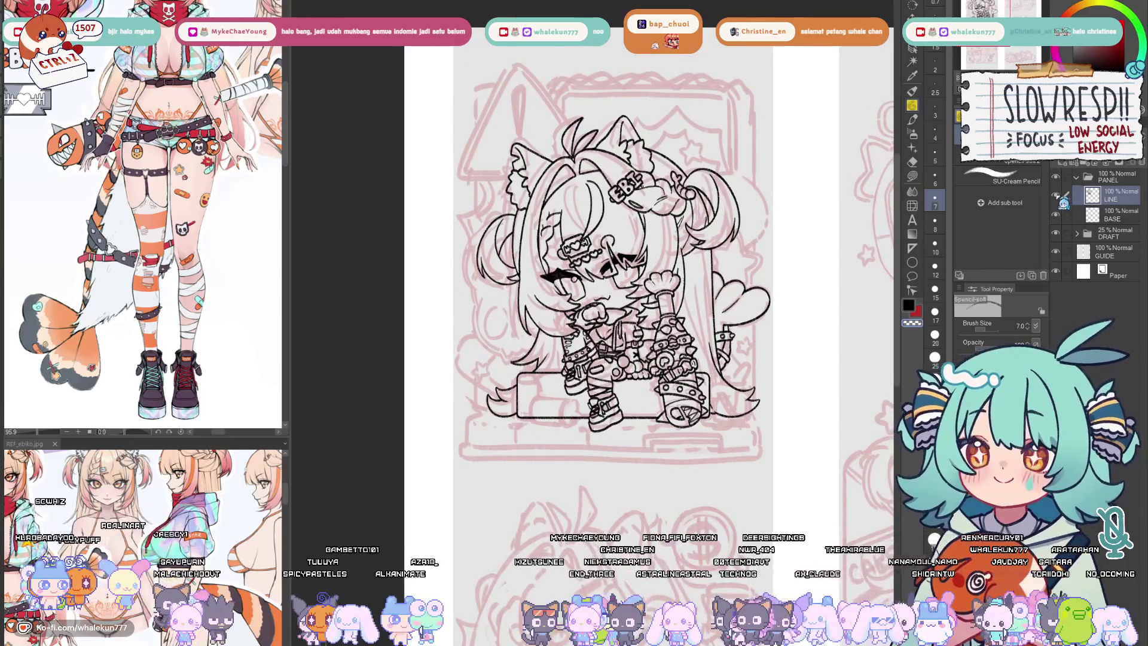
key(h)
key(h)
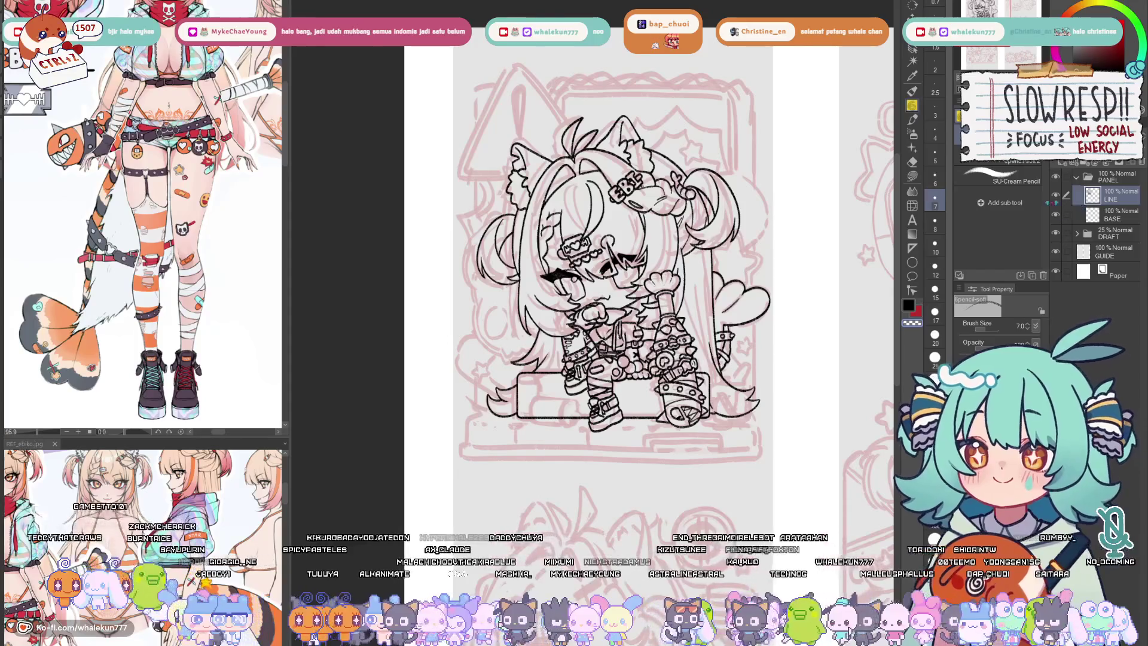
key(h)
key(h)
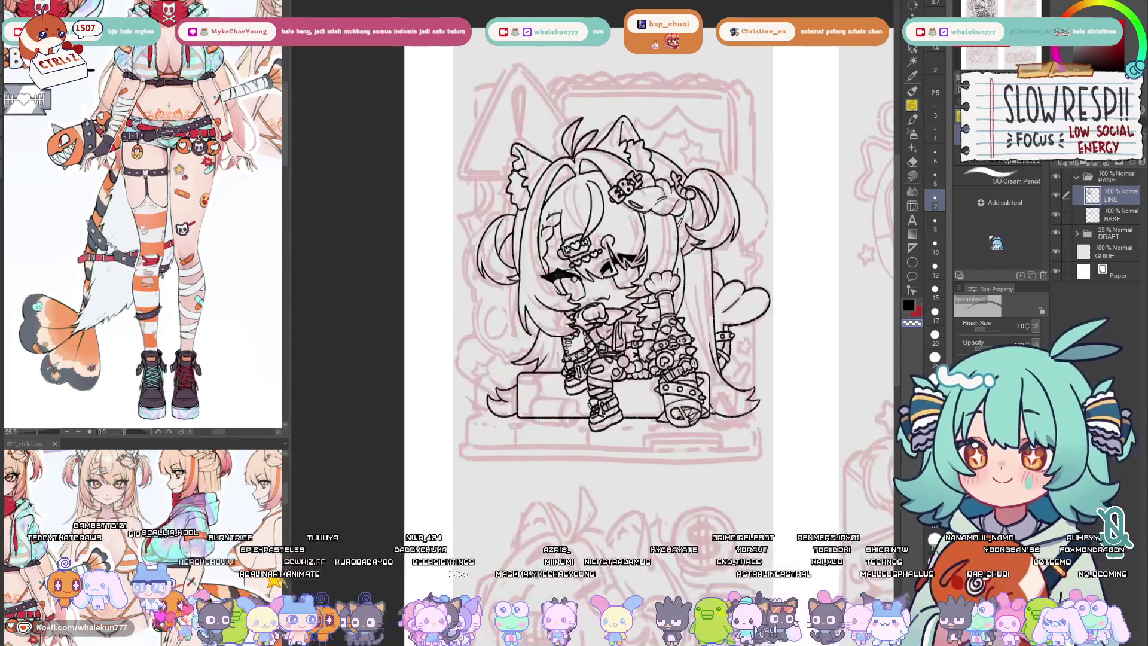
scroll(574, 269, down, 3)
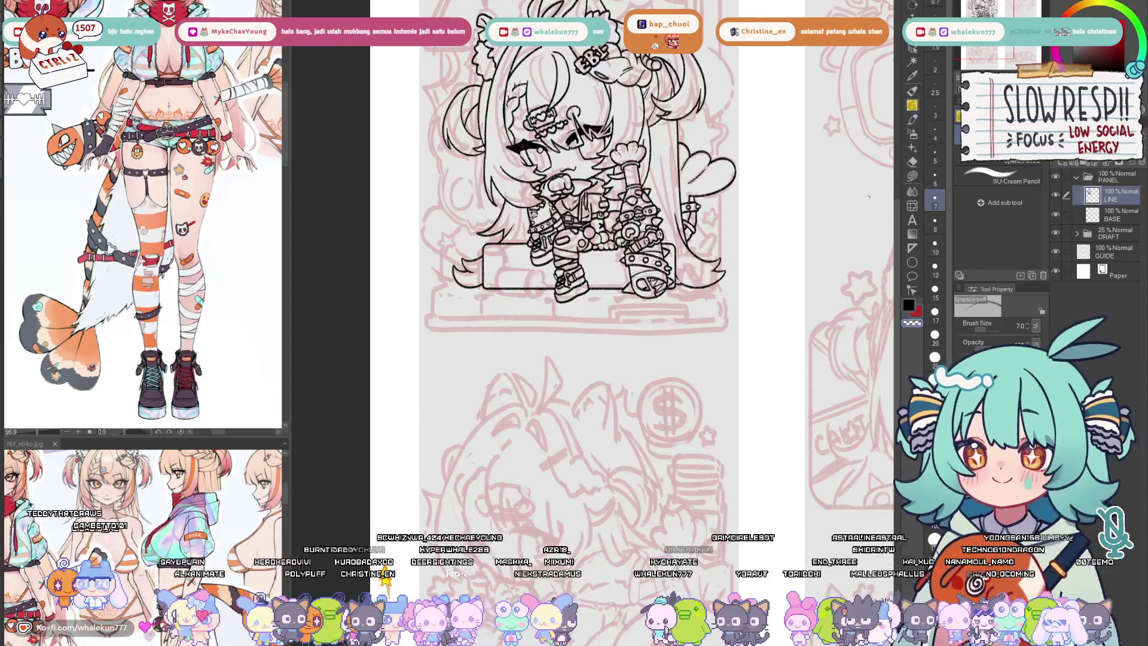
scroll(725, 459, down, 4)
scroll(725, 460, left, 2)
- Add a new raster Layer 1 above LINE and mirror-check the money sketch
key(ctrl+shift+n)
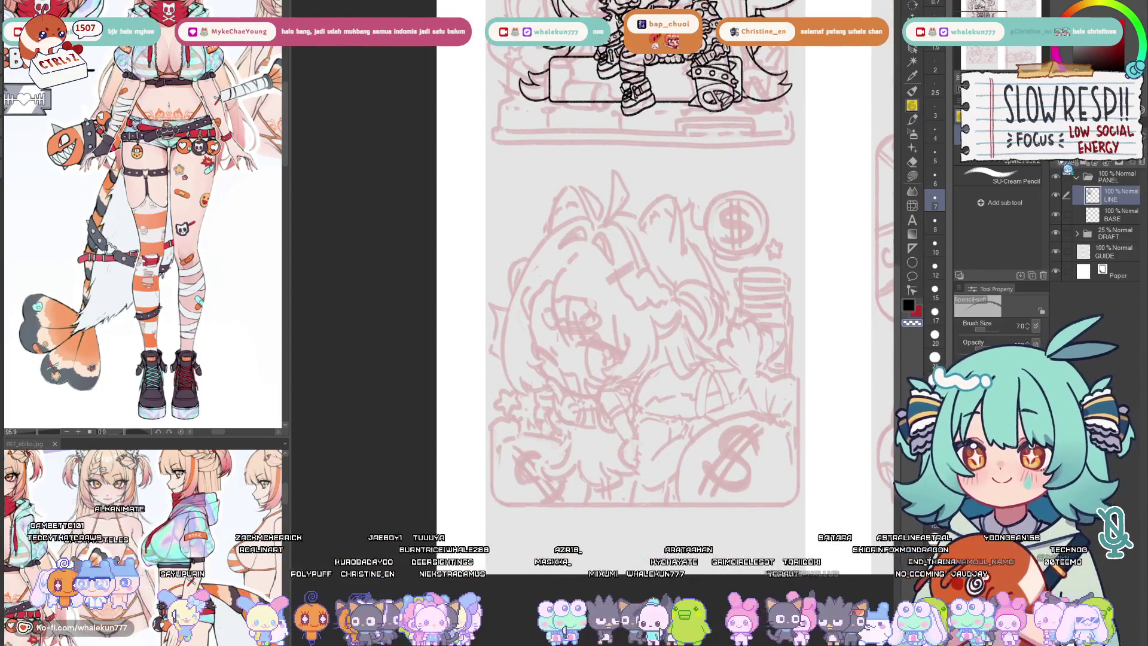
key(h)
key(h)
scroll(695, 430, down, 2)
key(h)
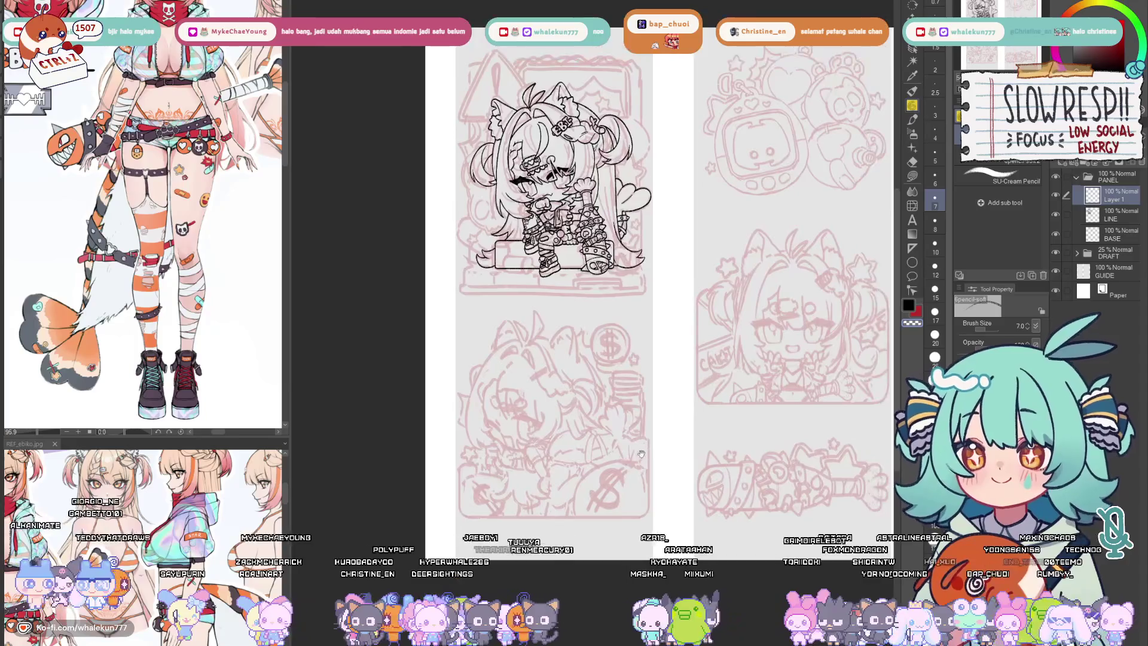
scroll(695, 430, down, 2)
key(h)
scroll(641, 333, up, 4)
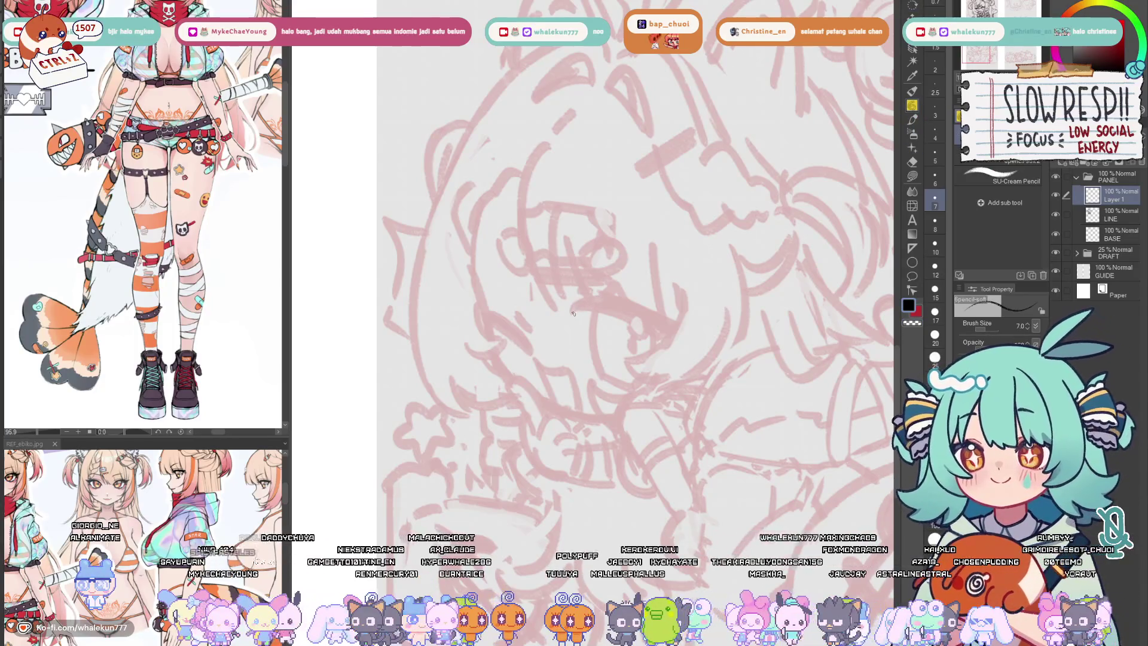
- Draft the thick eye stroke on Layer 1, undoing misdrawn attempts and checking it mirrored
drag(571, 304, 615, 311)
key(ctrl+z)
drag(594, 369, 712, 362)
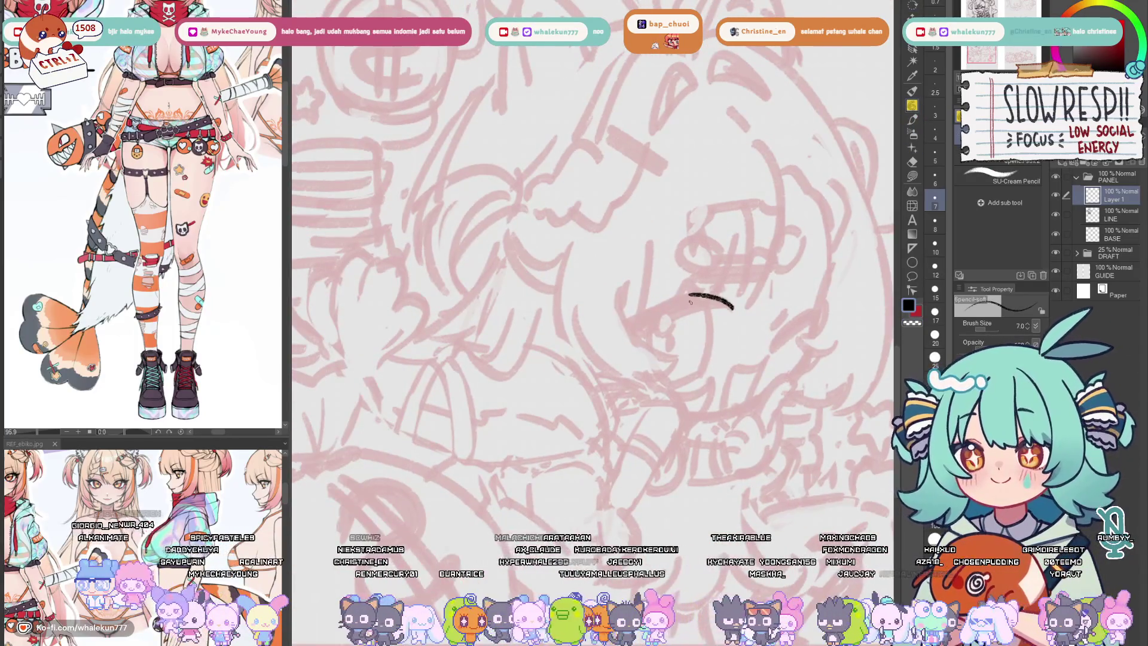
mouse_move(695, 294)
mouse_down()
mouse_move(633, 317)
mouse_move(644, 299)
mouse_move(680, 318)
mouse_up()
key(ctrl+z)
key(h)
key(ctrl+z)
key(h)
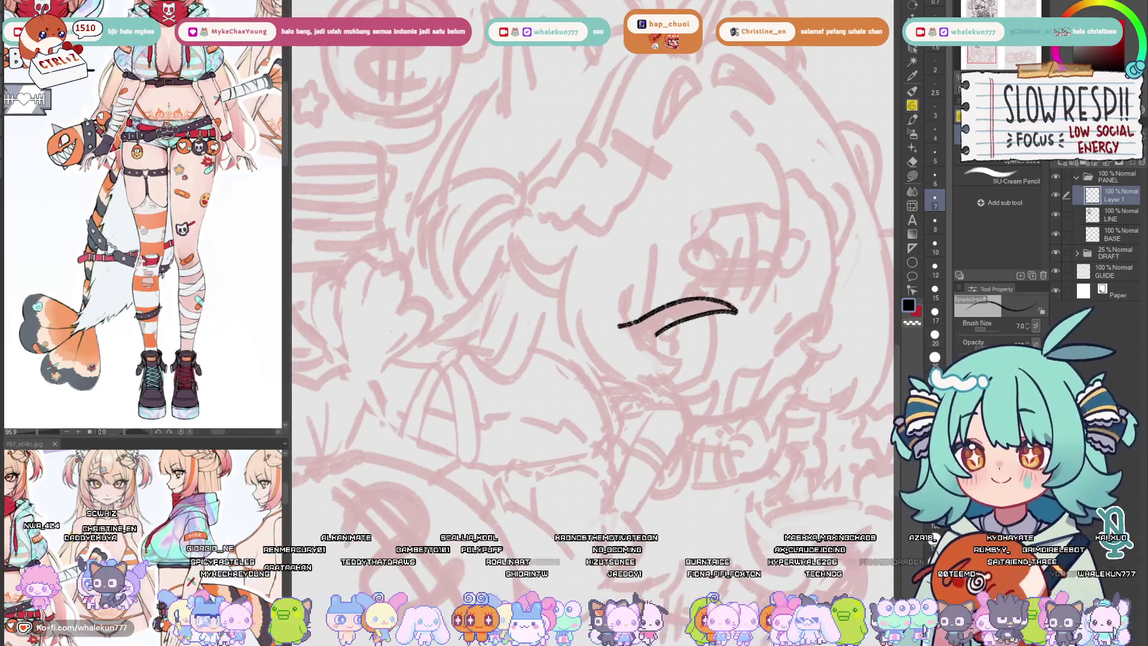
key(ctrl+z)
- Extend the eye line with a hook at its left and thicken its tip, checking mirrored
mouse_move(634, 321)
mouse_down()
mouse_move(621, 327)
mouse_move(653, 341)
mouse_move(613, 356)
mouse_move(671, 359)
mouse_up()
mouse_move(604, 338)
mouse_down()
mouse_move(589, 342)
mouse_move(625, 344)
mouse_move(625, 334)
mouse_move(602, 339)
mouse_move(673, 317)
mouse_move(664, 323)
mouse_move(694, 326)
mouse_up()
key(h)
drag(630, 394, 728, 416)
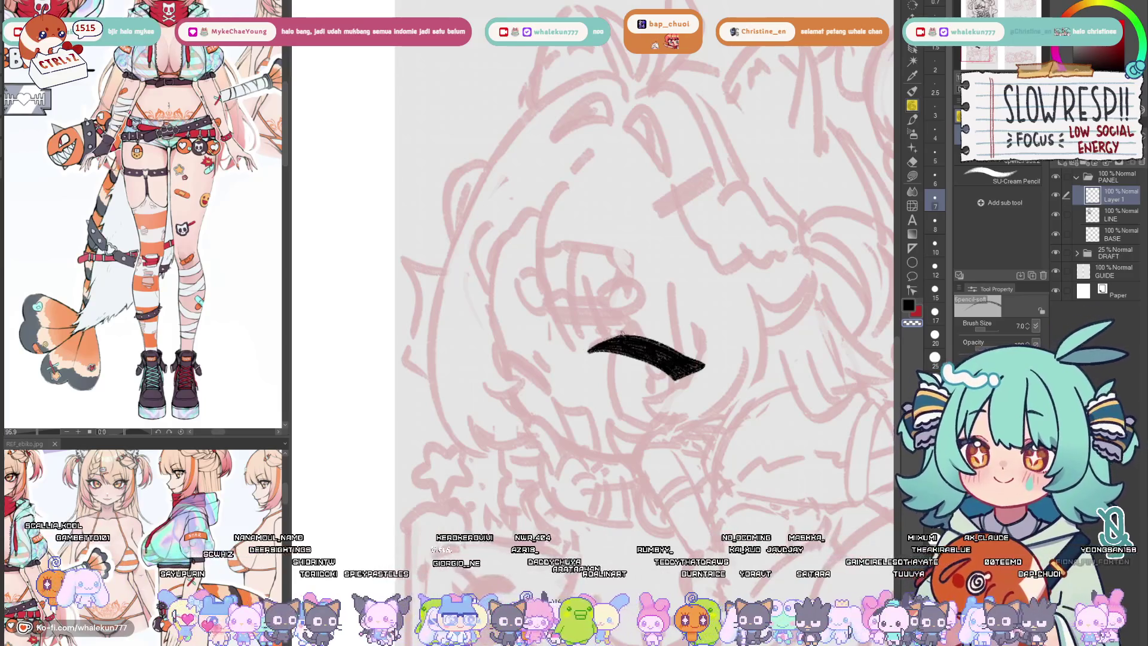
key(h)
key(h)
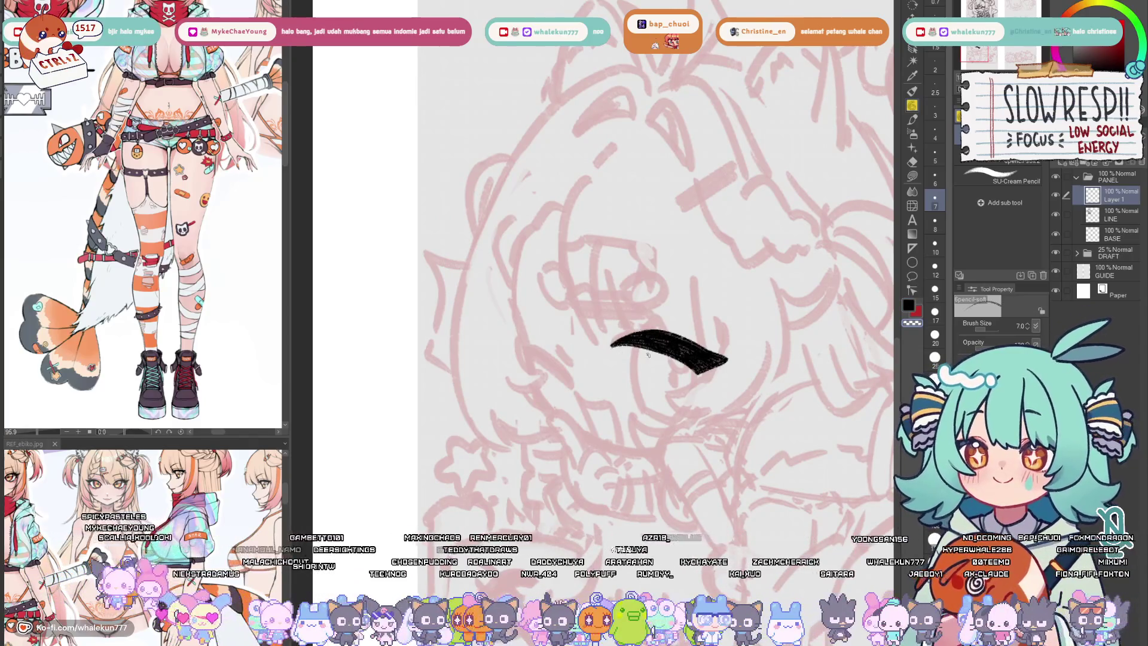
key(h)
drag(508, 341, 572, 340)
key(h)
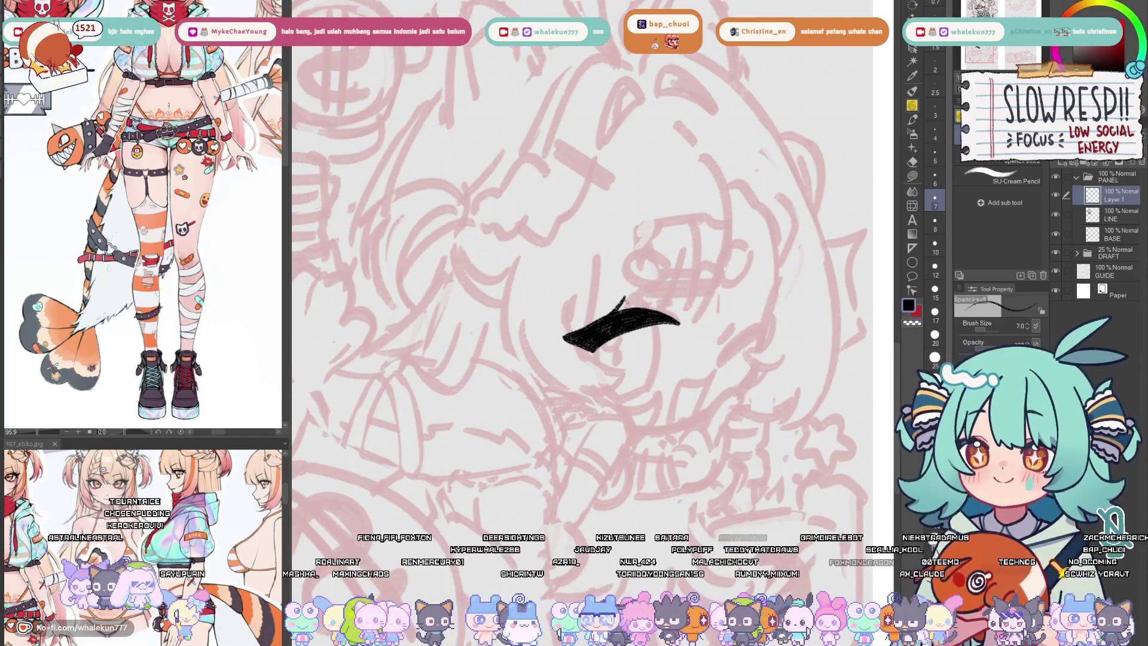
- Add two thin edge lines along the eye stroke's spiked top, then zoom out to review and back in
drag(625, 296, 680, 315)
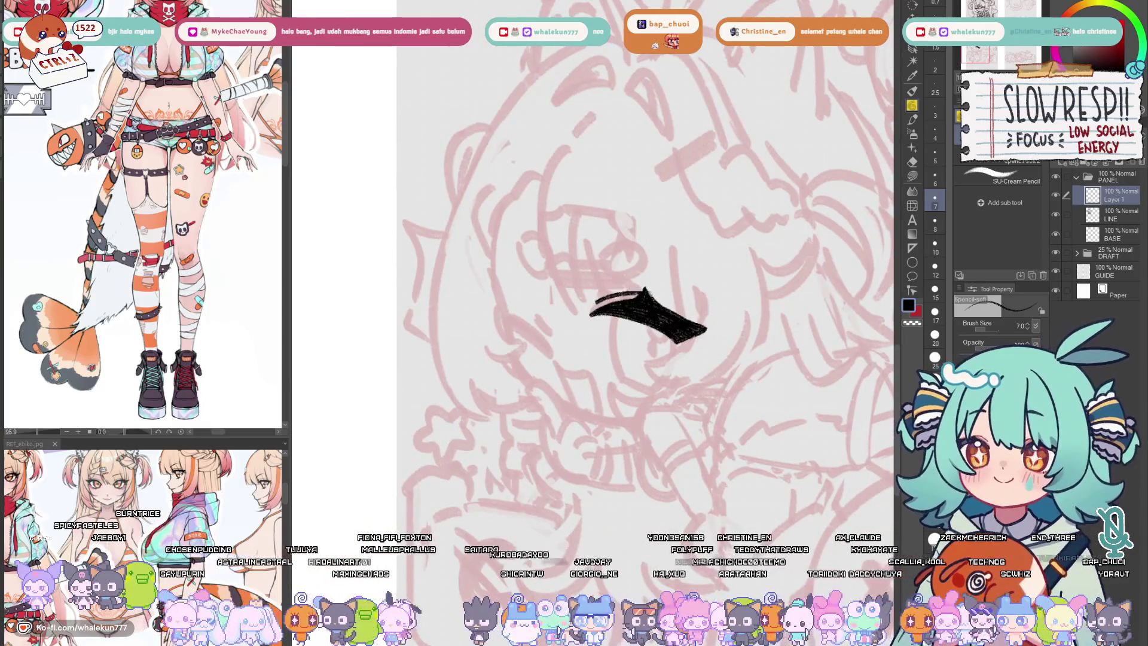
drag(598, 304, 643, 297)
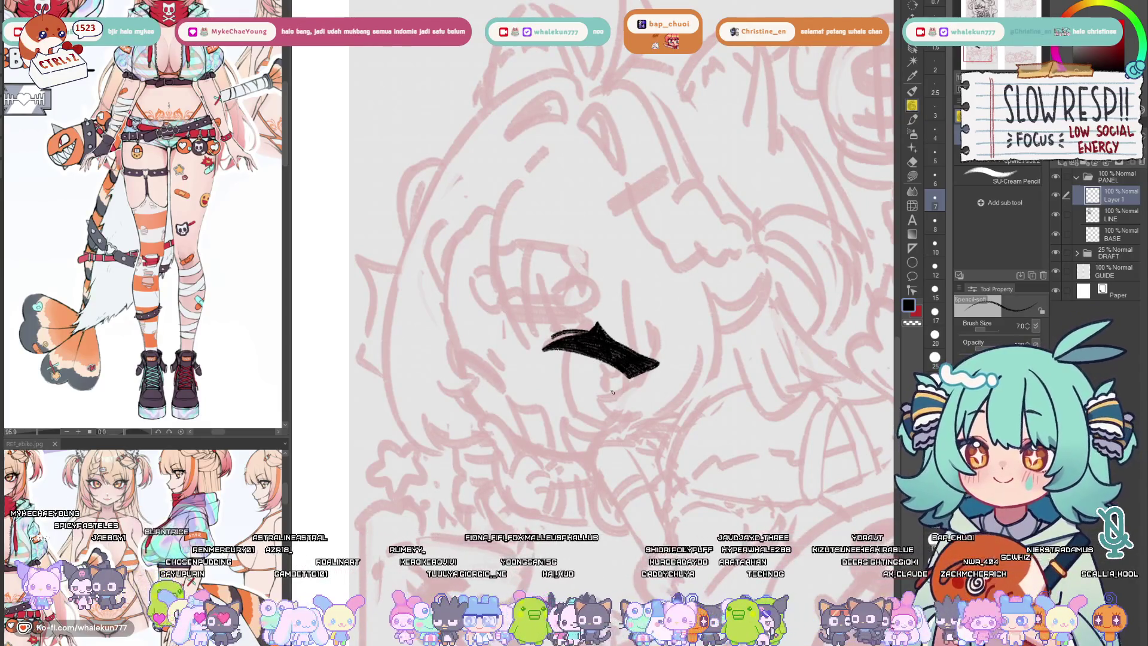
drag(612, 392, 687, 369)
scroll(687, 369, down, 3)
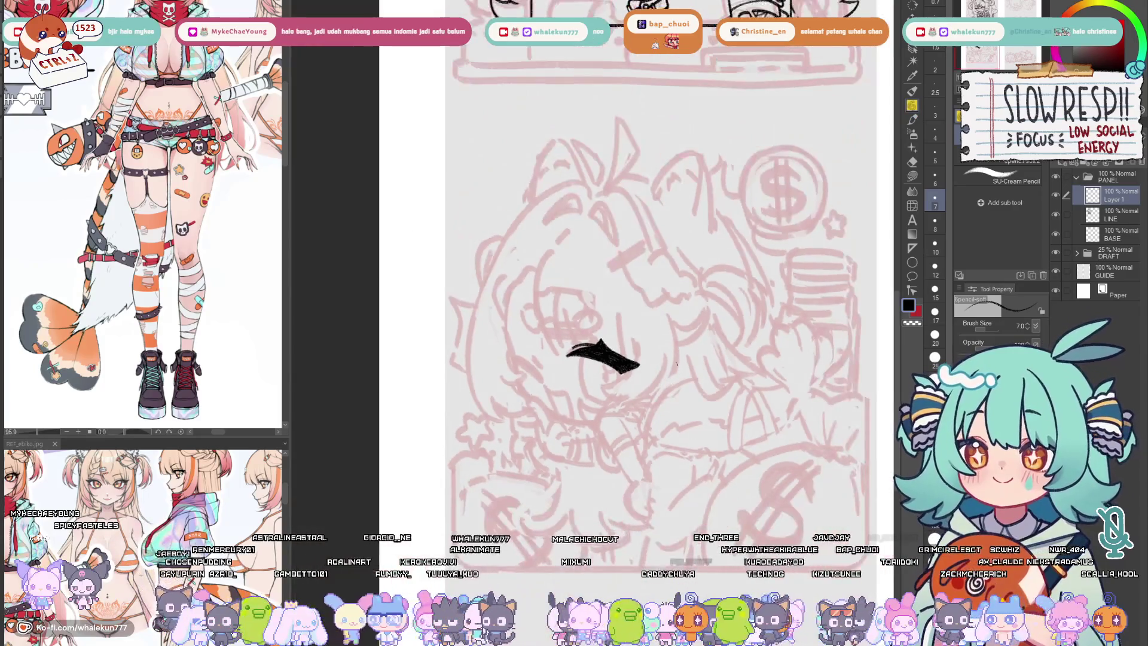
scroll(688, 369, up, 5)
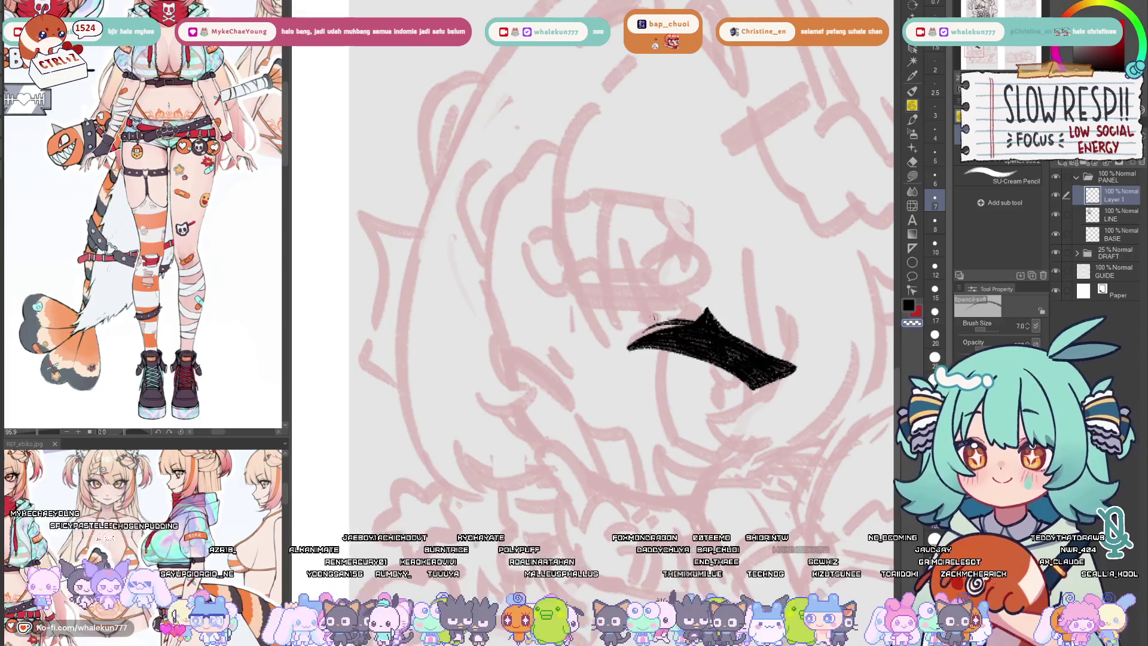
scroll(687, 312, down, 5)
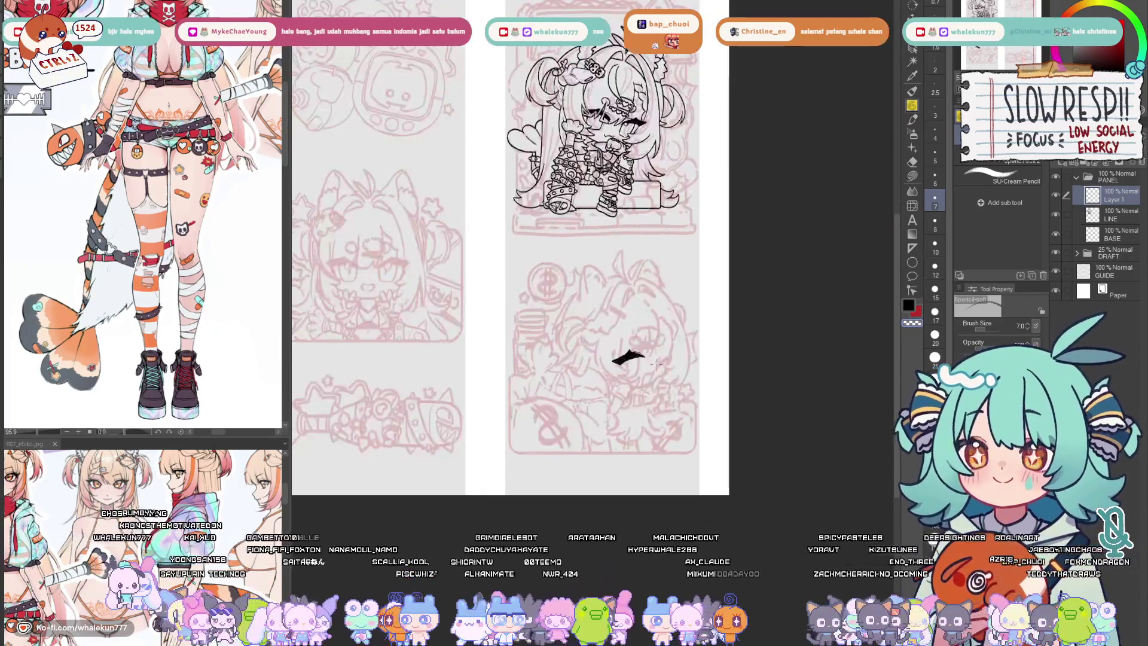
scroll(588, 357, up, 2)
scroll(588, 358, up, 3)
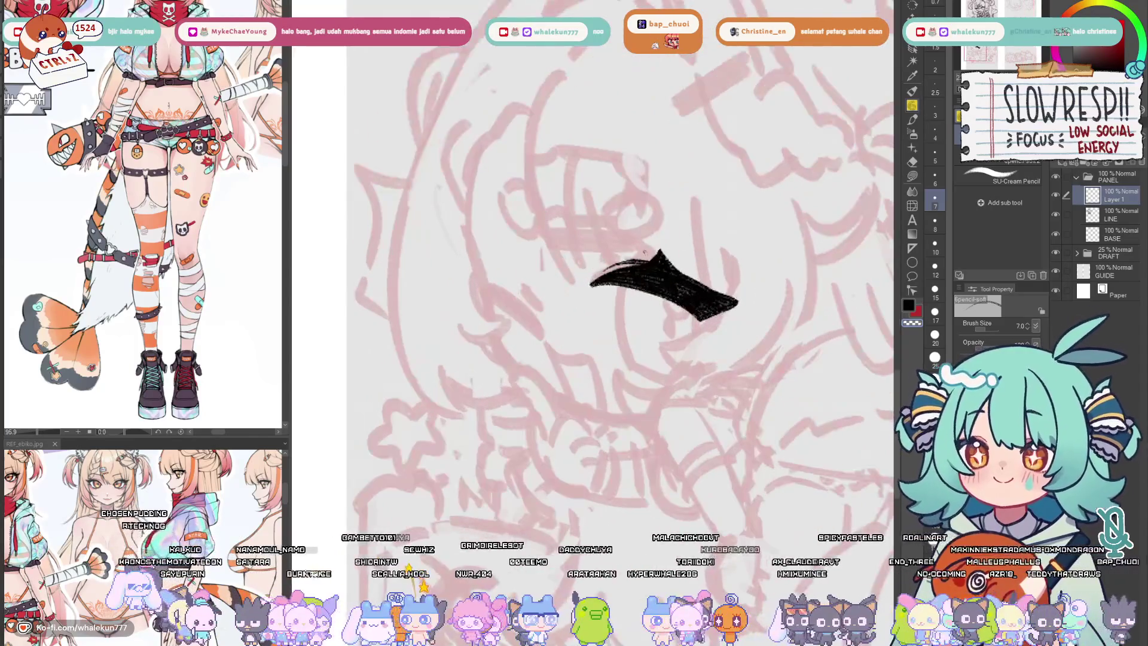
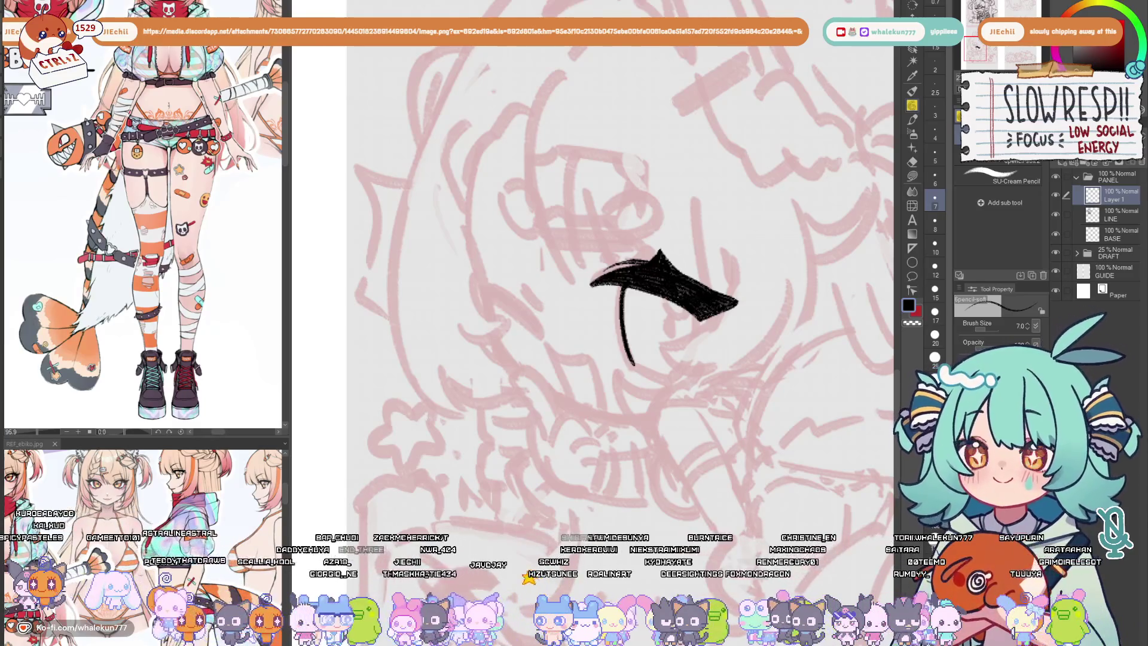
- Check the reference illustration, then bring the inked character panel back into view
key(alt+Tab)
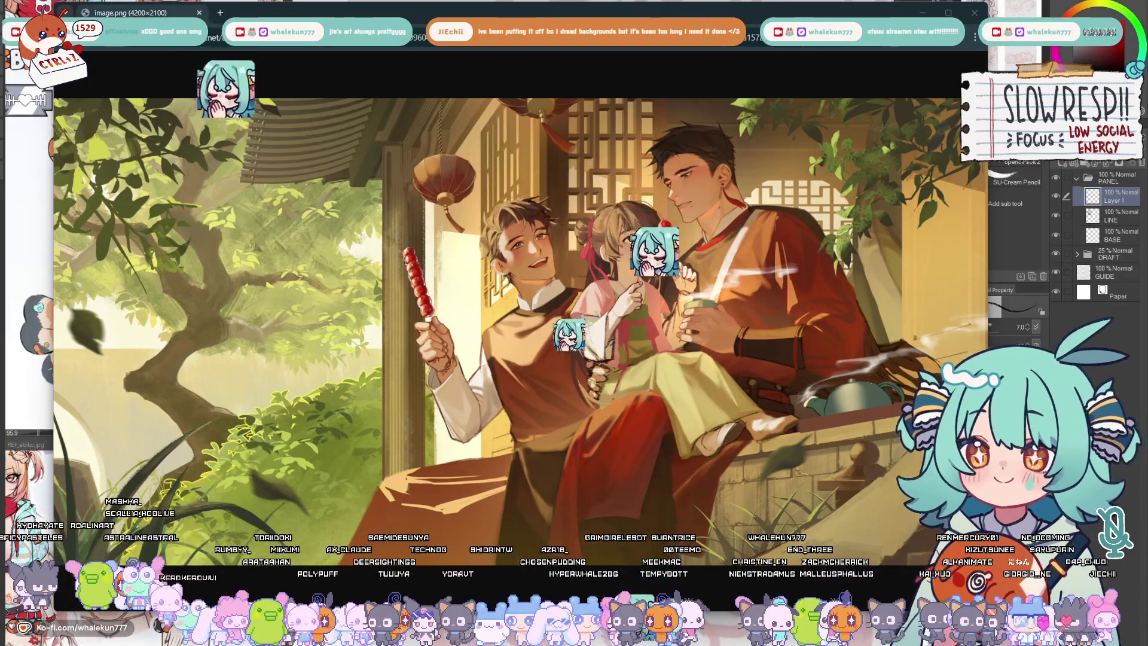
key(alt+Tab)
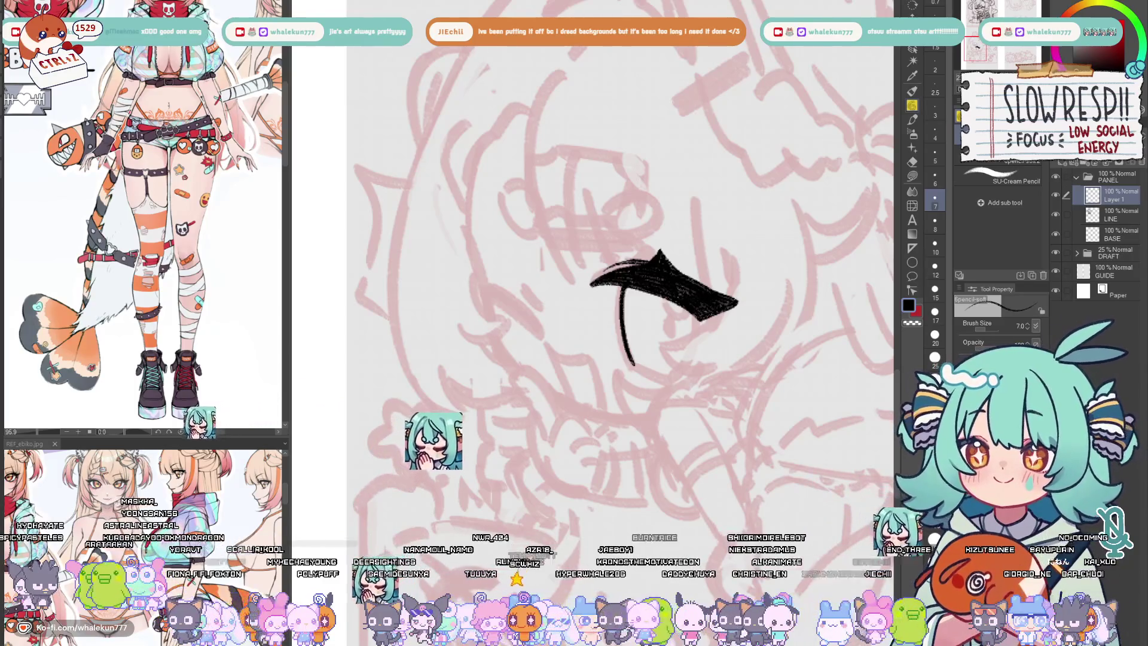
scroll(592, 269, down, 5)
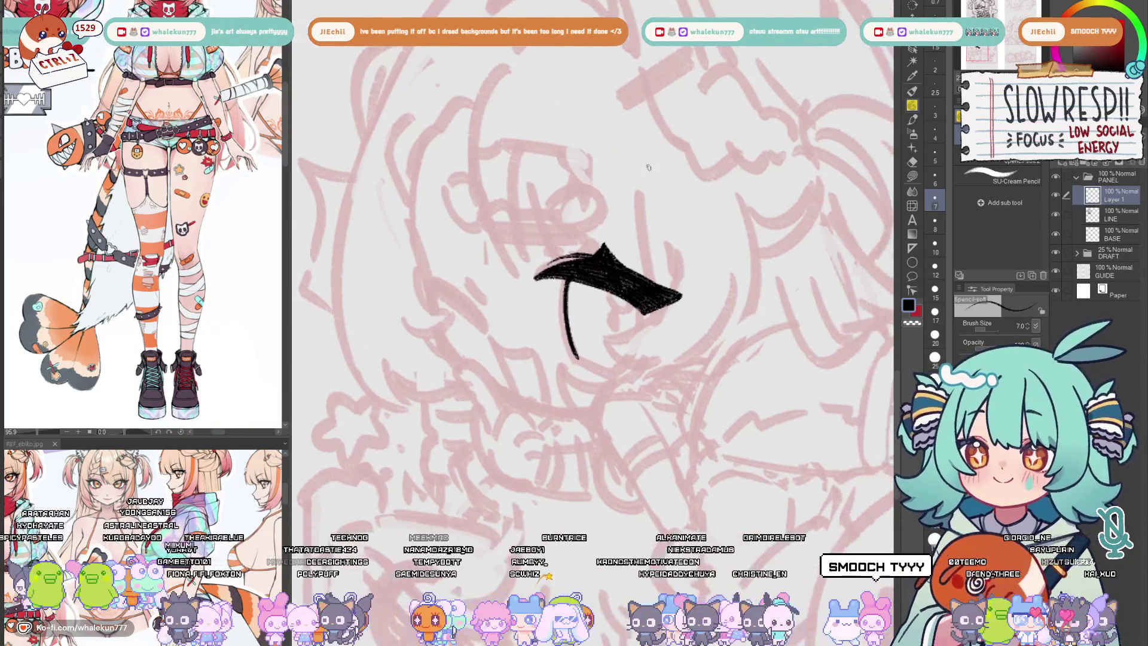
scroll(600, 341, down, 5)
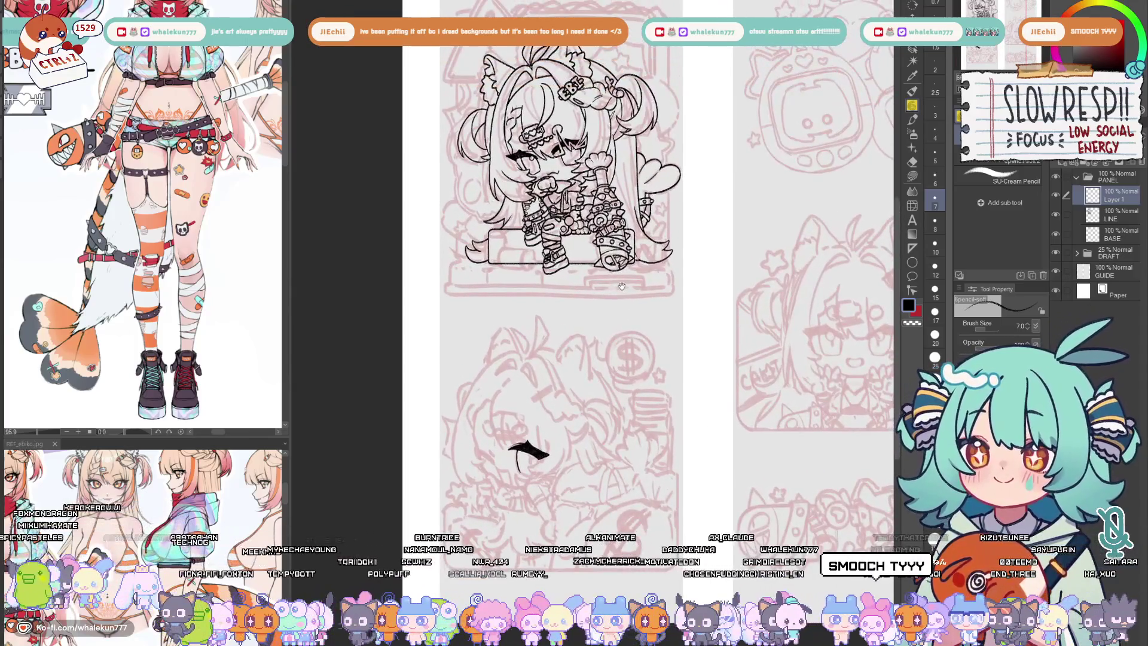
drag(622, 287, 537, 310)
scroll(537, 310, up, 4)
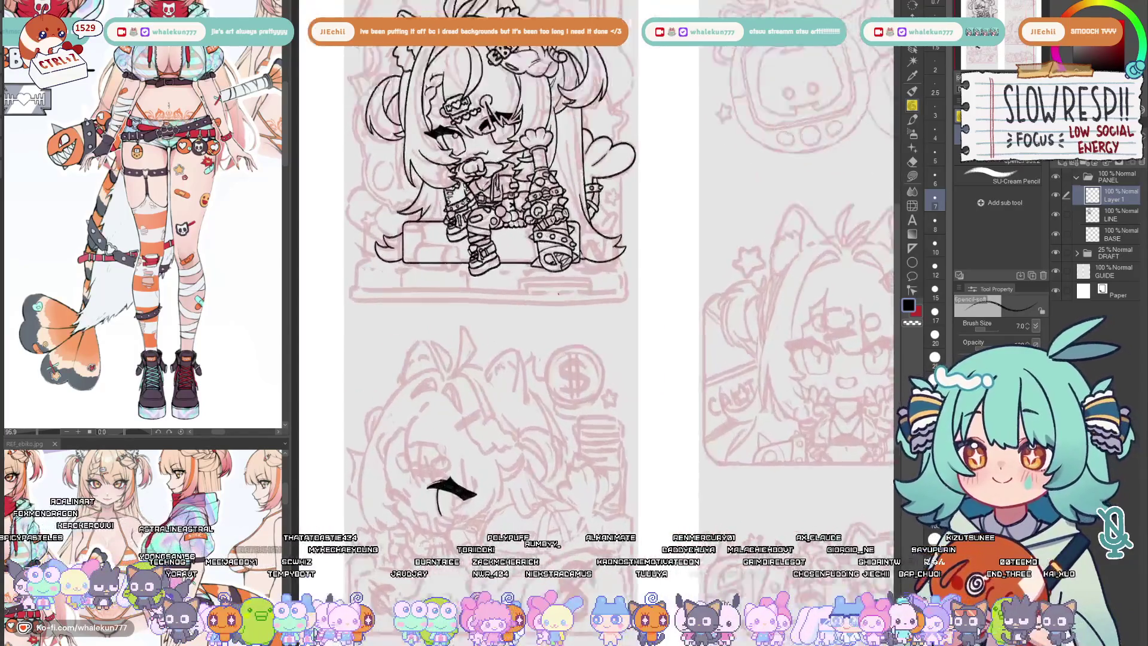
mouse_move(553, 237)
mouse_down()
mouse_move(412, 330)
mouse_move(374, 386)
mouse_move(460, 440)
mouse_move(494, 141)
mouse_move(569, 284)
mouse_move(566, 398)
mouse_up()
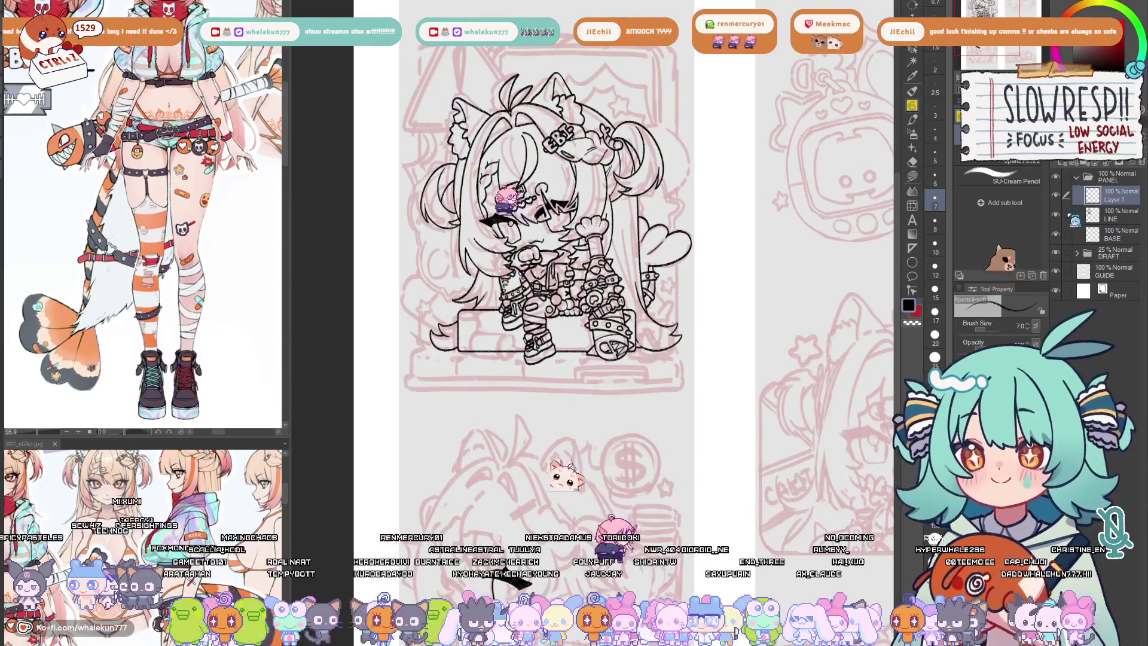
- Select the LINE layer briefly, then return to Layer 1 with the pencil
click(1133, 222)
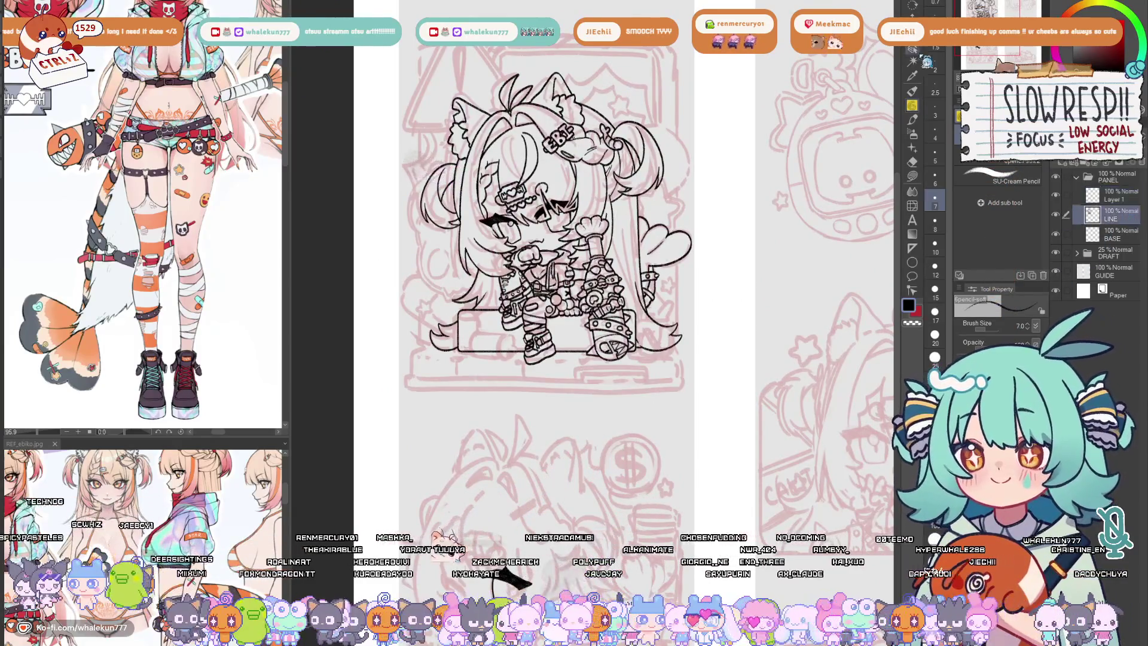
click(912, 48)
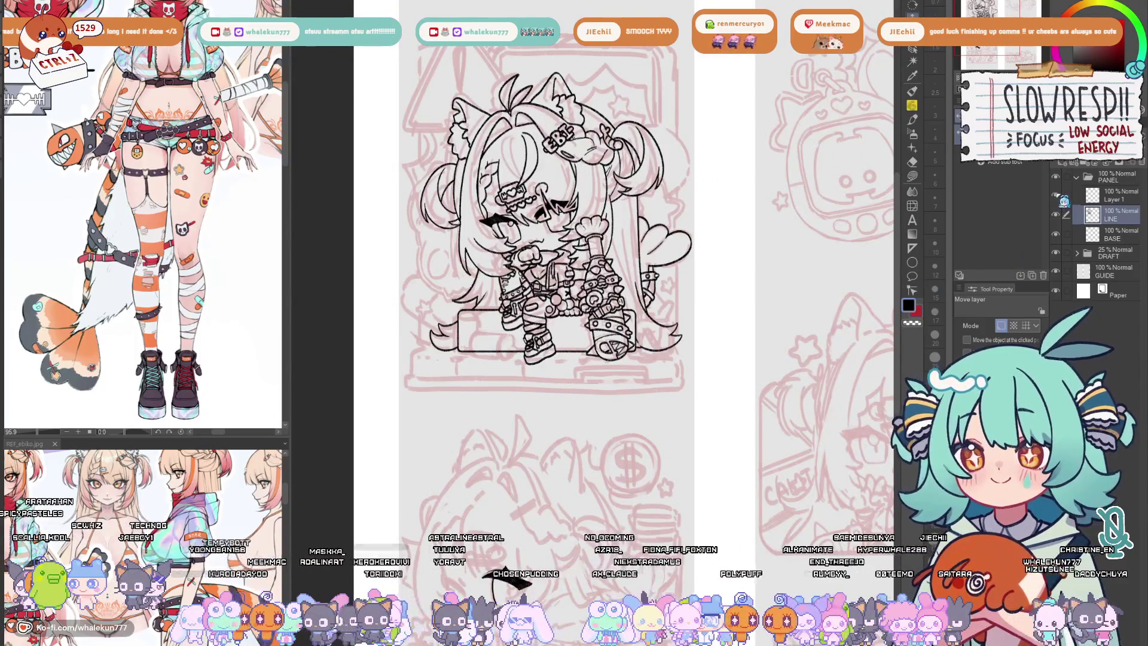
click(1119, 195)
key(p)
- Zoom into the second panel and draw a curved black line below the brow stroke
mouse_move(699, 349)
mouse_down()
mouse_move(699, 265)
mouse_move(682, 210)
mouse_up()
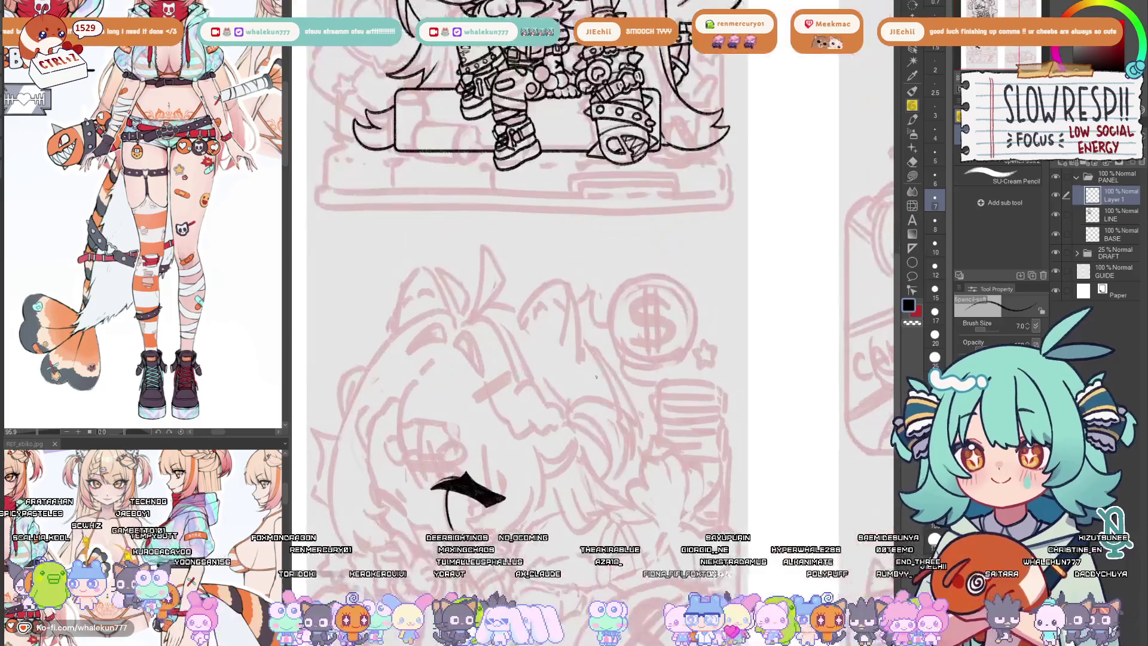
scroll(659, 332, up, 4)
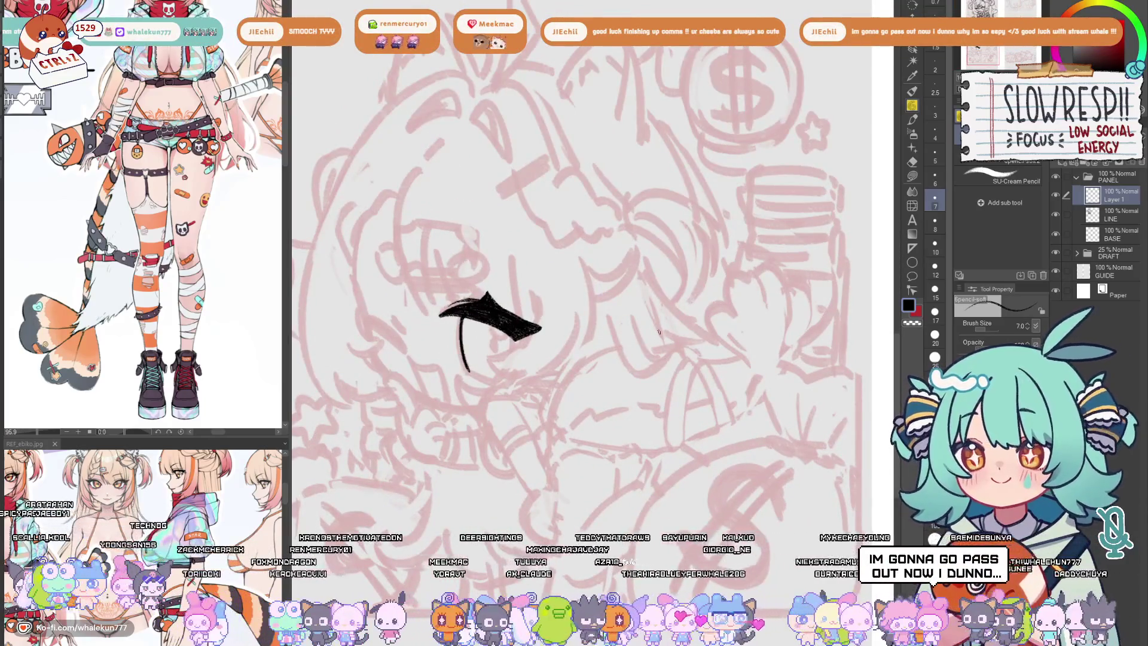
scroll(622, 311, up, 3)
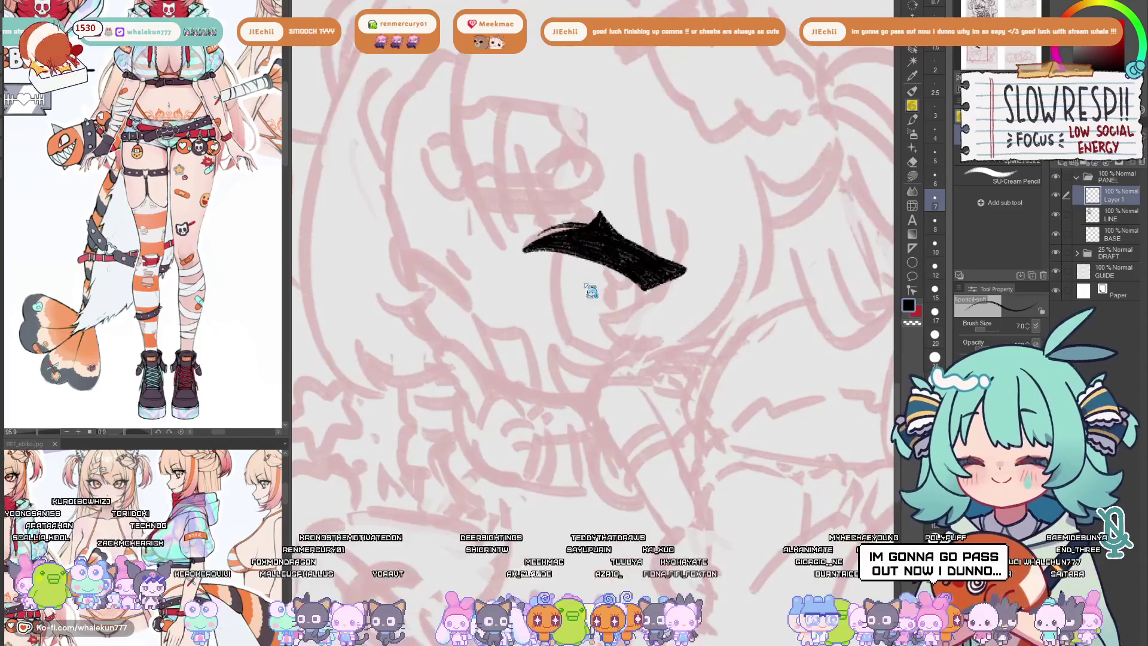
key(ctrl+z)
drag(560, 254, 574, 339)
- Lasso and shift the eye stroke, then clear the selection and set black ink
key(ctrl+z)
key(ctrl+z)
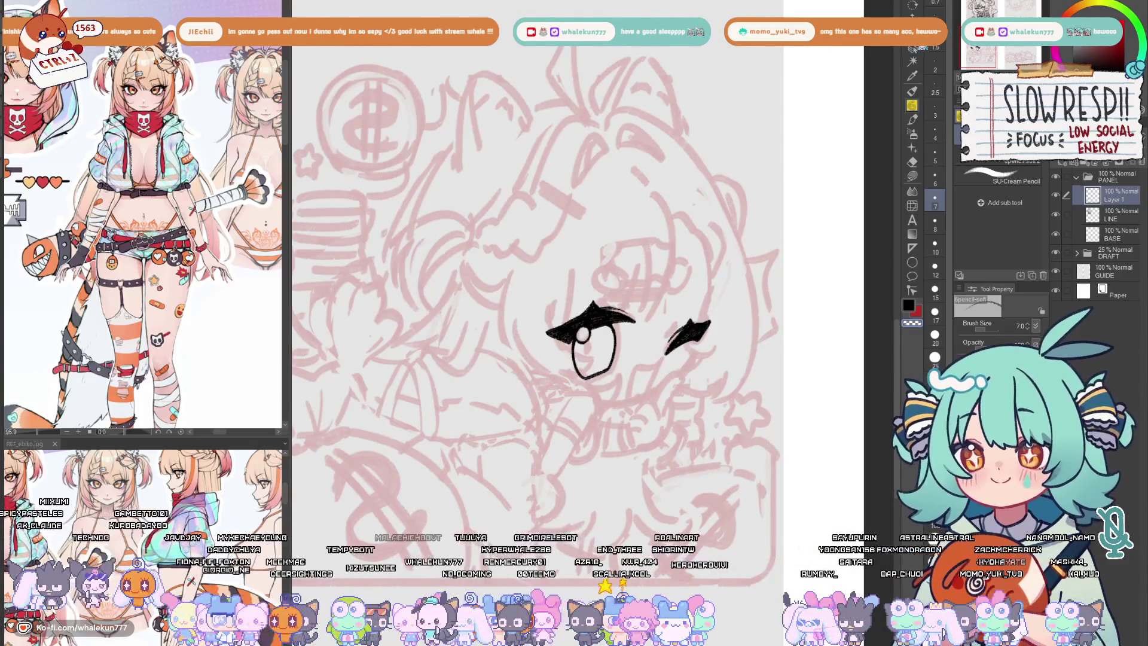
key(m)
drag(664, 374, 660, 367)
key(k)
key(h)
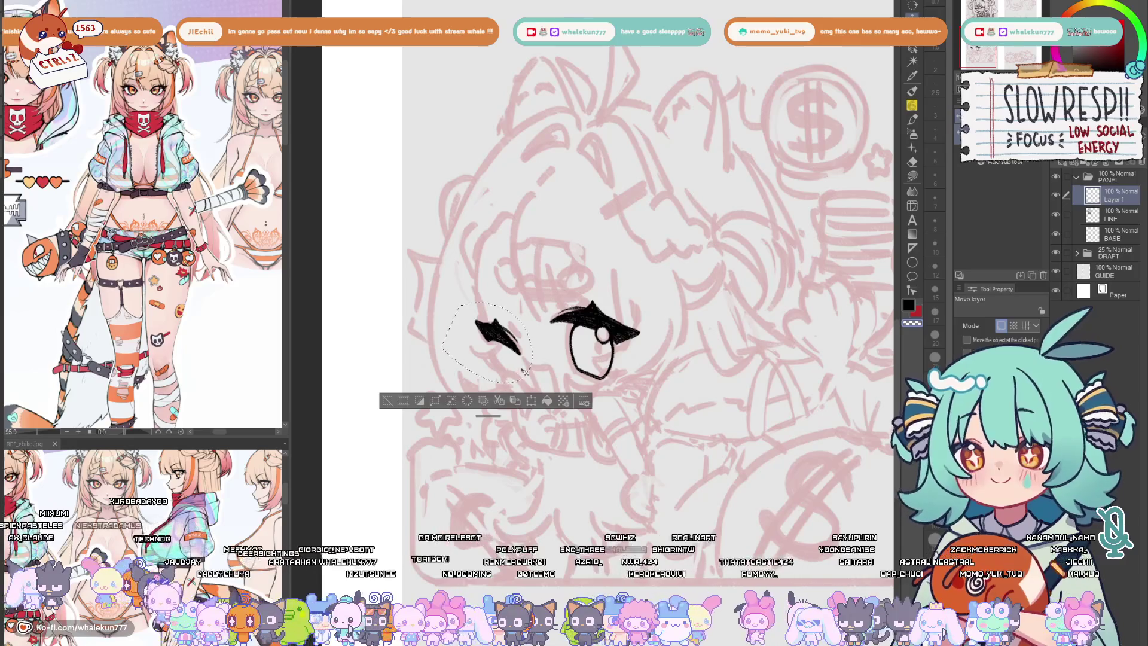
key(p)
key(ctrl+d)
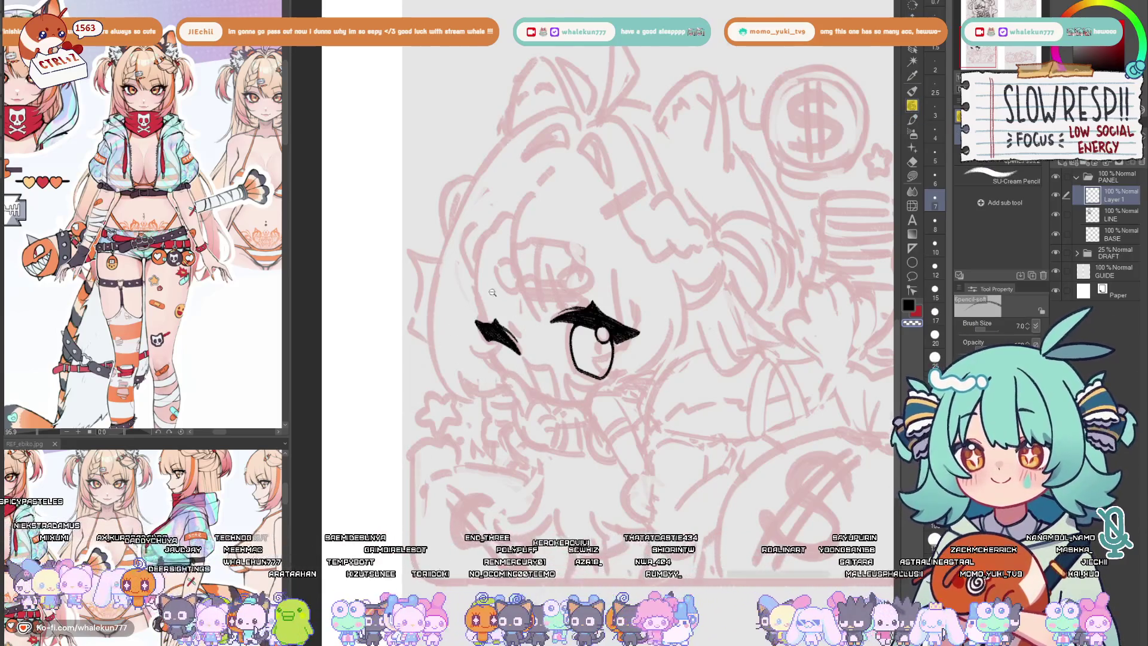
scroll(472, 317, up, 2)
key(x)
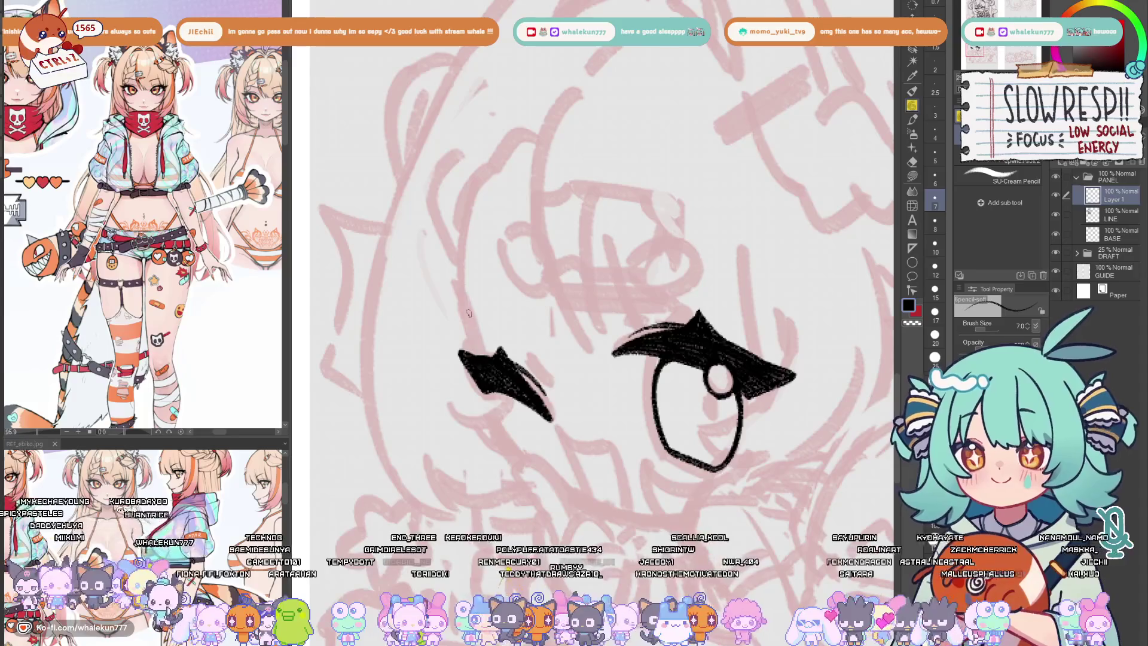
- Draw a thin stroke above the left eye and a lower lid beneath it
drag(466, 312, 488, 442)
key(ctrl+z)
drag(468, 308, 522, 462)
key(h)
key(h)
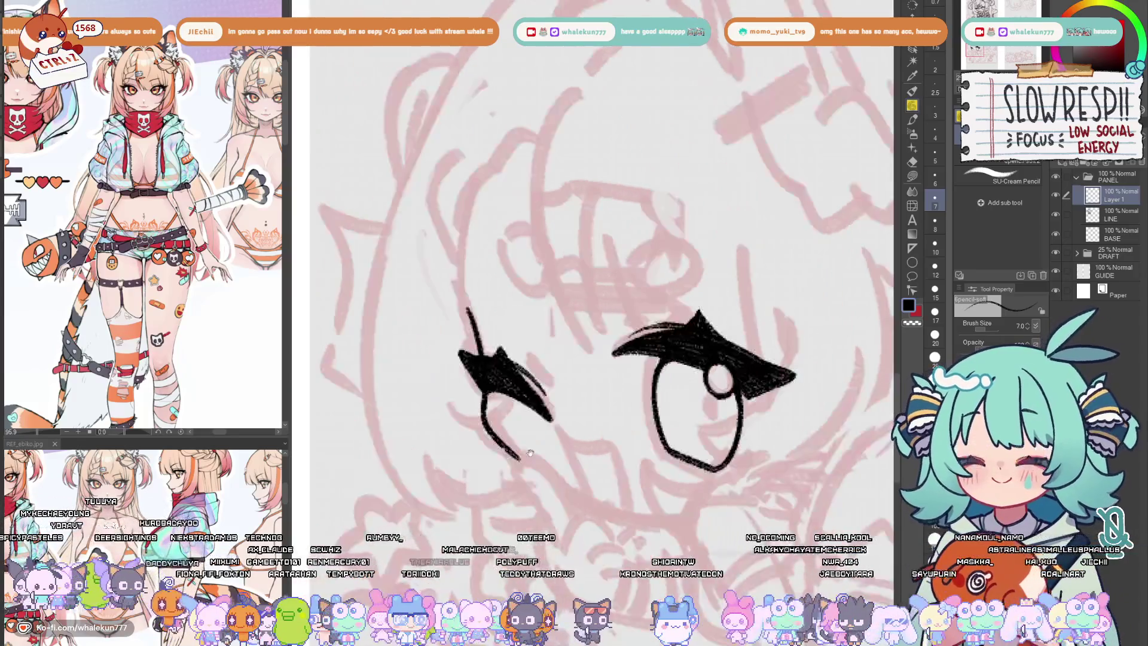
drag(611, 386, 539, 269)
- Redraw the left eye's thin lash line so it extends down past the eye
key(ctrl+z)
drag(396, 178, 451, 350)
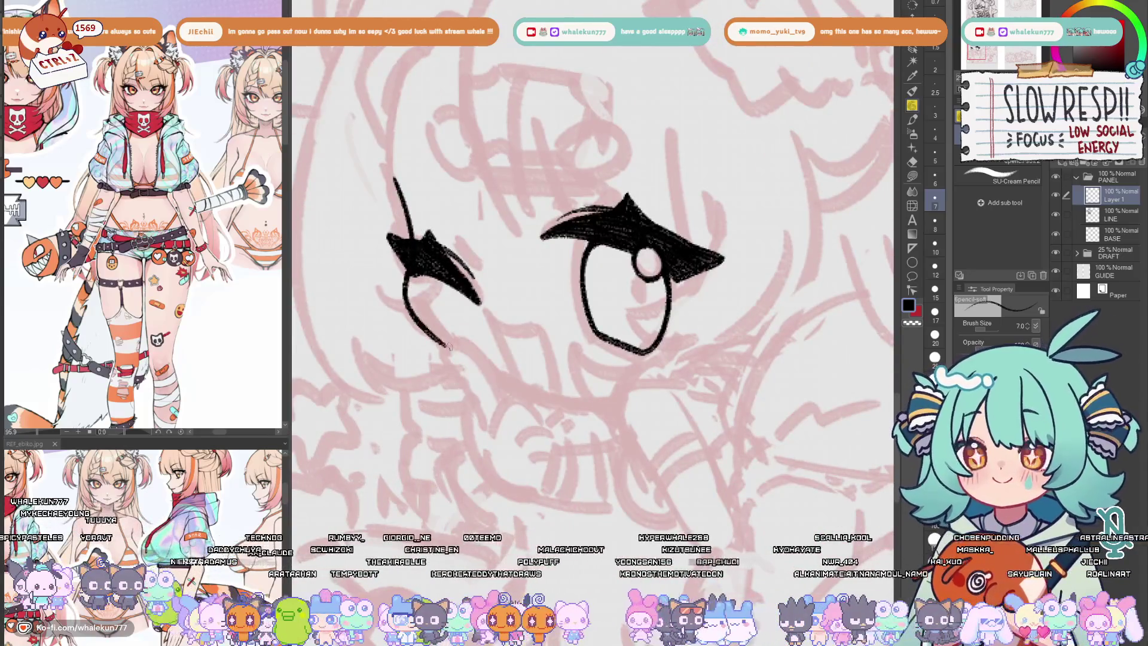
key(ctrl+z)
drag(394, 181, 408, 255)
drag(393, 175, 411, 239)
key(ctrl+z)
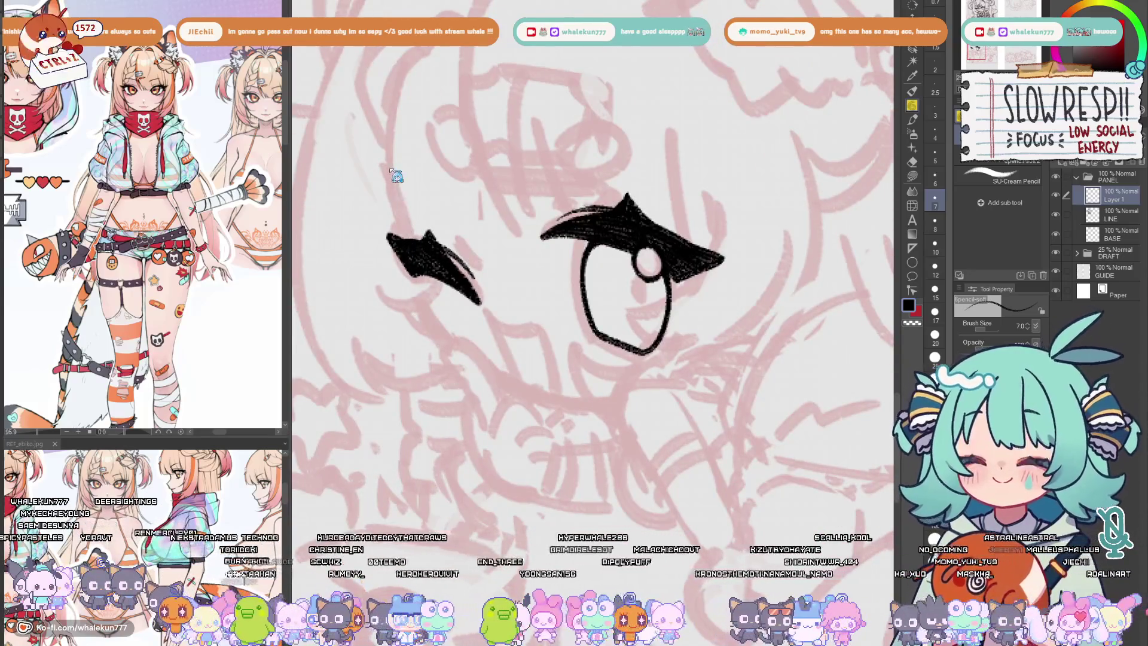
drag(394, 174, 437, 356)
key(ctrl+z)
key(ctrl+z)
key(ctrl+z)
mouse_move(392, 174)
mouse_down()
mouse_move(432, 333)
mouse_move(450, 348)
mouse_up()
- Try a curled stroke under the winking eye, then remove it after checking the mirrored face
key(h)
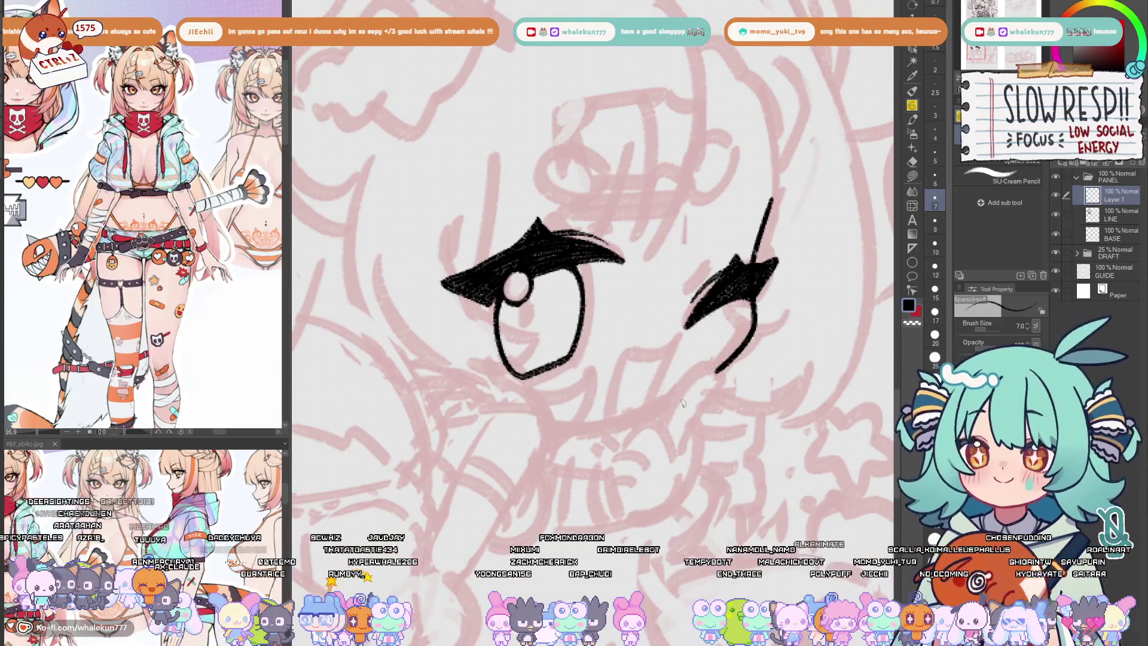
mouse_move(676, 404)
mouse_down()
mouse_move(711, 369)
mouse_move(709, 407)
mouse_move(689, 437)
mouse_up()
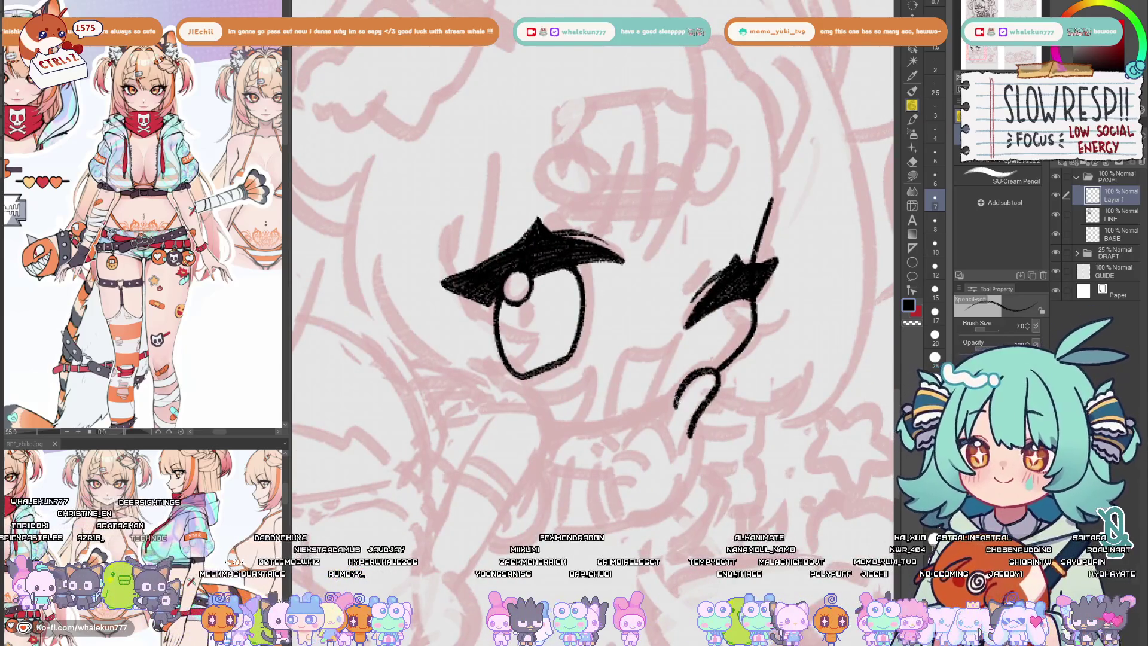
key(ctrl+z)
drag(693, 389, 642, 423)
key(h)
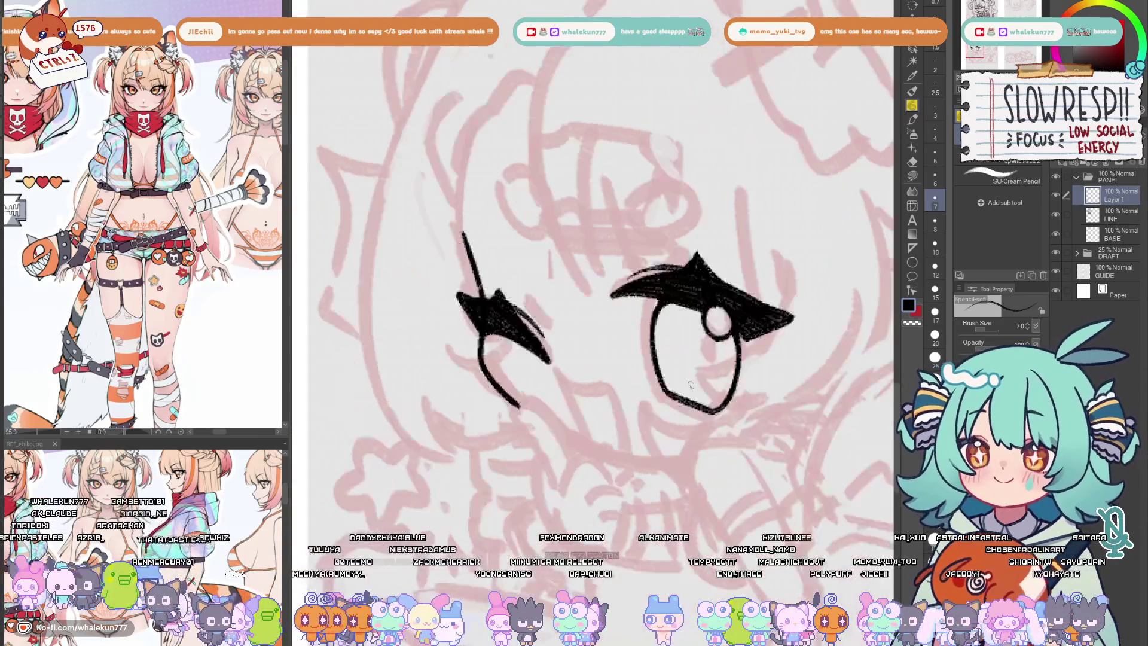
key(h)
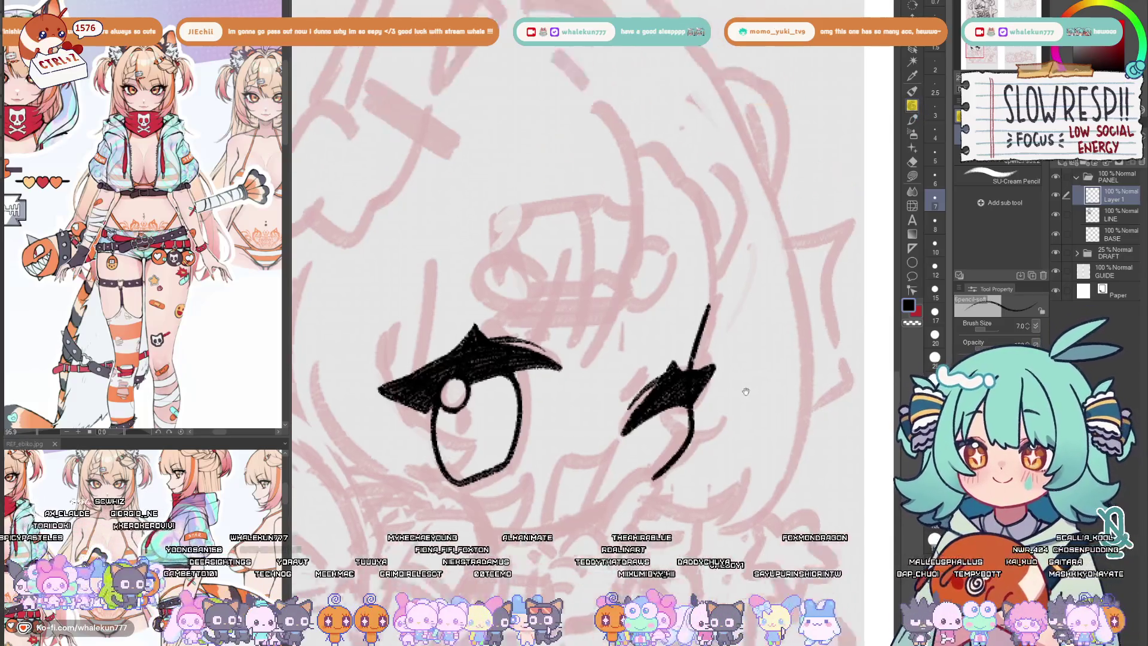
scroll(686, 385, down, 5)
- Draw a small ink ring above the right eye and clean up stray marks near it
scroll(685, 385, up, 5)
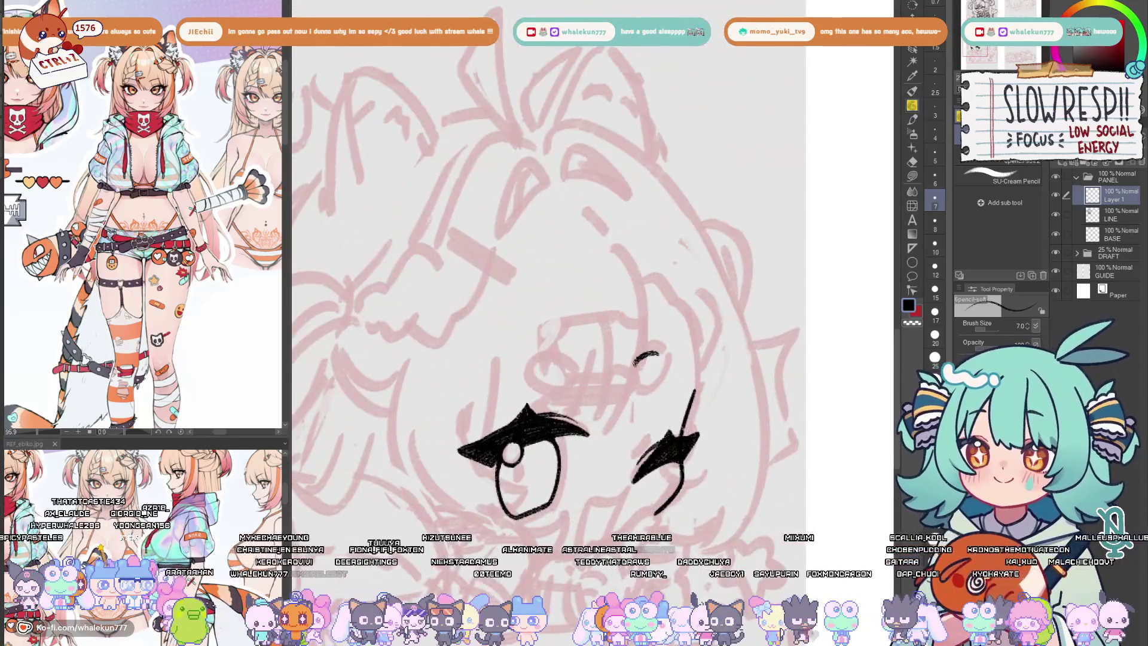
drag(633, 366, 661, 389)
key(ctrl+z)
key(ctrl+z)
drag(656, 350, 661, 375)
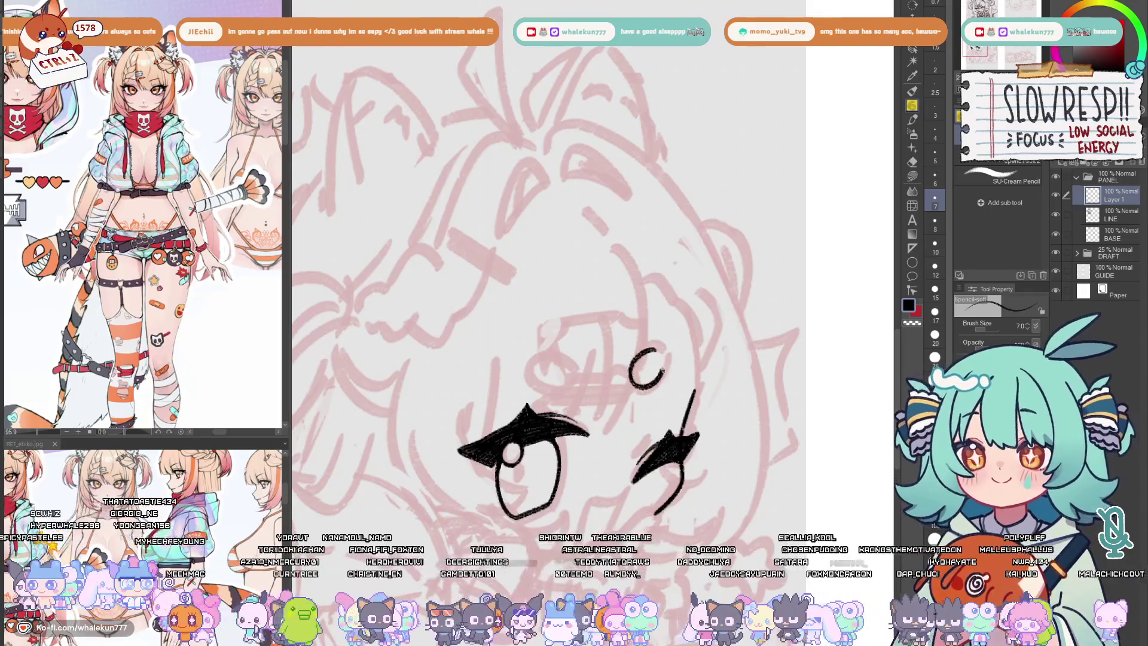
key(c)
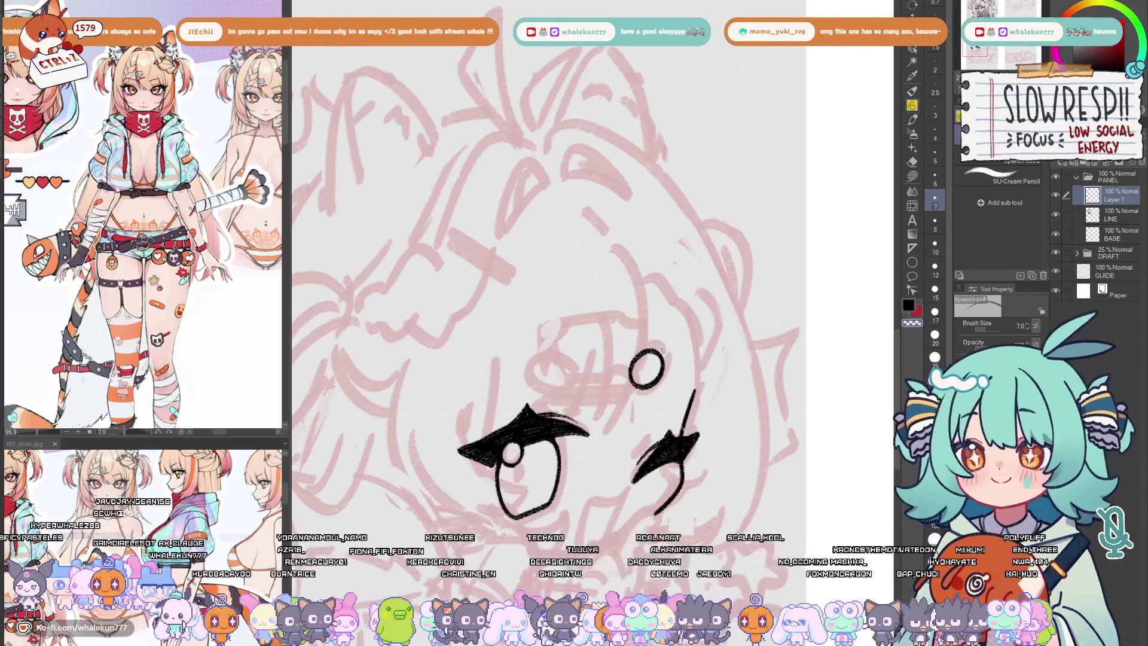
key(c)
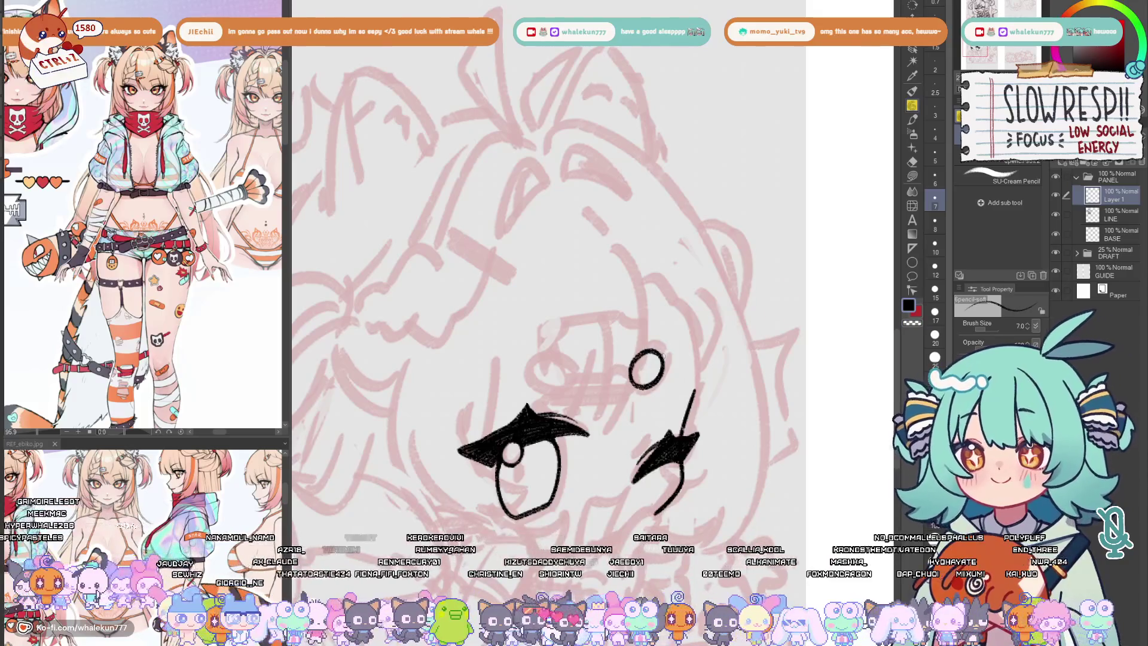
key(h)
mouse_move(625, 359)
mouse_down()
mouse_move(655, 388)
mouse_move(662, 368)
mouse_move(678, 404)
mouse_move(684, 340)
mouse_up()
key(ctrl+z)
key(ctrl+z)
key(h)
- Lasso the eye, nudge it slightly into place, and clear the selection
key(m)
key(v)
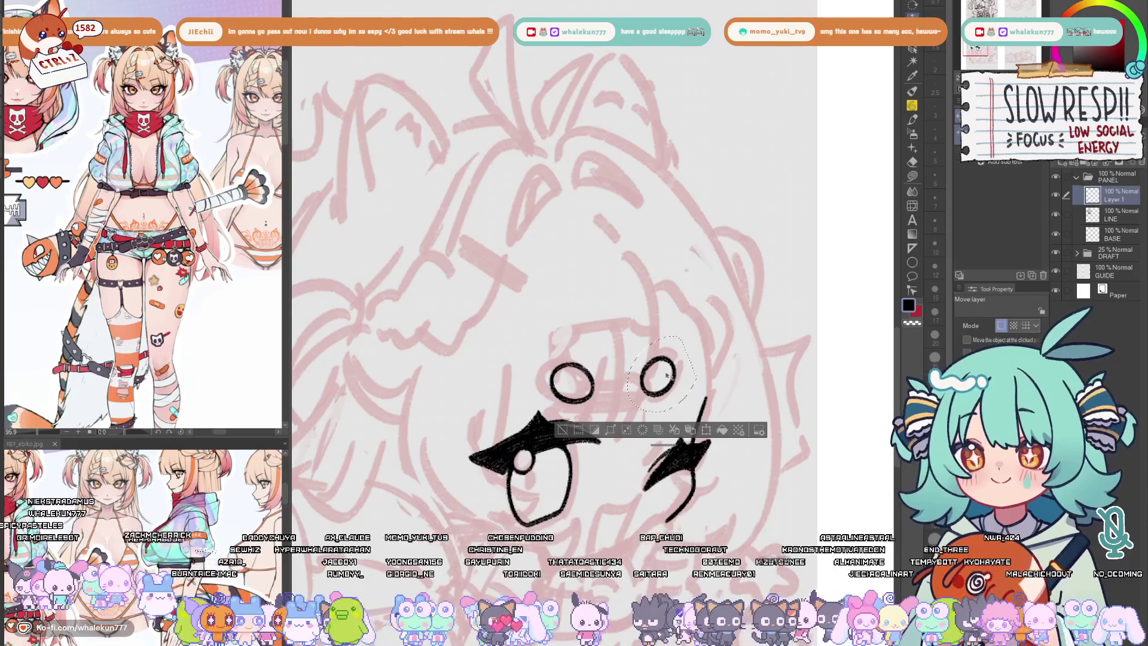
drag(677, 390, 679, 387)
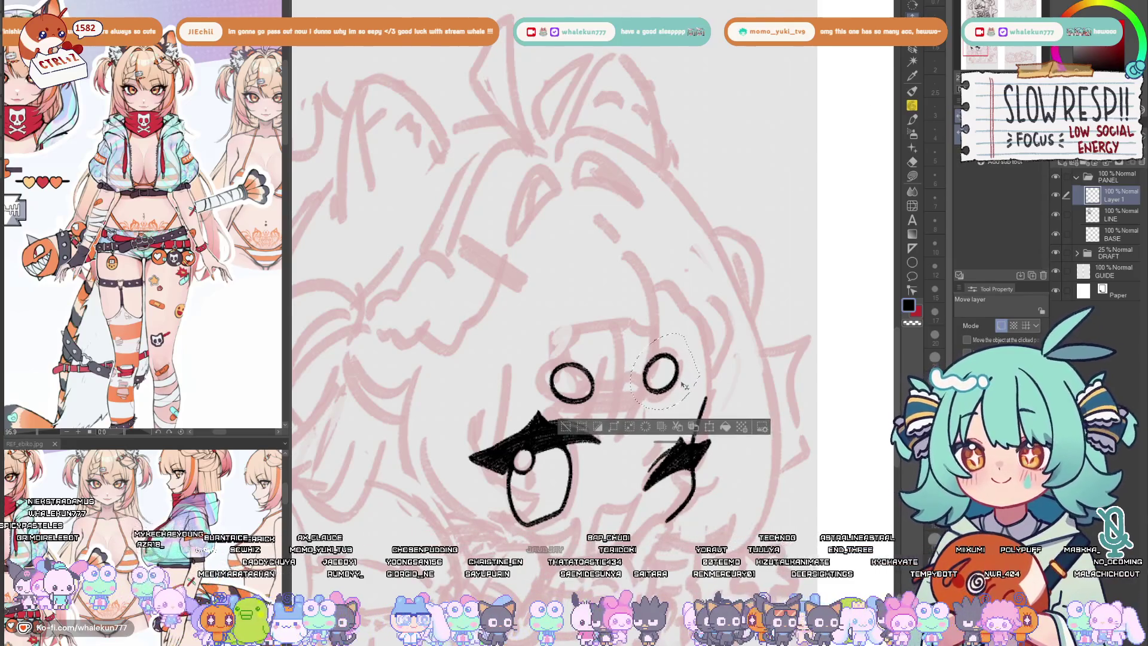
key(ctrl+d)
key(h)
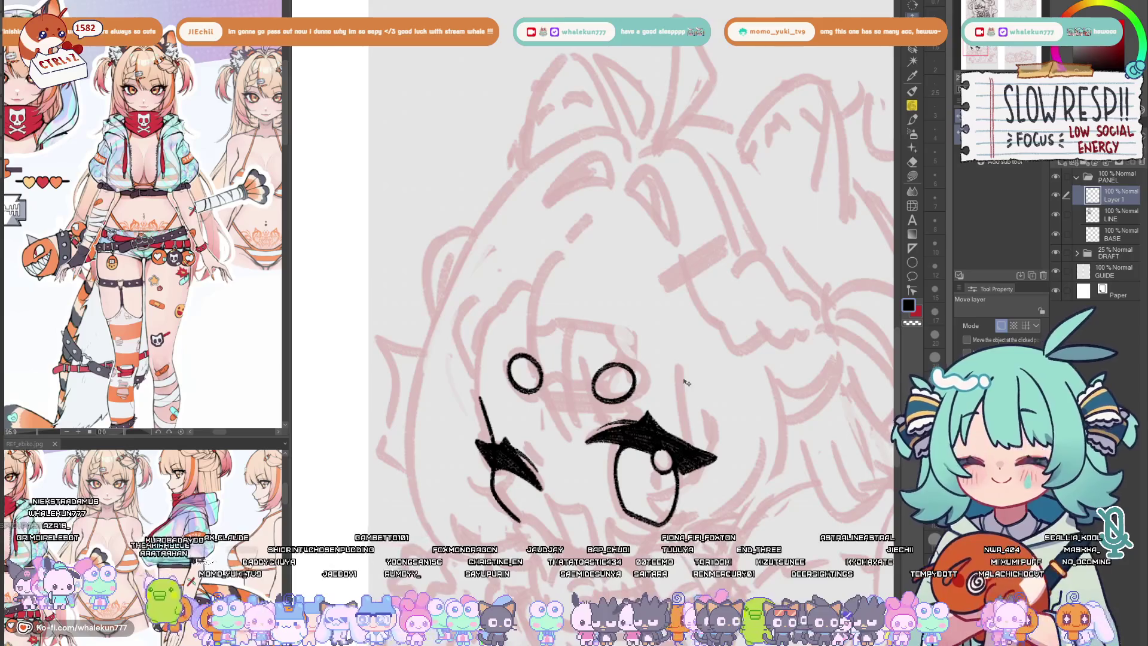
key(p)
- Zoom in and darken the lower-left outline of the big eye, then zoom back out
key(h)
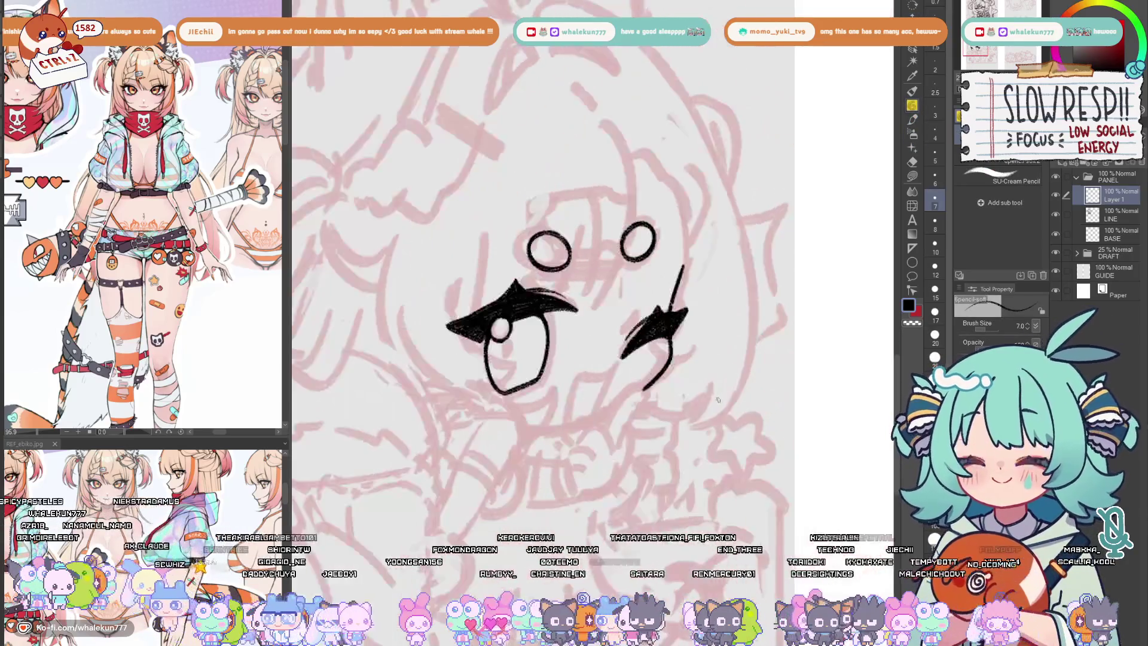
key(ctrl+plus)
key(ctrl+plus)
key(ctrl+plus)
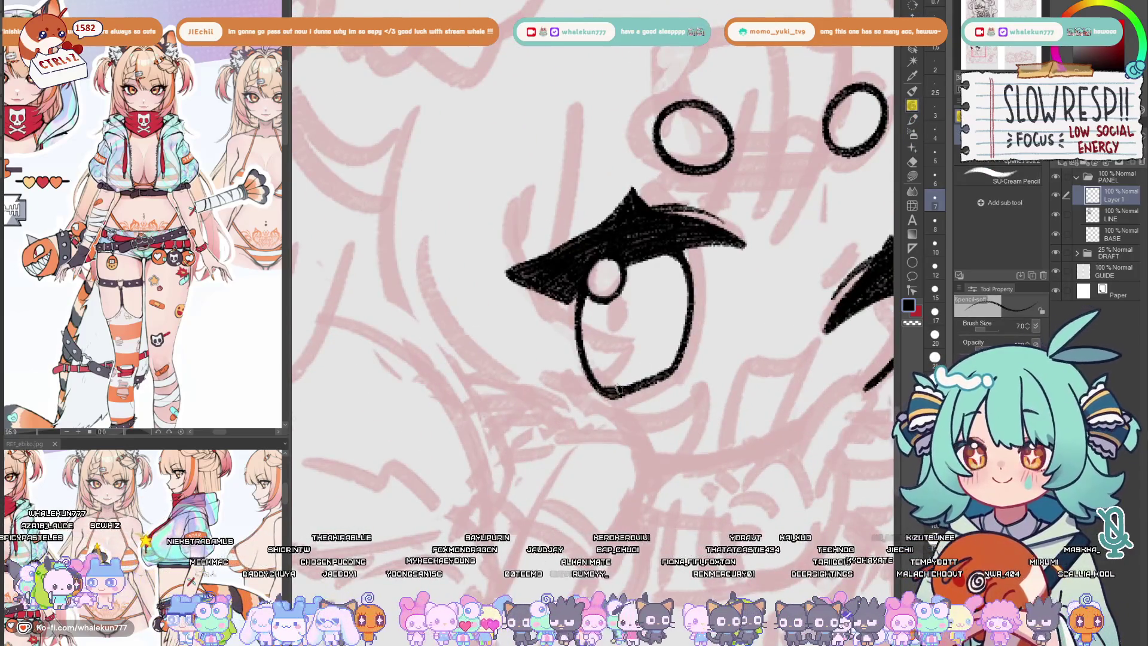
drag(633, 388, 608, 401)
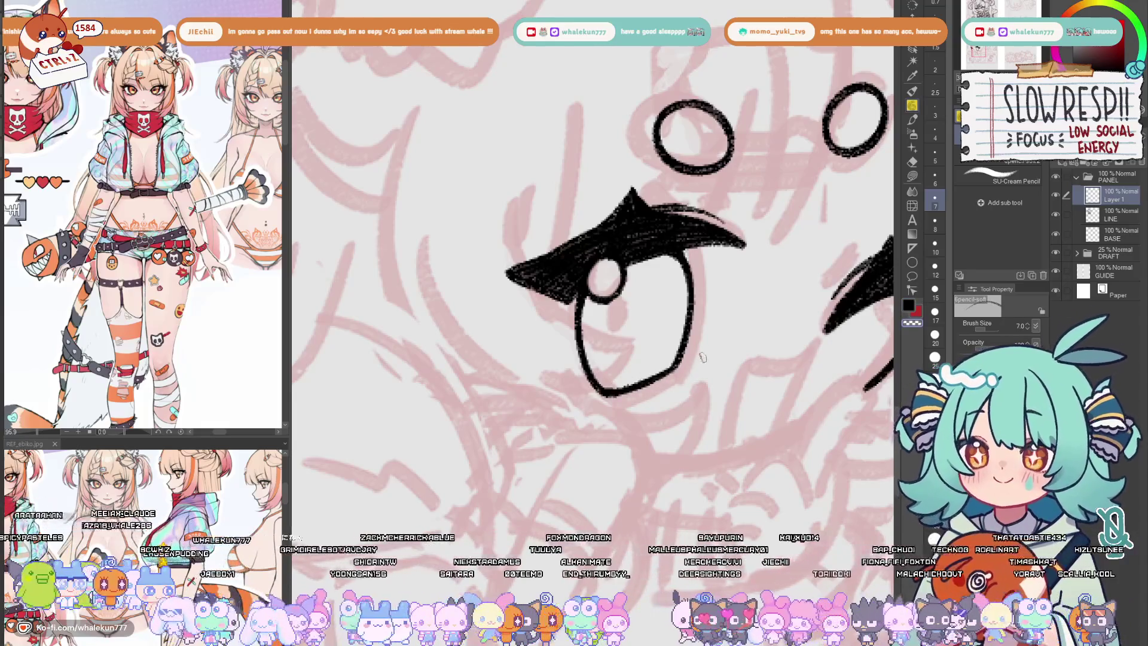
key(ctrl+minus)
key(ctrl+minus)
key(ctrl+minus)
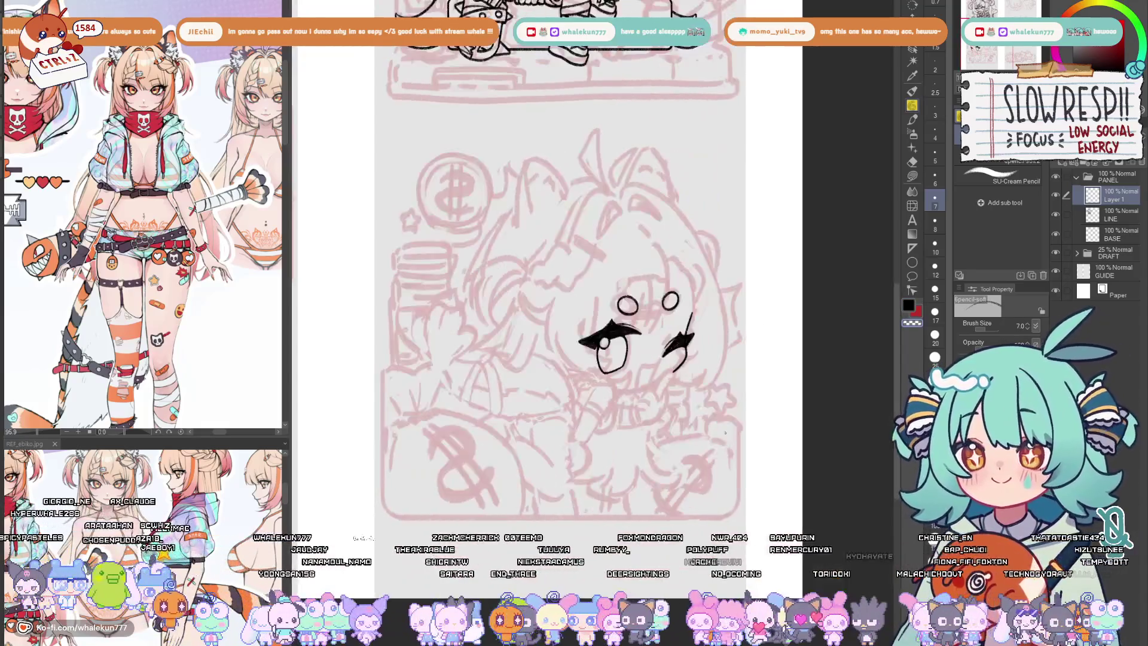
click(915, 49)
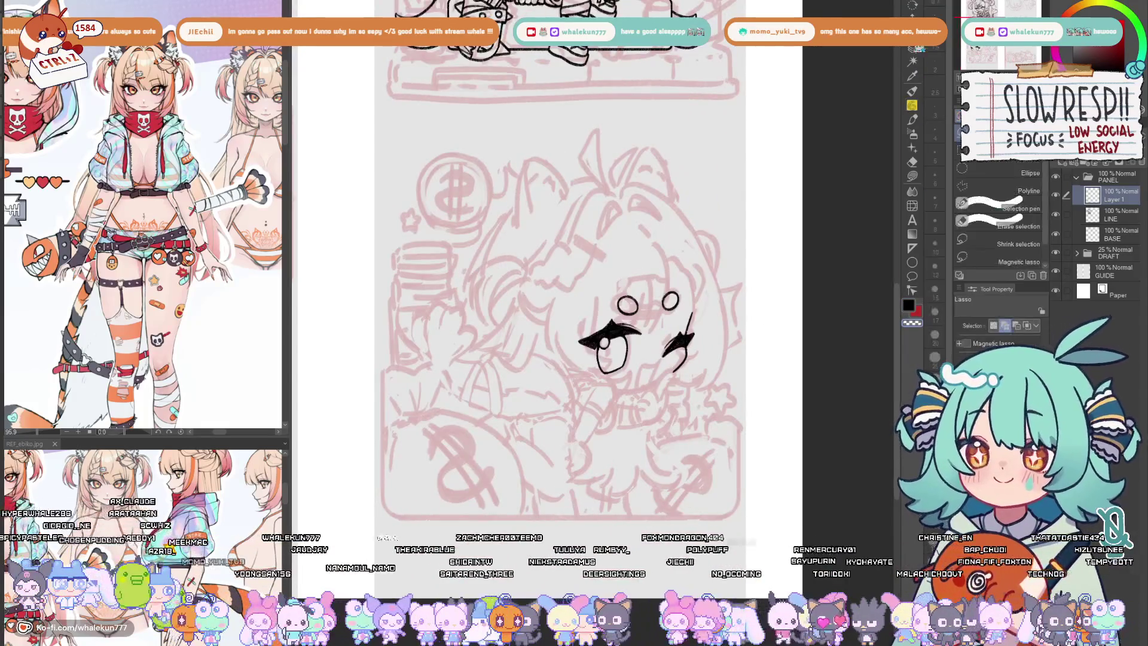
- Lasso the big eye and shift it slightly right and up
key(ctrl+plus)
mouse_move(634, 257)
mouse_down()
mouse_move(538, 413)
mouse_move(598, 258)
mouse_up()
key(k)
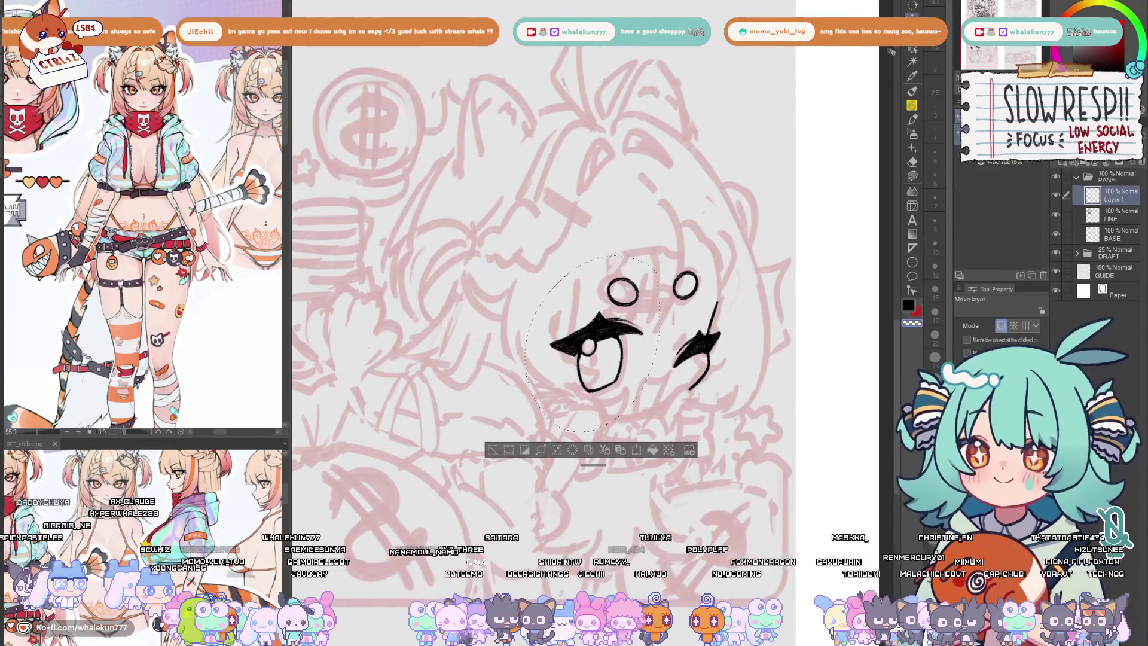
drag(643, 383, 653, 381)
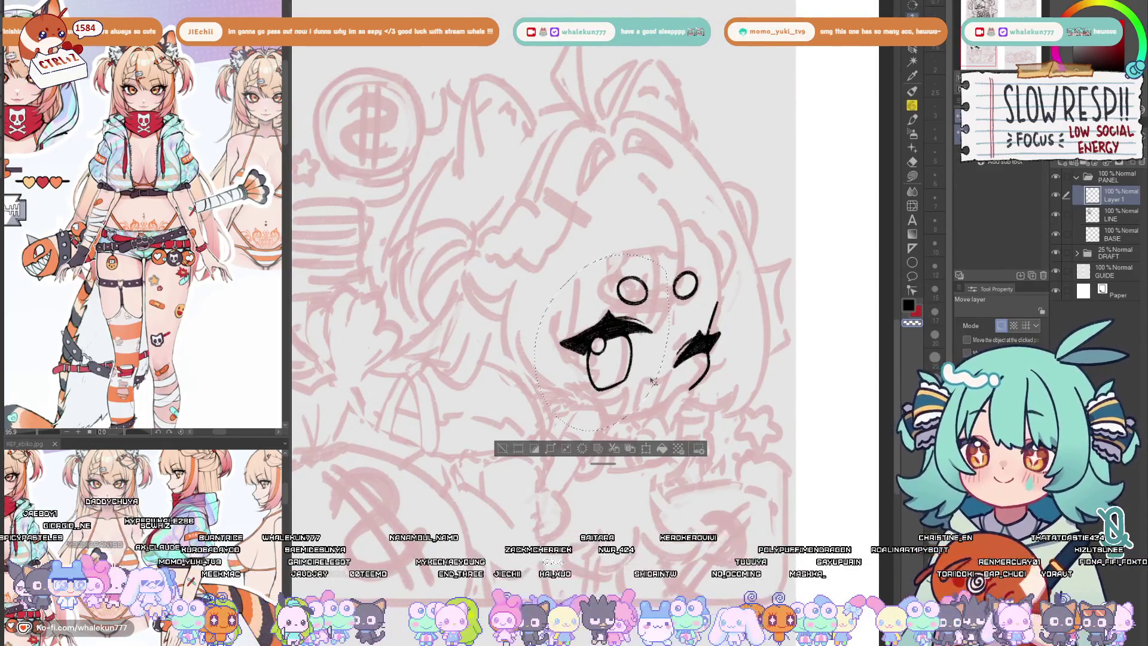
key(ctrl+d)
key(h)
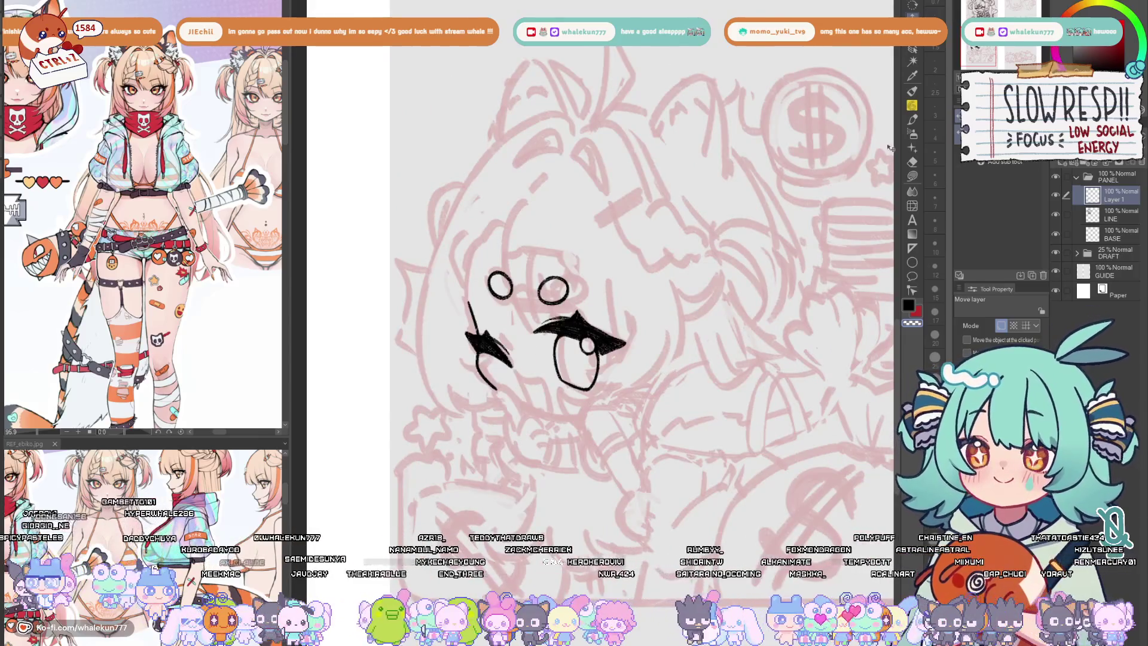
key(p)
- Fill in the lower-left curve of the big eye
key(ctrl+plus)
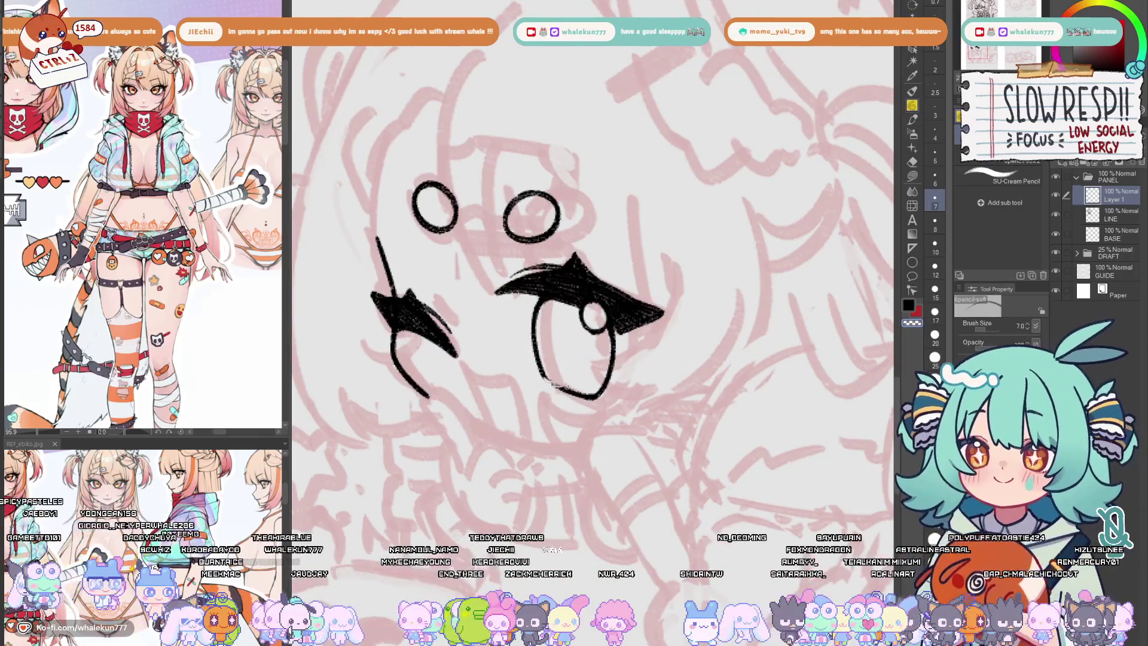
drag(543, 378, 570, 395)
scroll(590, 421, down, 5)
scroll(596, 342, up, 5)
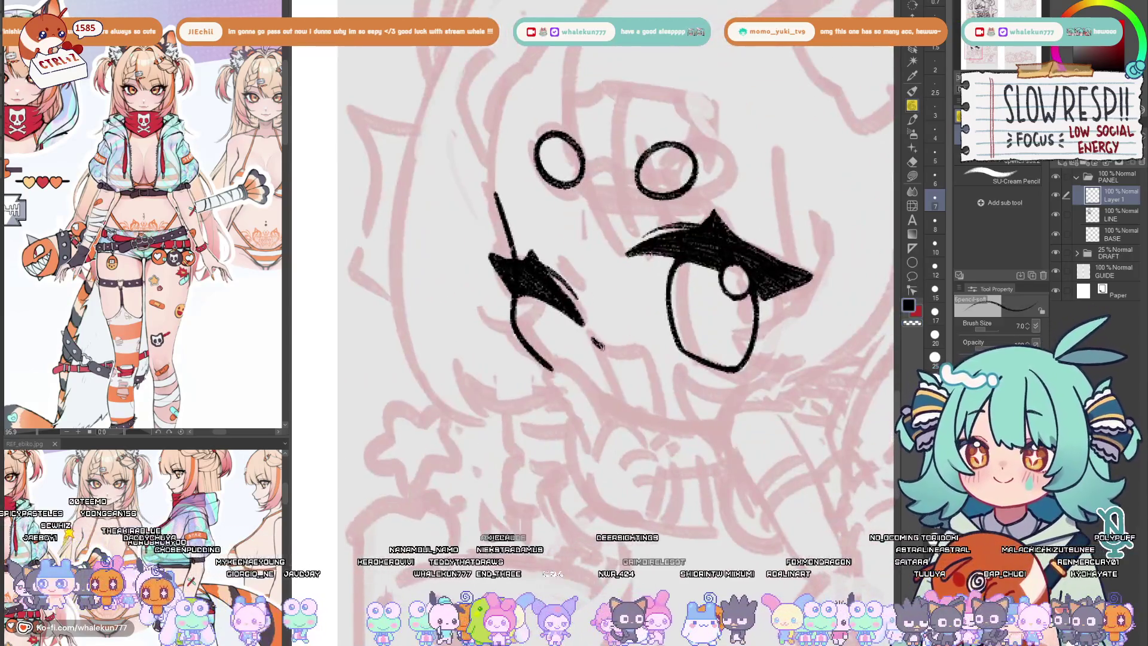
- Draw the mouth stroke and the lines down from its left and right ends
key(ctrl+z)
mouse_move(596, 342)
mouse_down()
mouse_move(647, 352)
mouse_move(600, 344)
mouse_move(646, 354)
mouse_move(623, 413)
mouse_up()
key(ctrl+z)
key(ctrl+z)
key(ctrl+z)
key(ctrl+z)
drag(594, 339, 619, 405)
drag(646, 353, 658, 416)
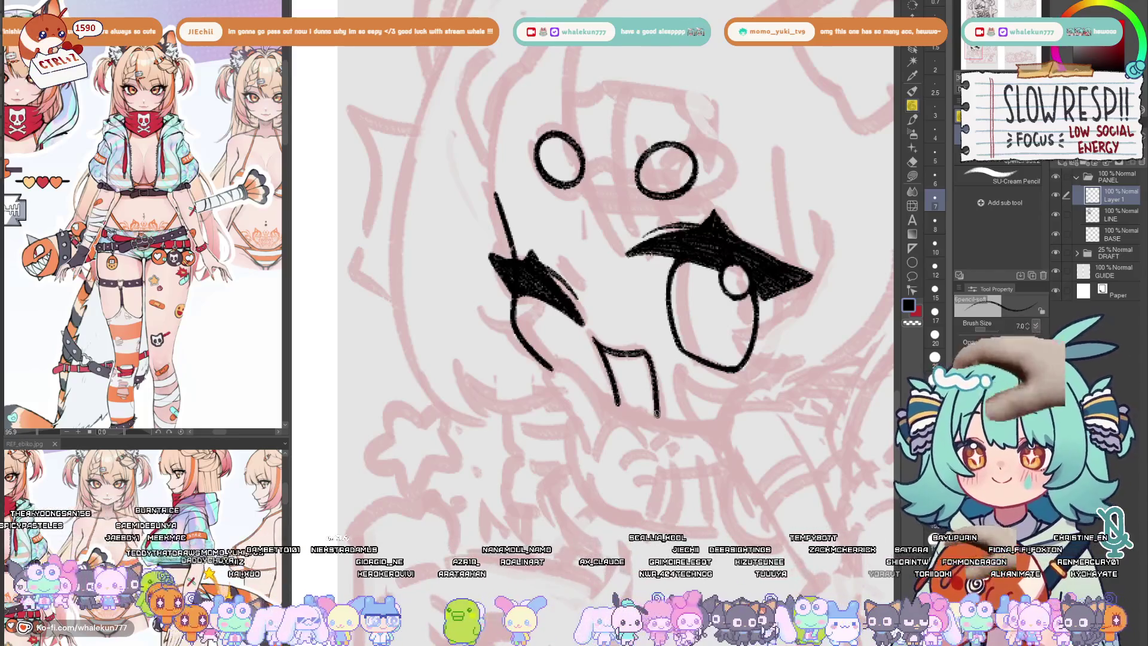
key(ctrl+z)
drag(646, 352, 658, 421)
mouse_move(589, 361)
mouse_down()
mouse_move(482, 328)
mouse_move(550, 388)
mouse_up()
- Try a line along the mouth's bottom, then undo it and the stroke beside the mouth
key(ctrl+z)
drag(486, 363, 574, 388)
key(ctrl+z)
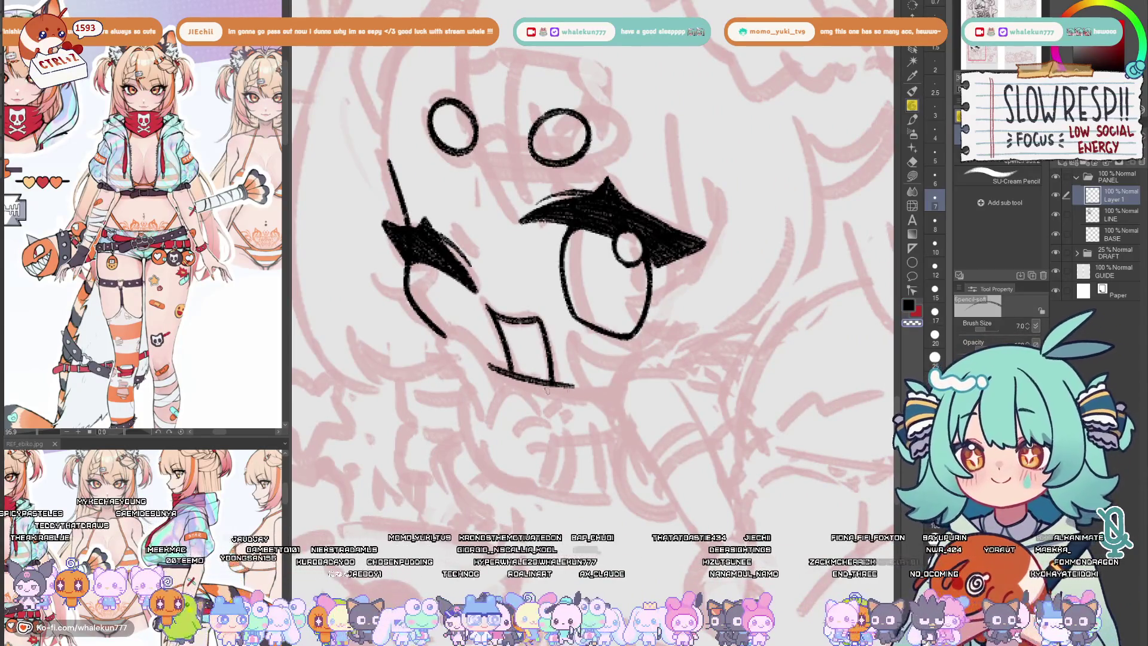
key(h)
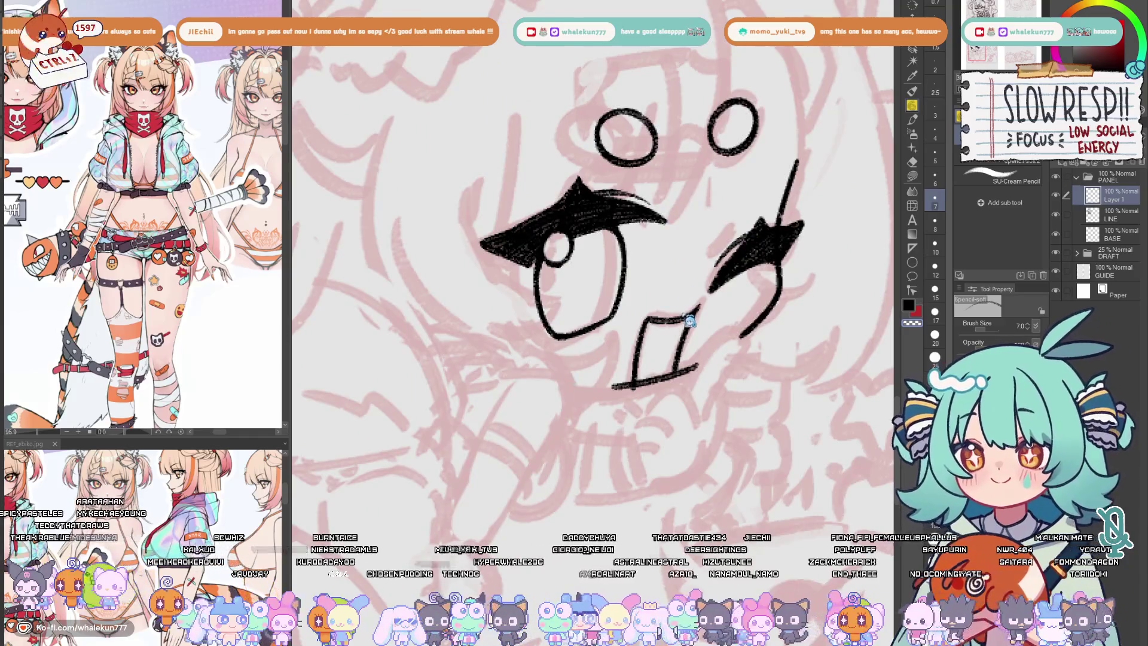
key(ctrl+z)
key(ctrl+z)
key(h)
key(ctrl+z)
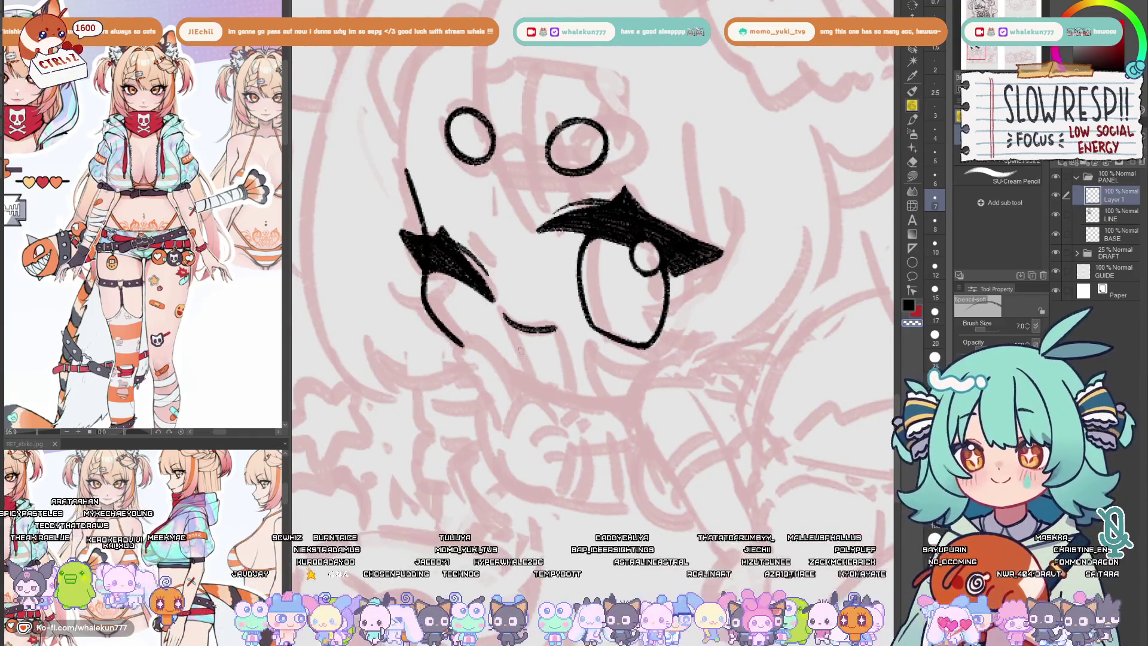
- Draw the curved grin line under the face, redrawing it until it fits
drag(515, 375, 621, 398)
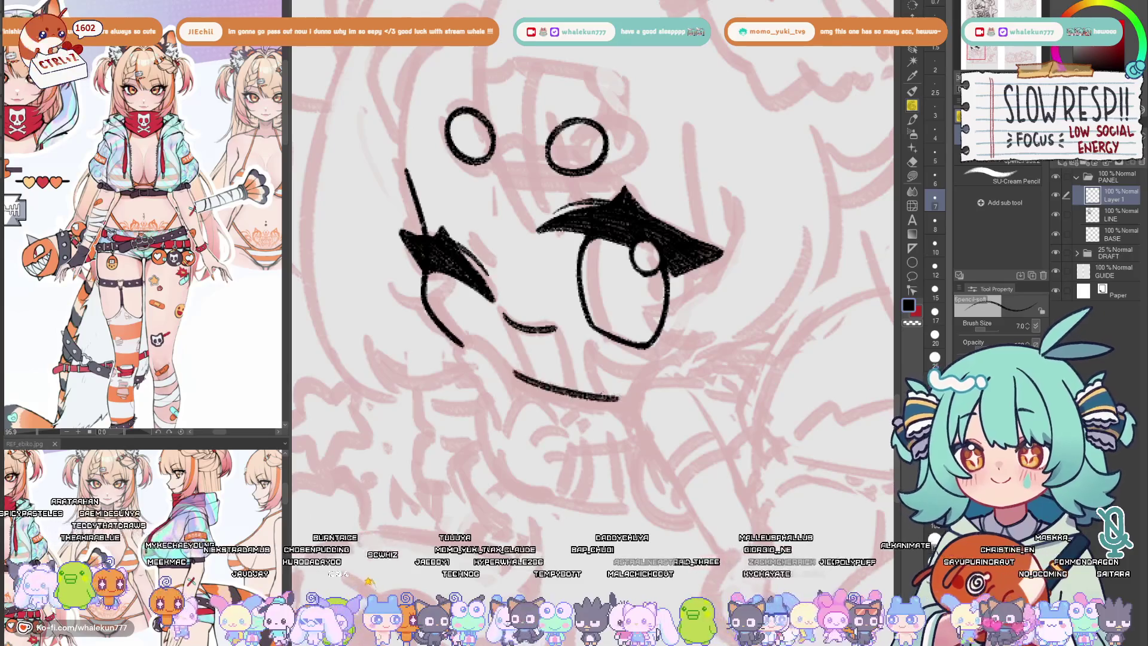
key(ctrl+z)
mouse_move(513, 376)
mouse_down()
mouse_move(626, 399)
mouse_move(607, 414)
mouse_move(525, 362)
mouse_up()
key(h)
key(h)
drag(413, 347, 543, 369)
key(ctrl+z)
key(ctrl+z)
key(ctrl+z)
key(ctrl+z)
key(ctrl+z)
key(ctrl+z)
drag(414, 346, 543, 368)
key(ctrl+z)
- Draw the square tooth's left and right sides down to the chin line
key(ctrl+z)
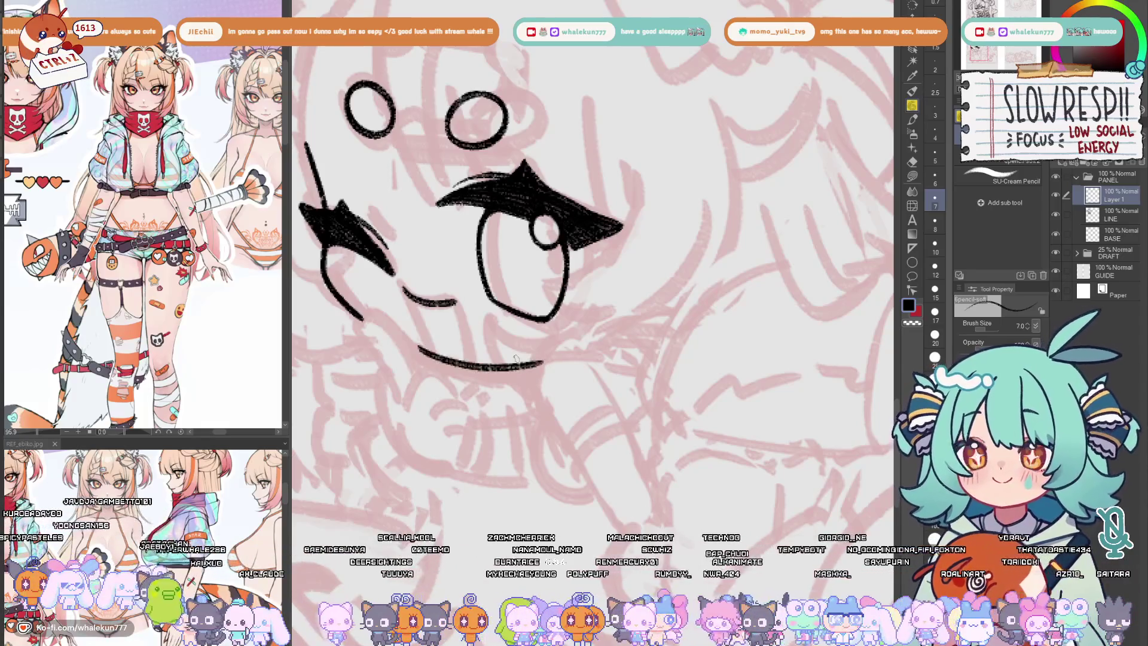
key(h)
drag(661, 376, 649, 442)
key(ctrl+z)
drag(709, 366, 684, 428)
key(ctrl+z)
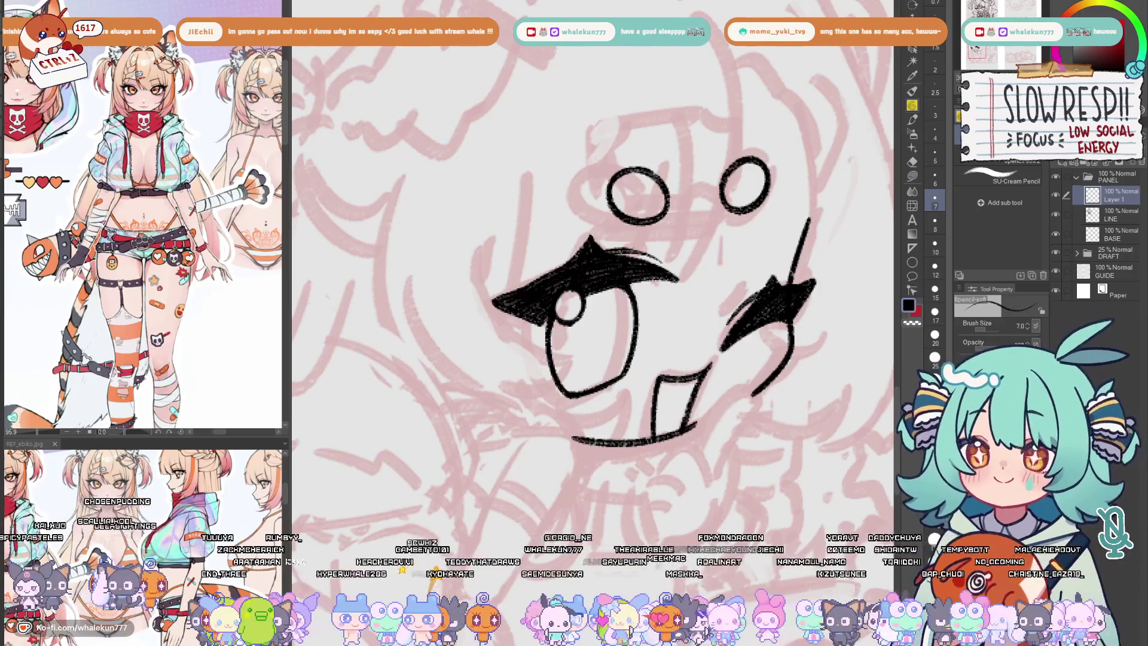
key(h)
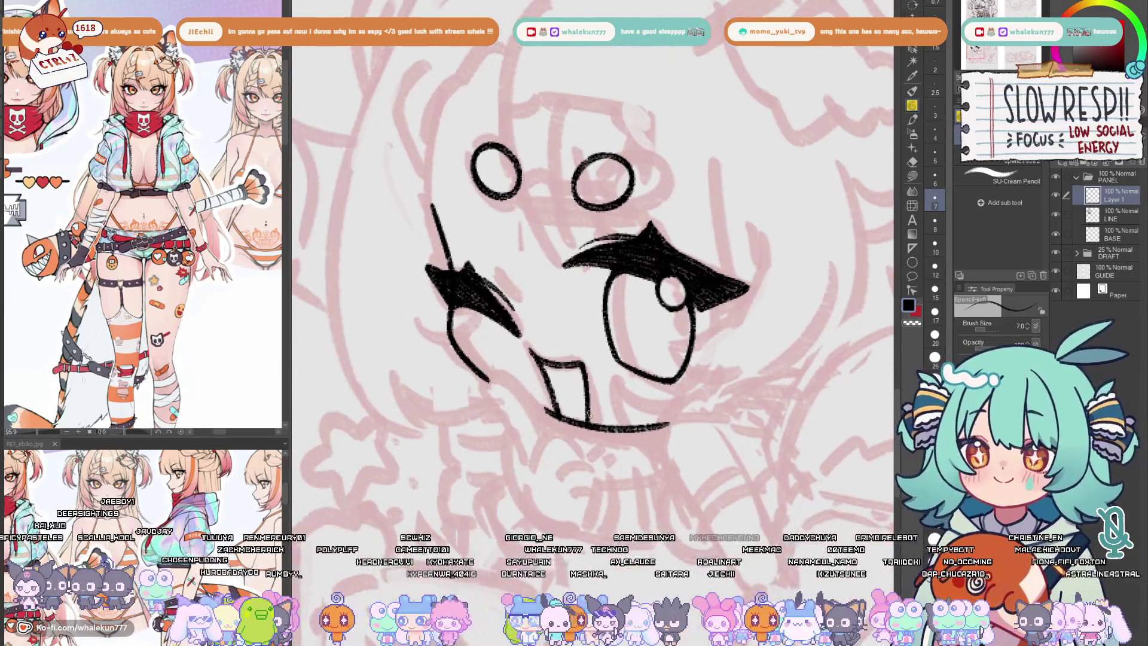
scroll(622, 394, up, 2)
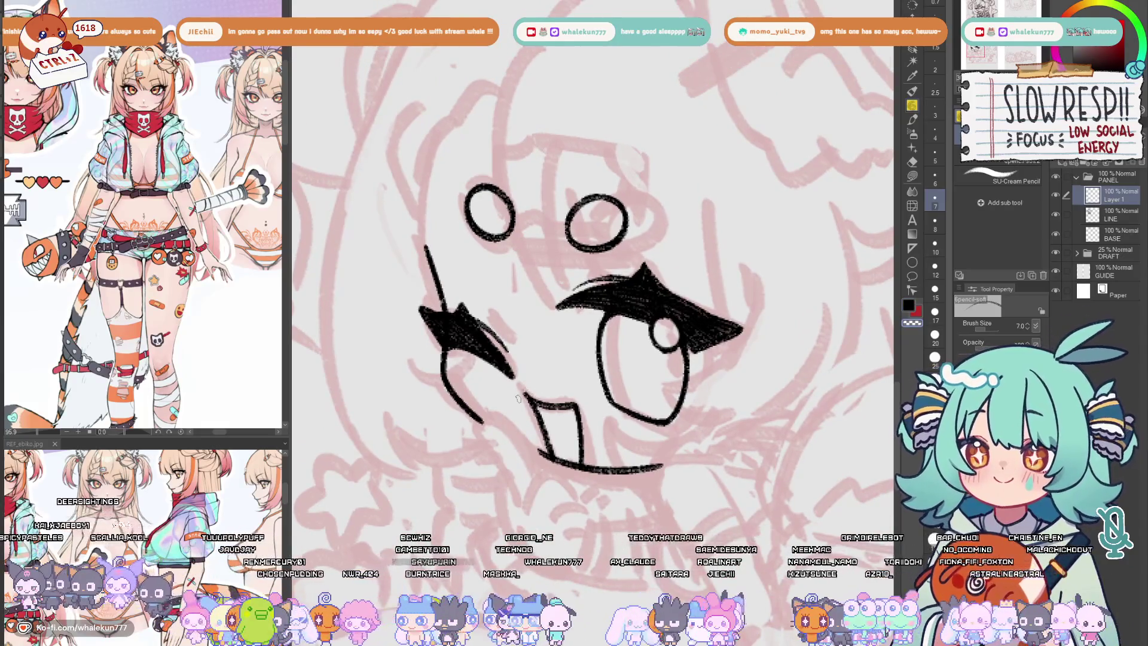
key(h)
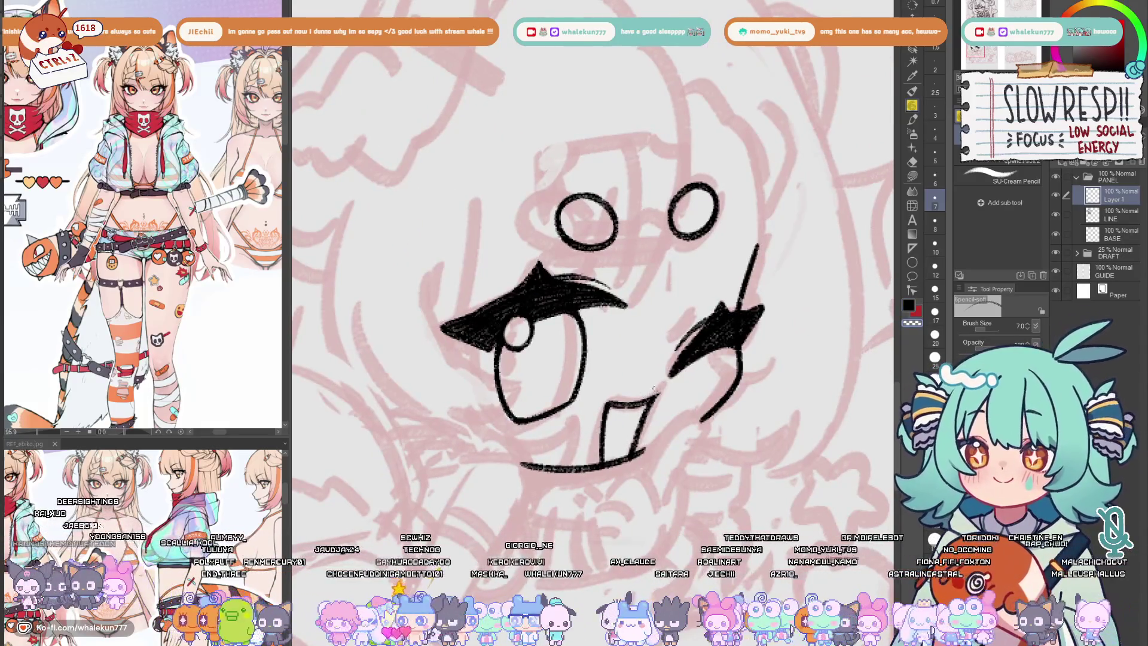
key(h)
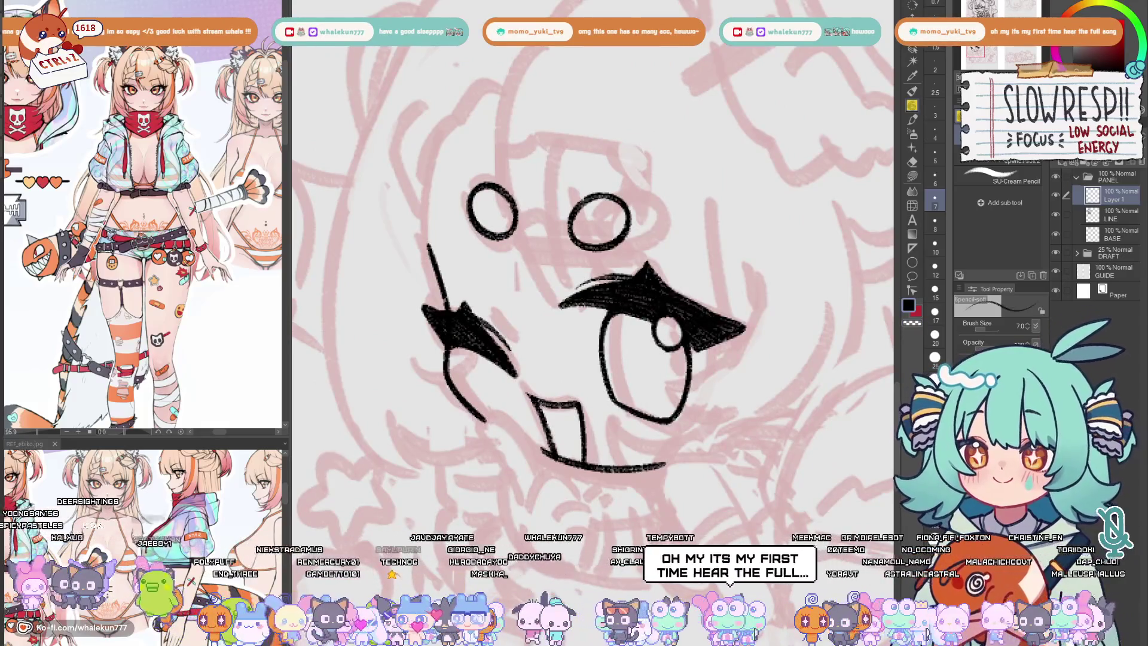
key(h)
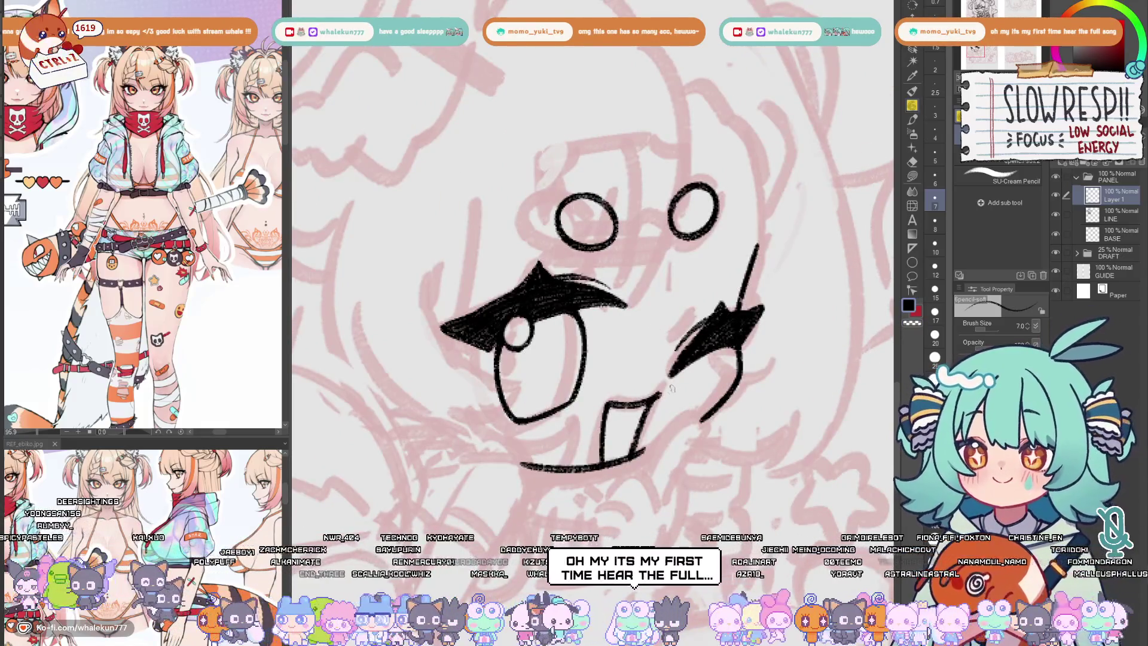
scroll(664, 390, down, 3)
- Flip the canvas view back and forth and zoom in to inspect the second panel's face
key(h)
key(h)
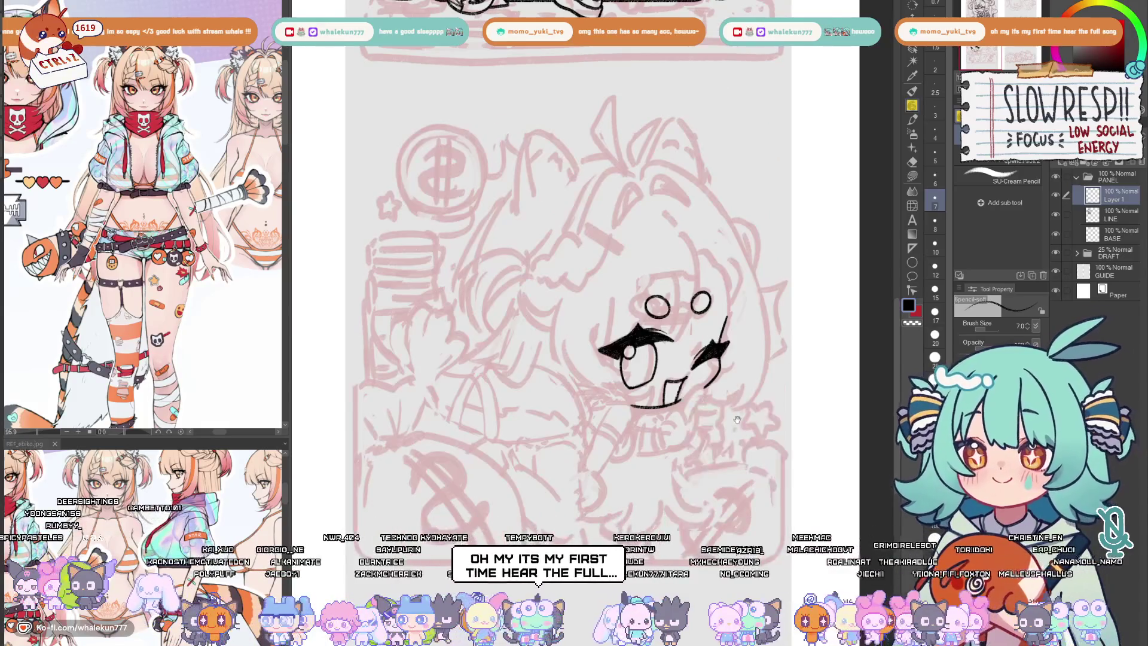
scroll(679, 350, up, 1)
key(h)
scroll(593, 381, up, 3)
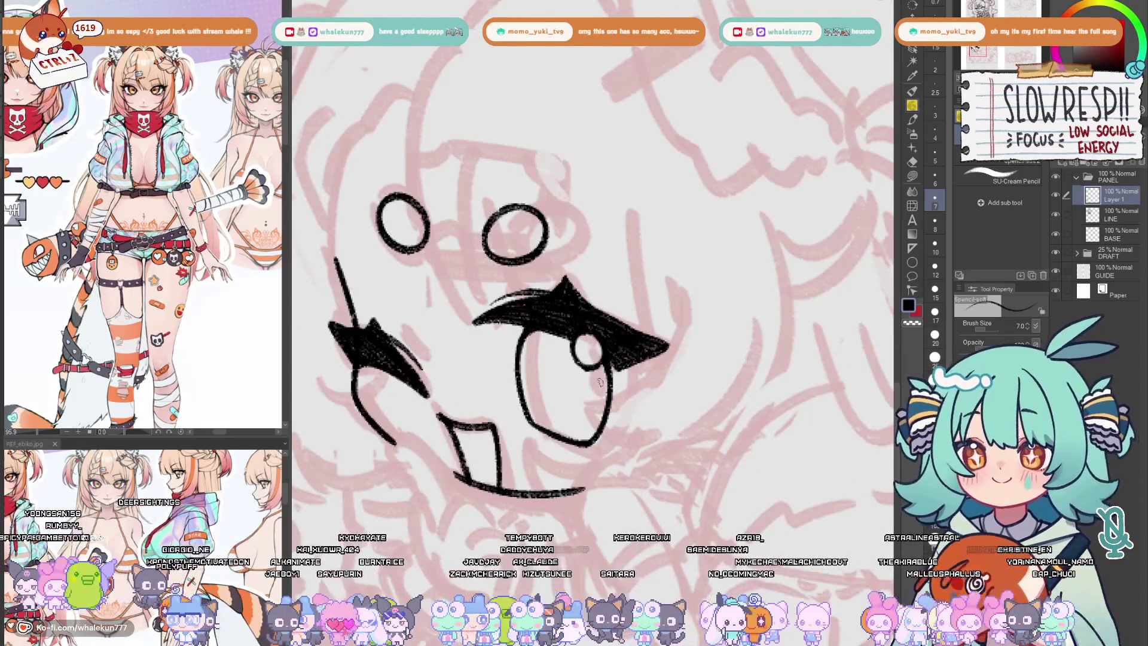
scroll(592, 383, down, 5)
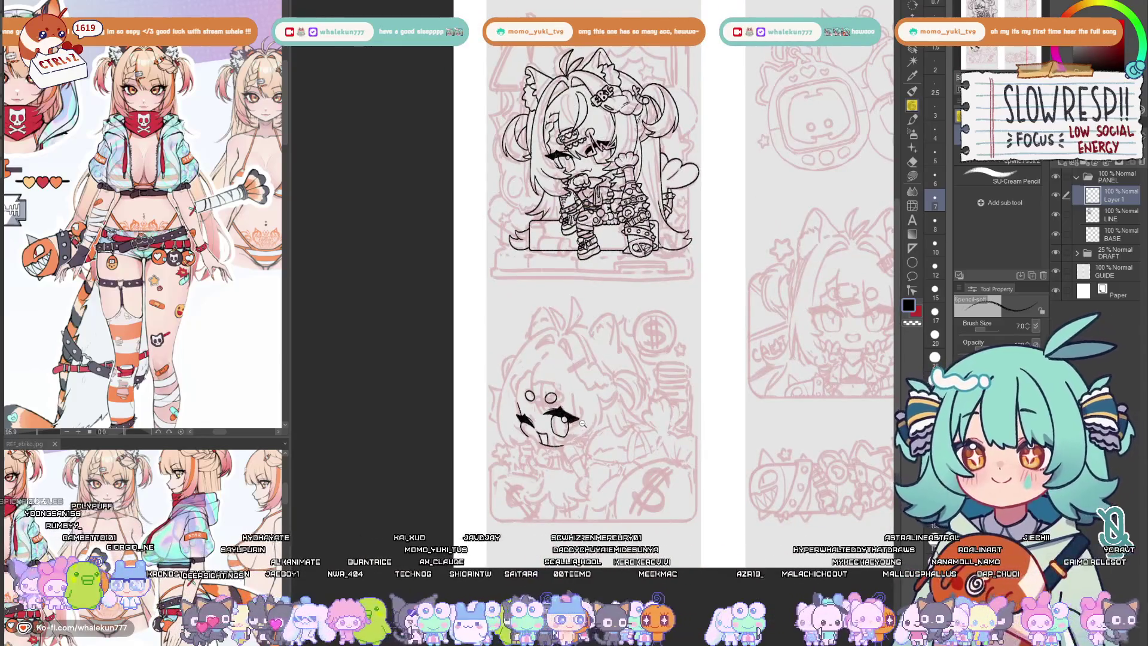
key(h)
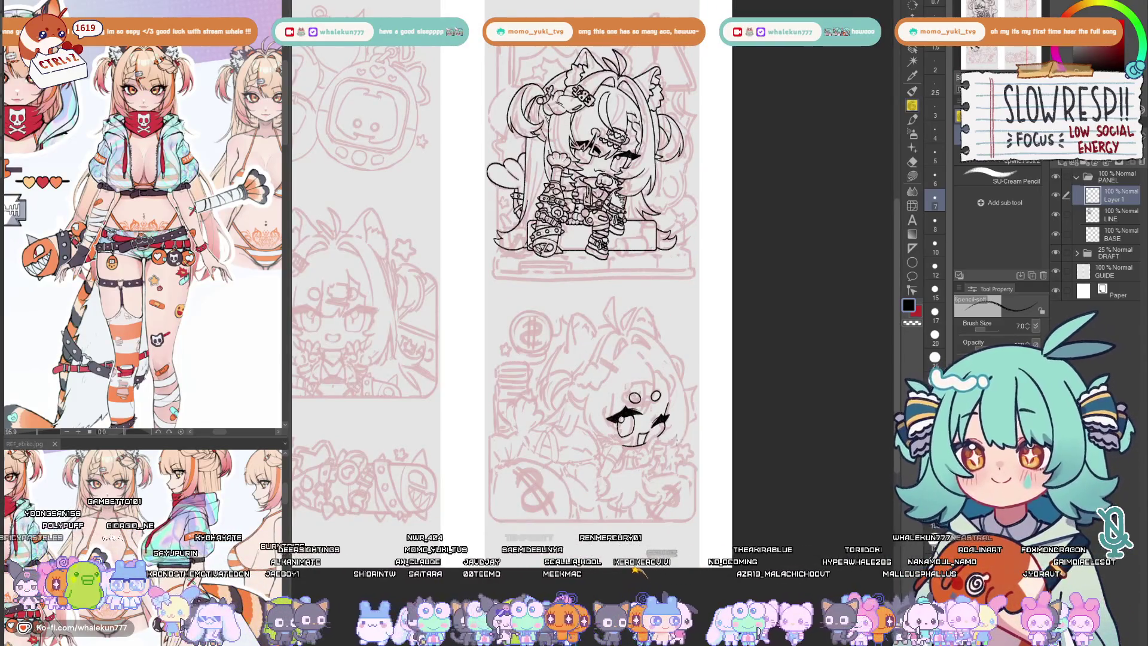
key(h)
drag(668, 383, 692, 393)
key(h)
key(h)
scroll(692, 393, up, 1)
scroll(528, 284, up, 4)
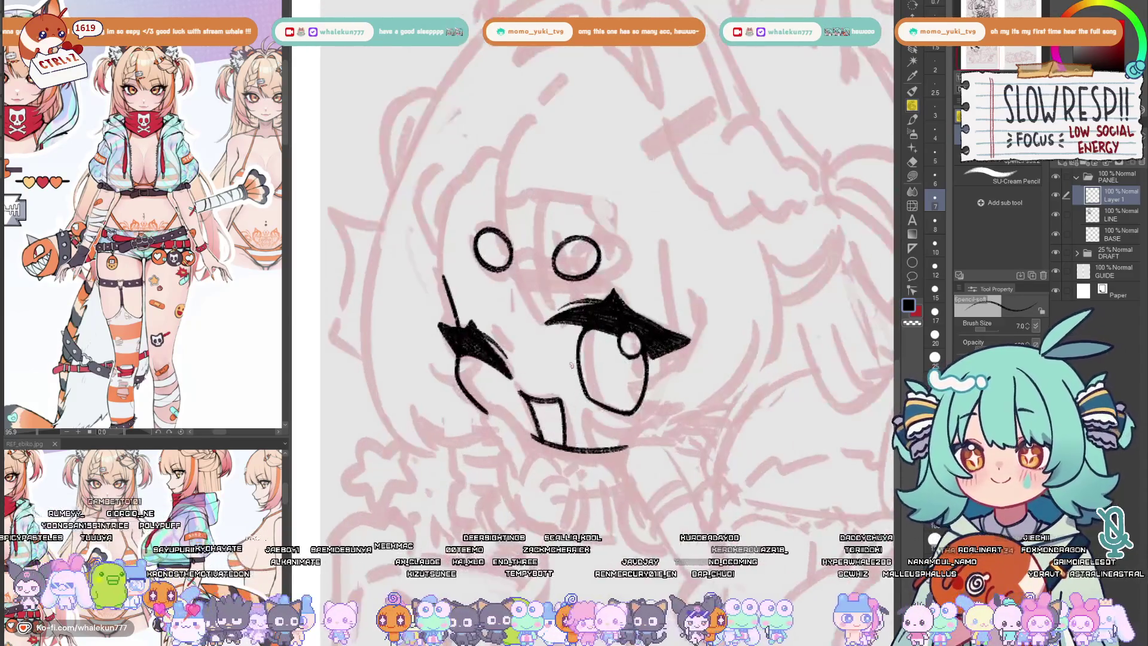
scroll(486, 333, up, 1)
key(h)
key(h)
drag(637, 428, 625, 389)
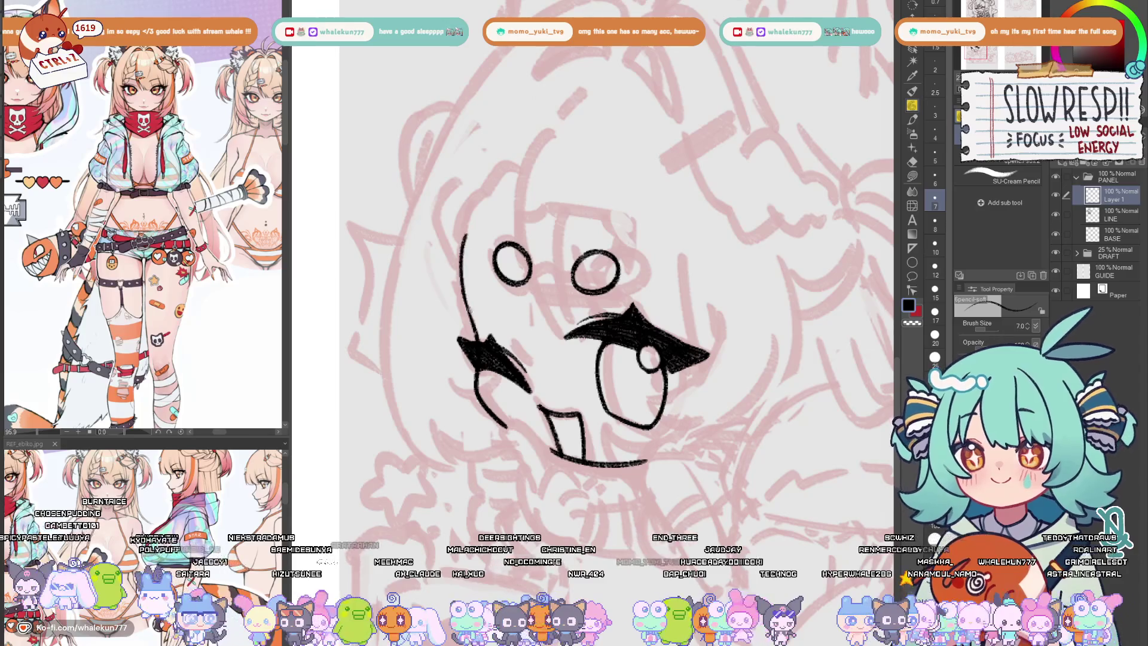
- Try extending the left cheek line and redrawing the mouth, undoing both strokes
mouse_move(462, 254)
mouse_down()
mouse_move(463, 290)
mouse_move(613, 320)
mouse_up()
key(ctrl+z)
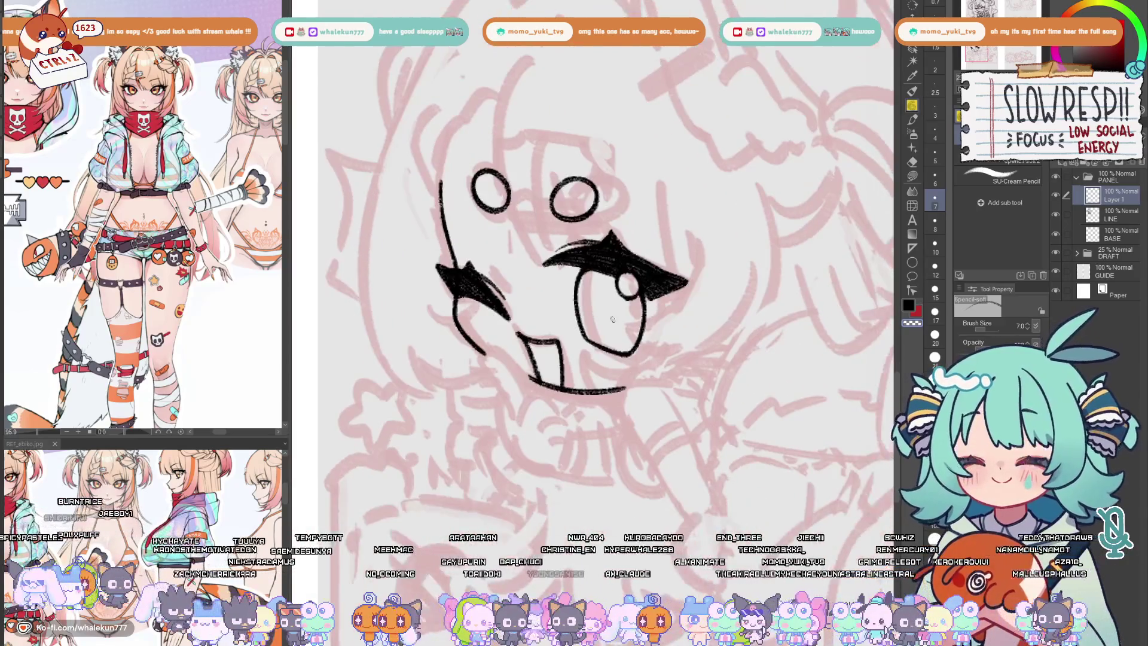
drag(522, 372, 561, 388)
key(ctrl+z)
key(ctrl+z)
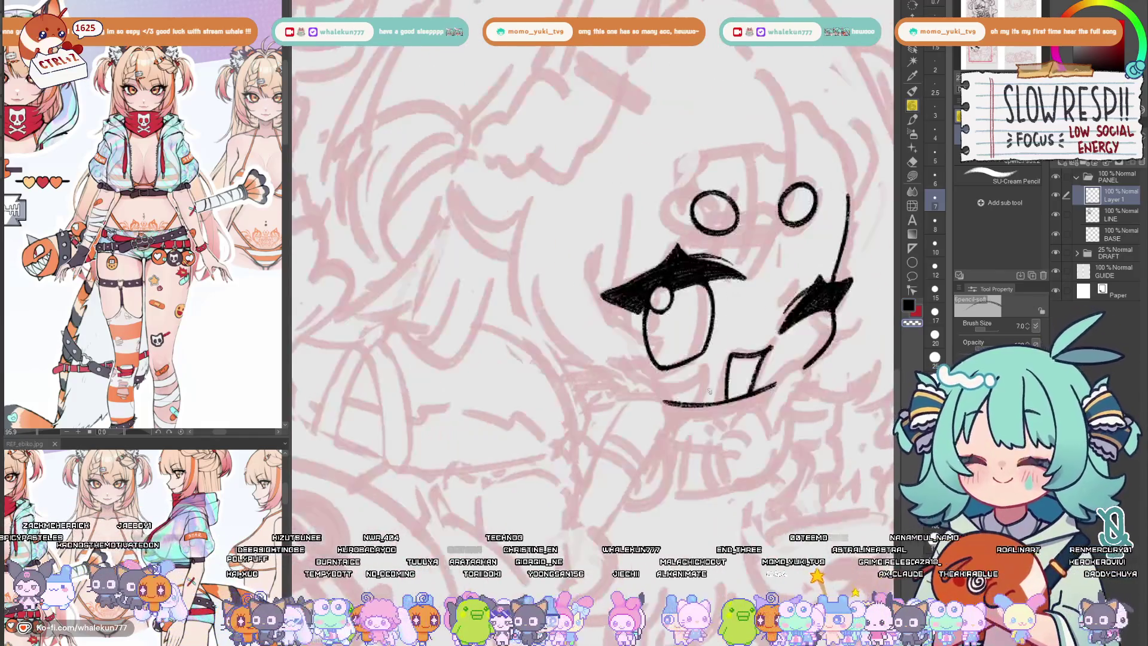
- Erase the long line on the face's left side with the Eraser, then return to the pencil
mouse_move(831, 389)
mouse_down()
mouse_move(729, 404)
mouse_move(692, 440)
mouse_up()
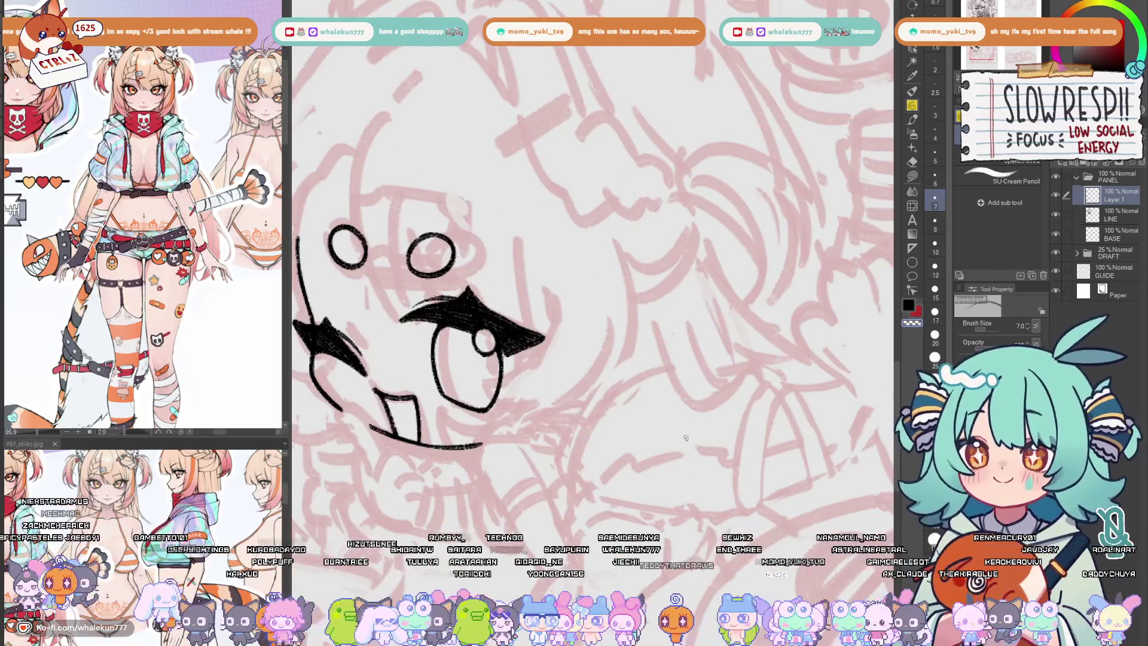
key(h)
key(h)
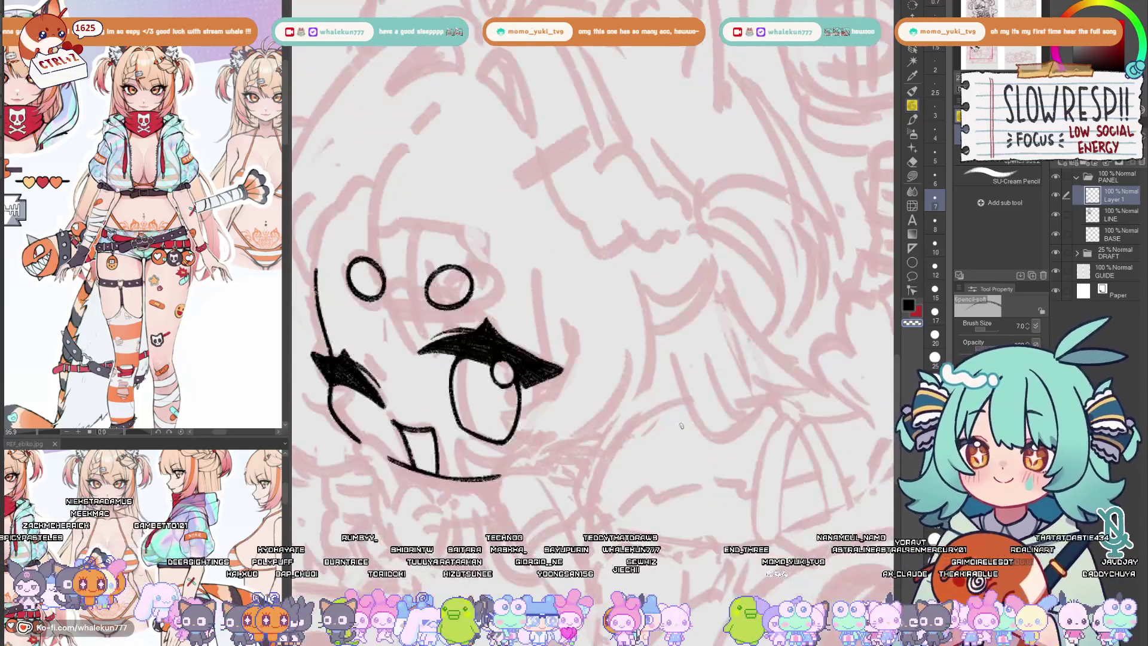
scroll(681, 425, down, 5)
scroll(671, 407, up, 1)
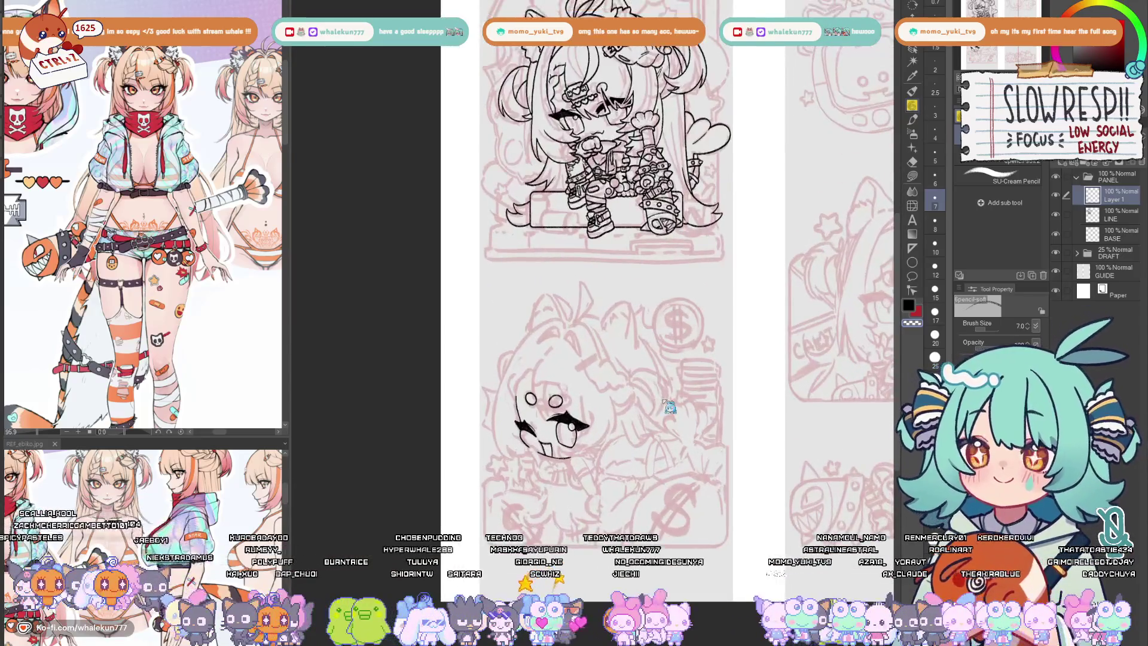
key(h)
key(h)
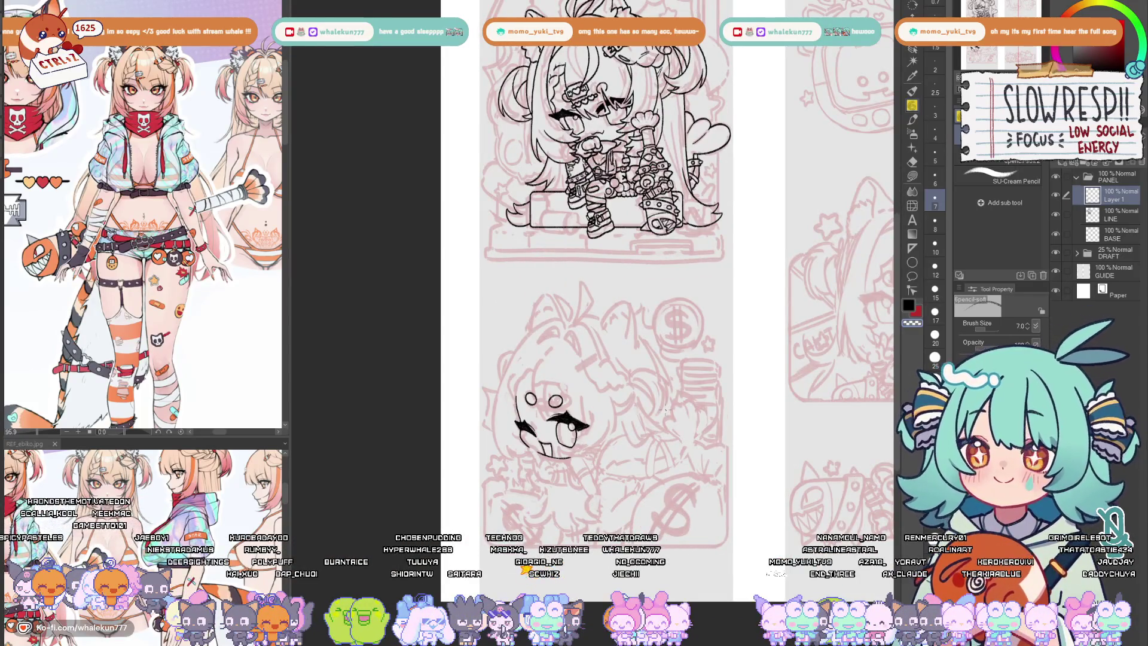
scroll(515, 434, up, 4)
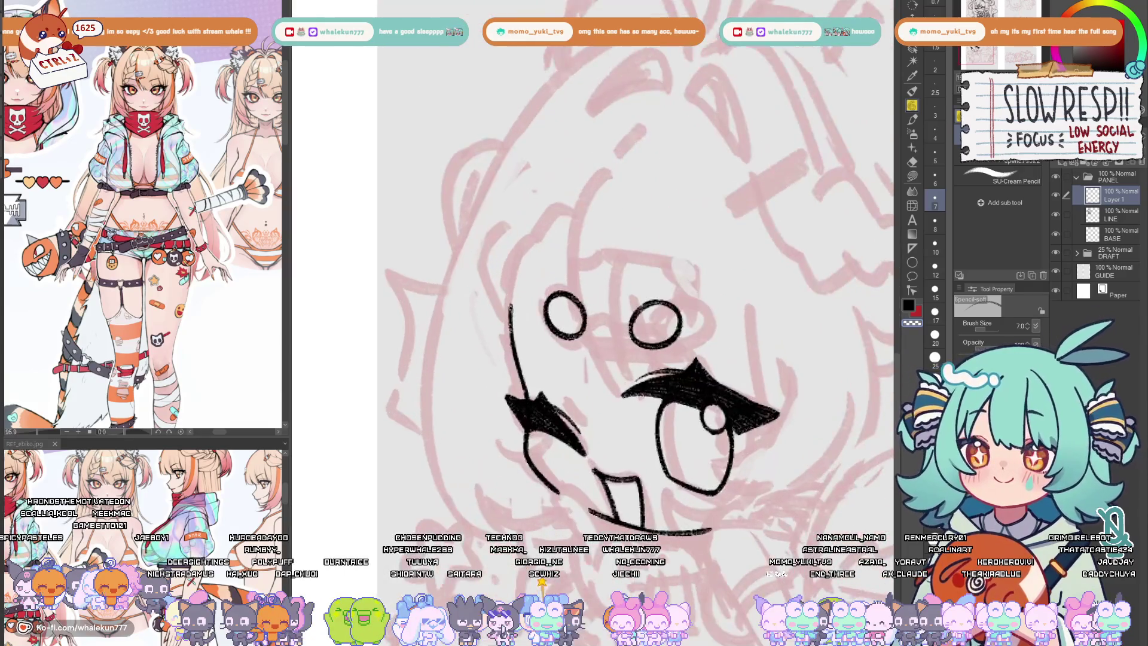
key(e)
drag(508, 299, 526, 390)
key(p)
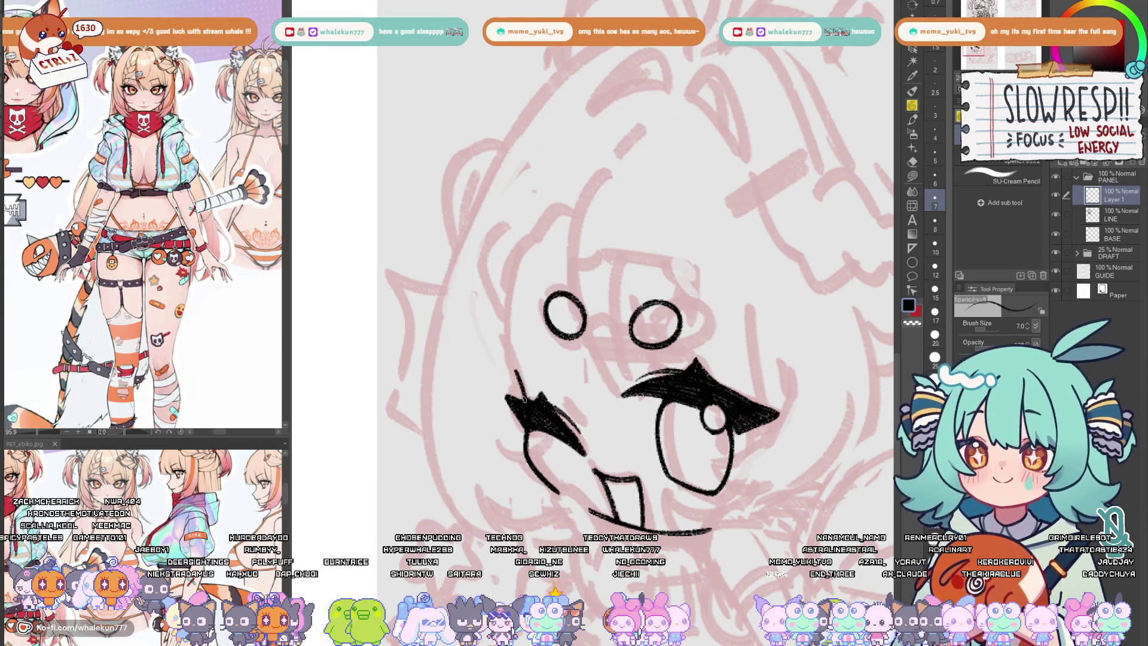
- Check the face in mirrored view, zoom out, and lasso-select the large open eye
key(h)
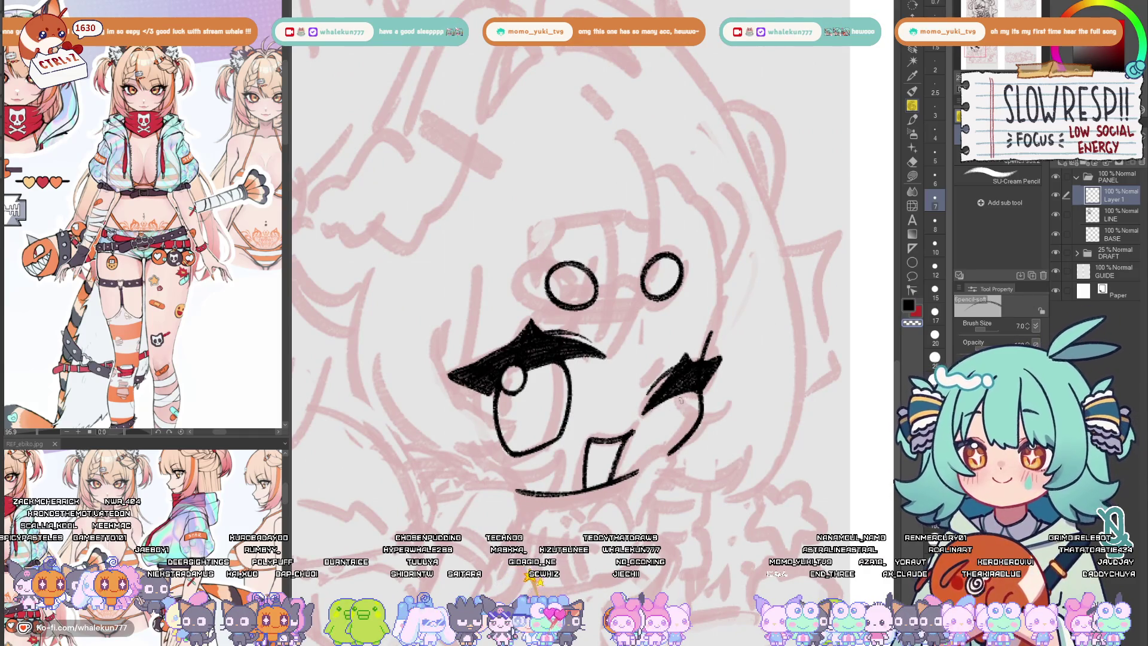
scroll(709, 371, down, 6)
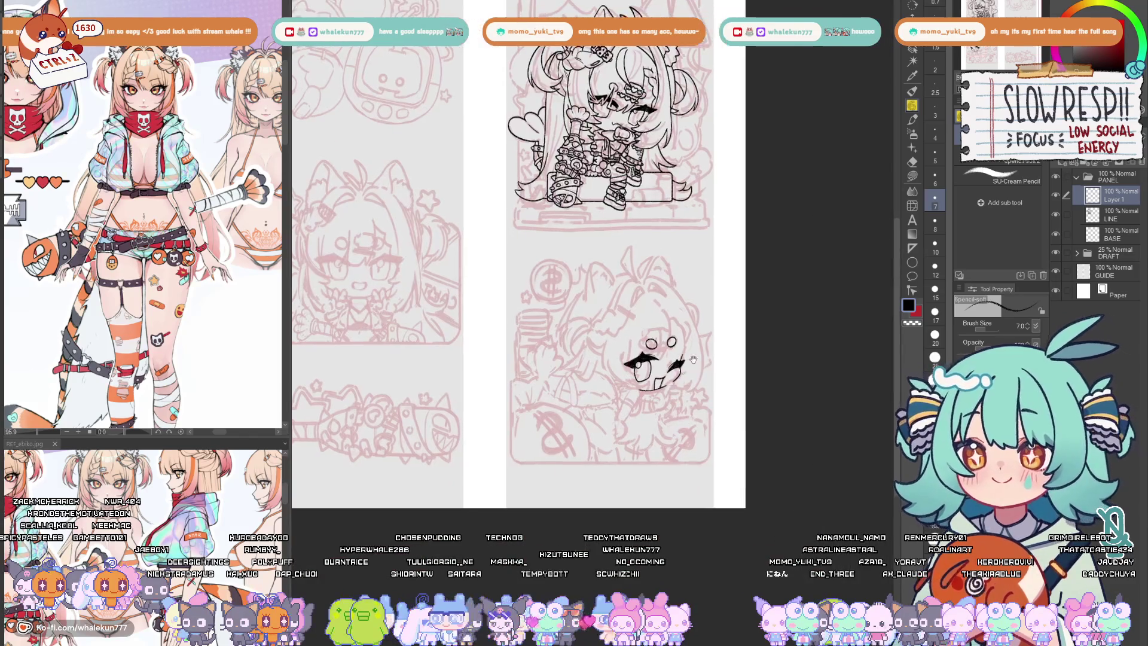
scroll(688, 359, up, 5)
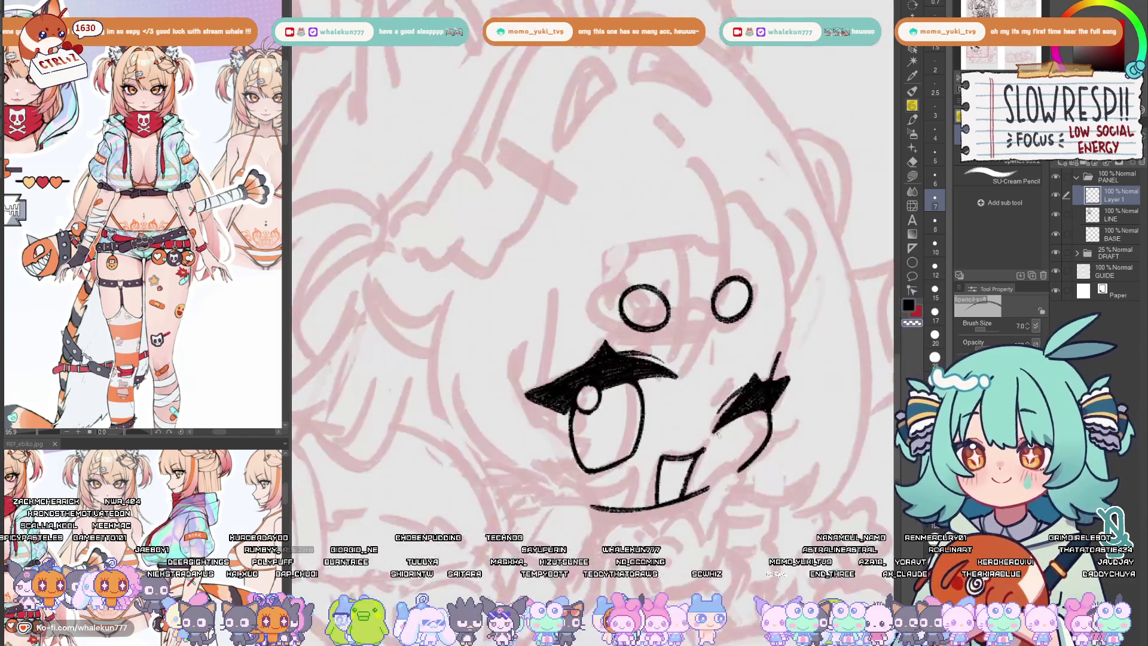
key(h)
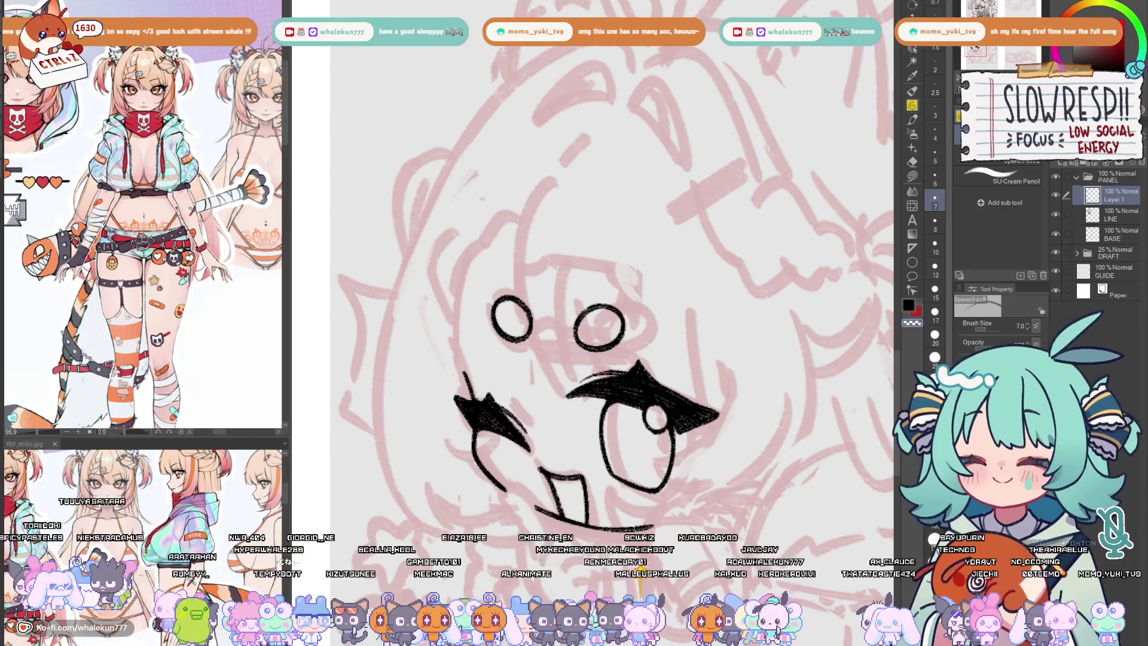
key(ctrl+minus)
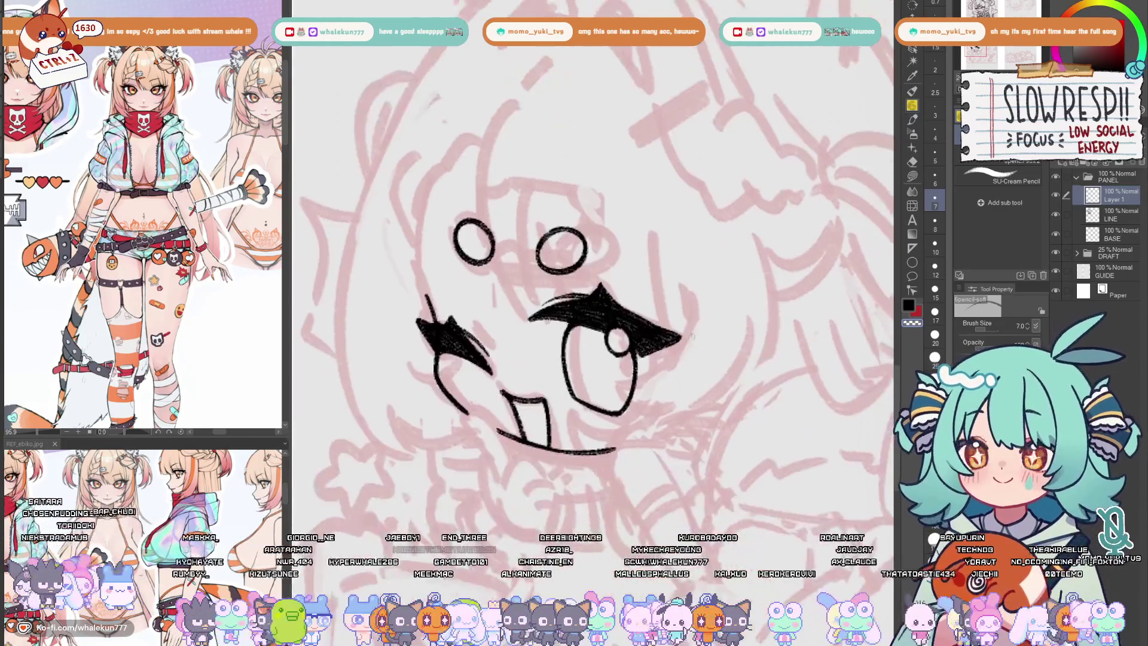
key(ctrl+minus)
key(h)
mouse_move(619, 352)
mouse_down()
mouse_move(607, 345)
mouse_move(703, 312)
mouse_move(721, 352)
mouse_up()
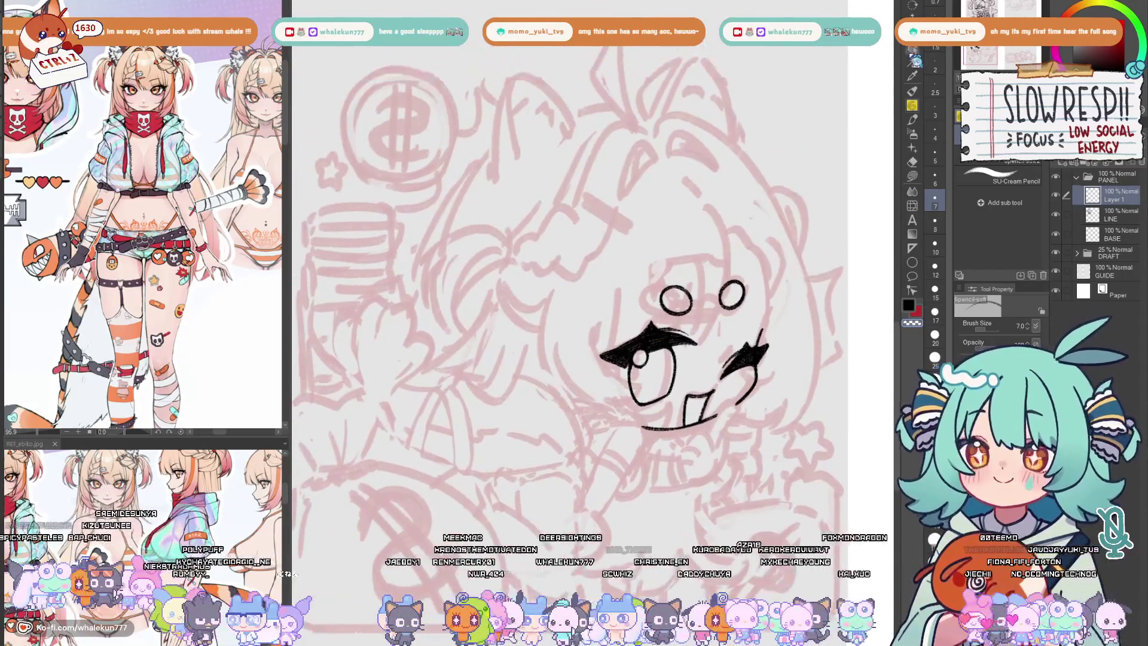
key(m)
drag(700, 265, 699, 266)
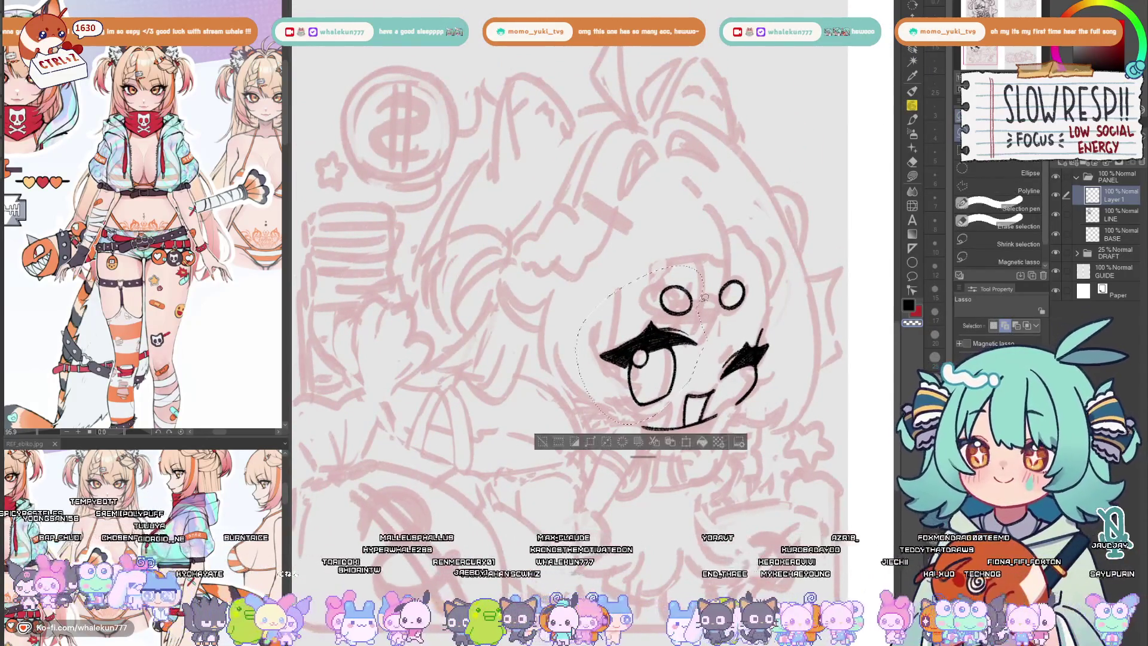
- Nudge the selected large eye slightly left and up, then deselect it
key(k)
drag(642, 383, 636, 382)
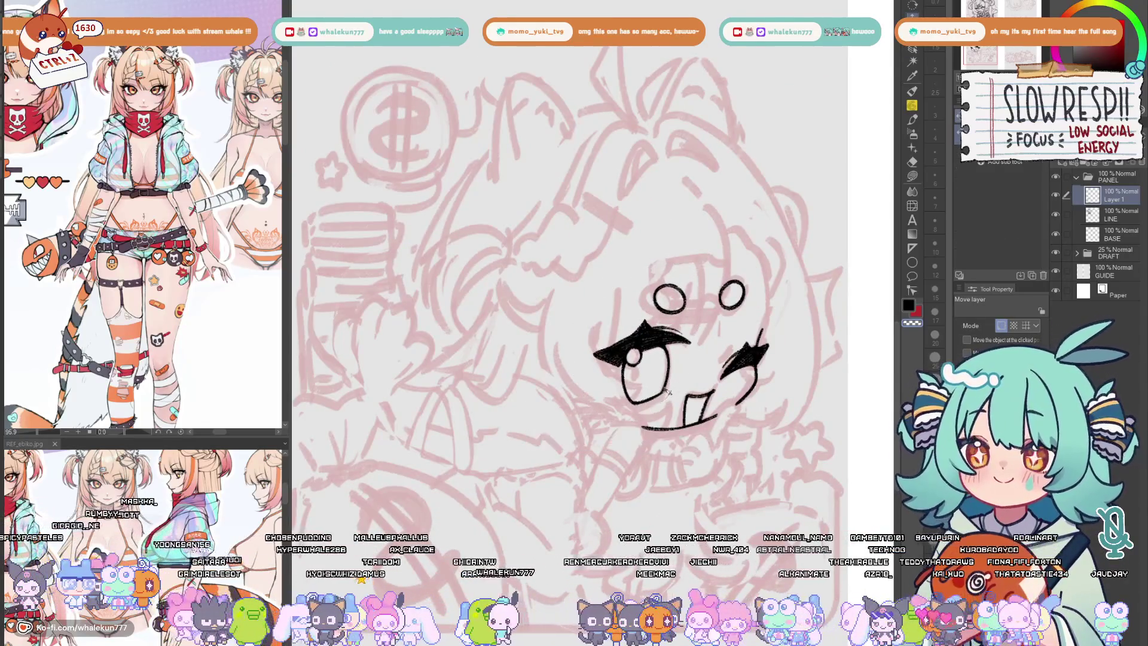
key(ctrl+d)
key(h)
click(913, 108)
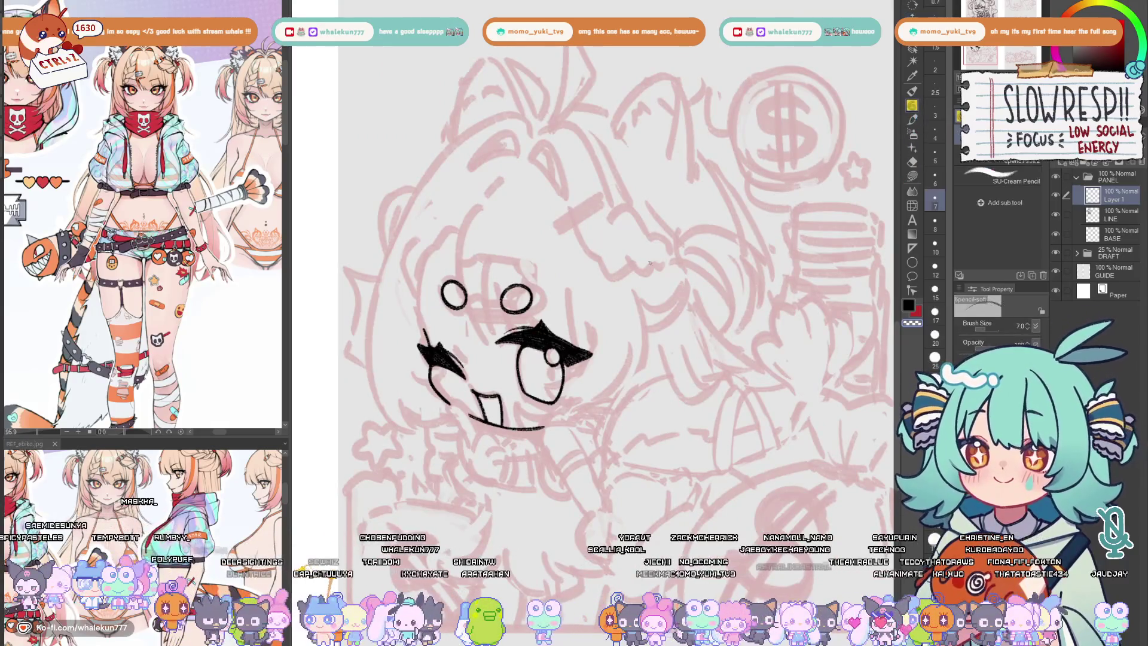
- Compare the mirrored view, centre on the large eye, and lasso-select it again
scroll(589, 387, down, 5)
key(h)
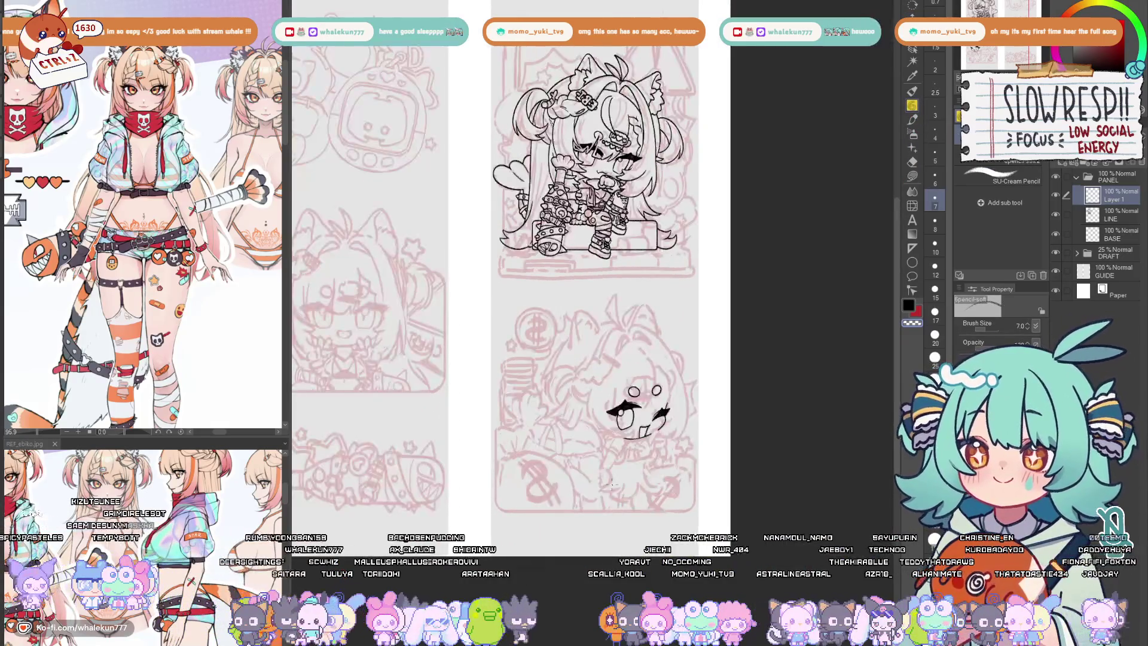
key(h)
scroll(582, 404, up, 5)
drag(582, 404, 646, 310)
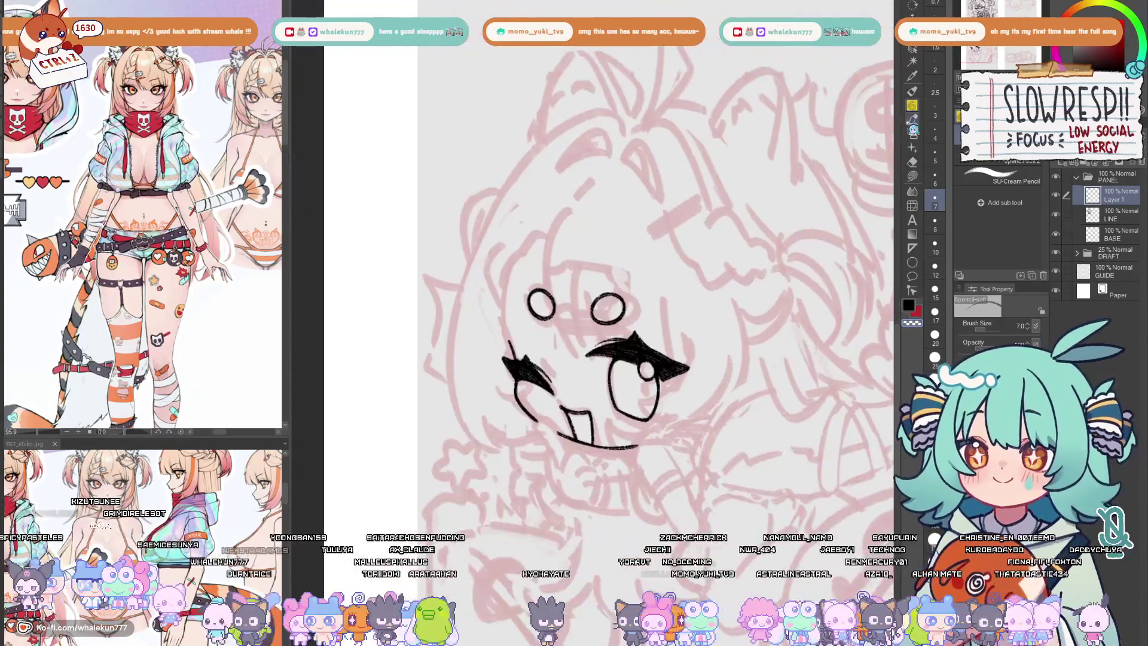
key(m)
scroll(682, 357, up, 3)
mouse_move(604, 472)
mouse_down()
mouse_move(721, 338)
mouse_move(529, 359)
mouse_move(535, 418)
mouse_up()
- Rotate the selected eye slightly with Ctrl+T, apply the transform, and deselect
key(ctrl+t)
drag(758, 303, 754, 310)
key(Return)
key(ctrl+d)
- Return to the pencil, recentre on the face, and undo two lash strokes
key(p)
mouse_move(573, 347)
mouse_down()
mouse_move(765, 347)
mouse_move(498, 347)
mouse_move(664, 347)
mouse_move(623, 364)
mouse_move(682, 330)
mouse_up()
key(ctrl+z)
key(ctrl+z)
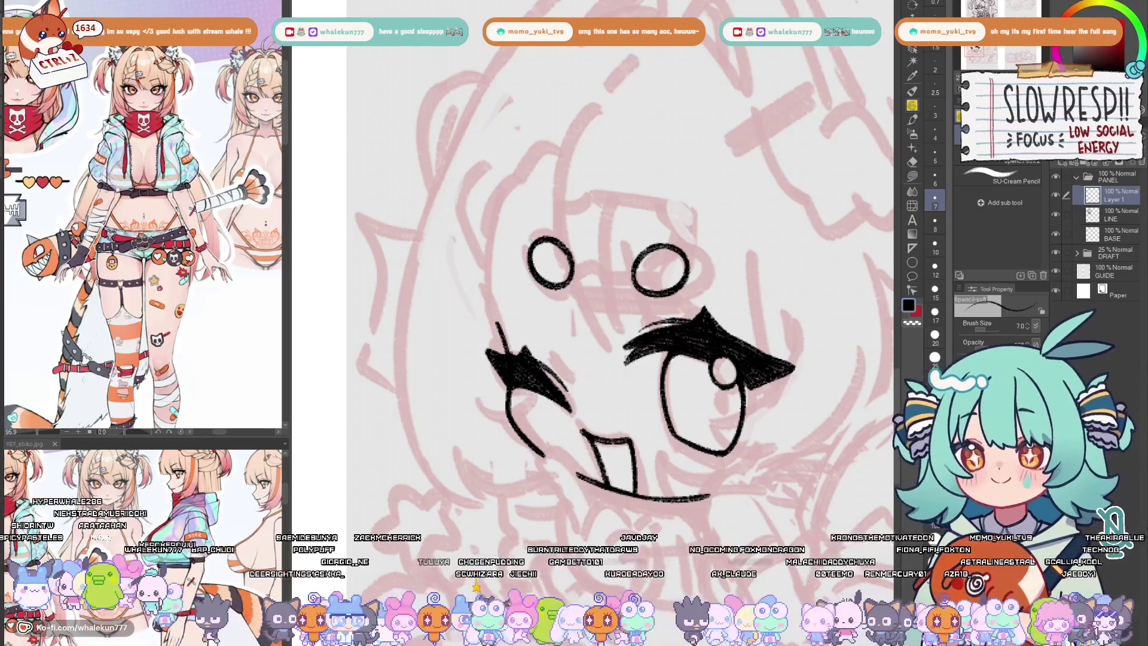
- Add a thickening stroke at the inner end of the large eye's lashes after several retries
drag(628, 362, 673, 338)
key(ctrl+z)
key(ctrl+z)
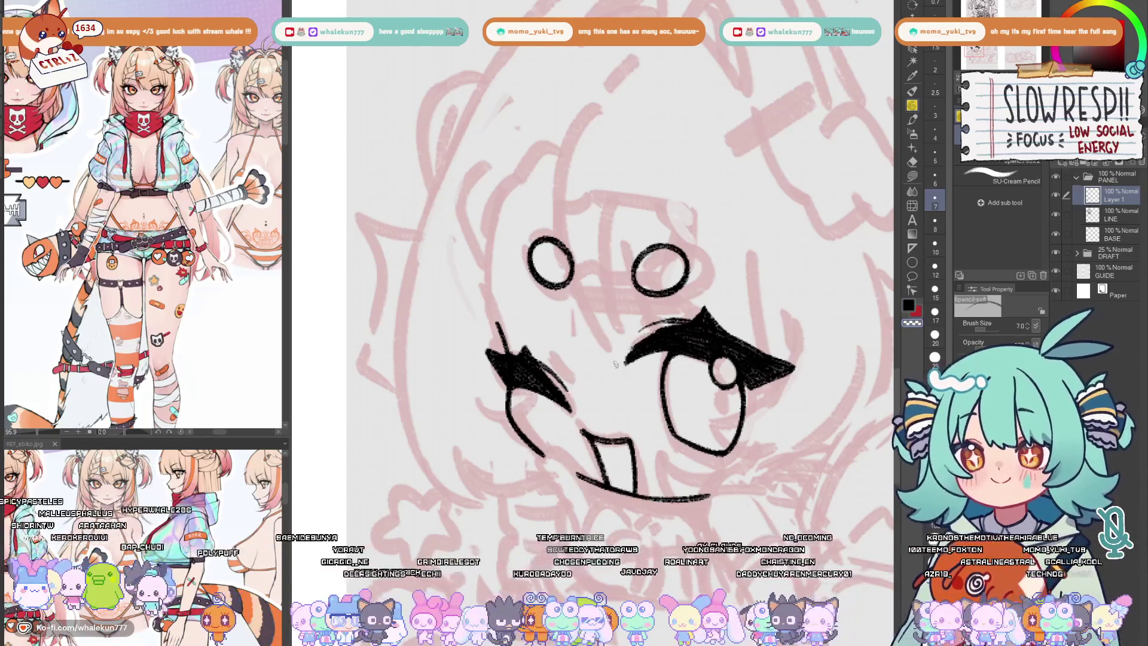
key(ctrl+z)
mouse_move(682, 326)
mouse_down()
mouse_move(599, 353)
mouse_move(711, 347)
mouse_up()
key(ctrl+z)
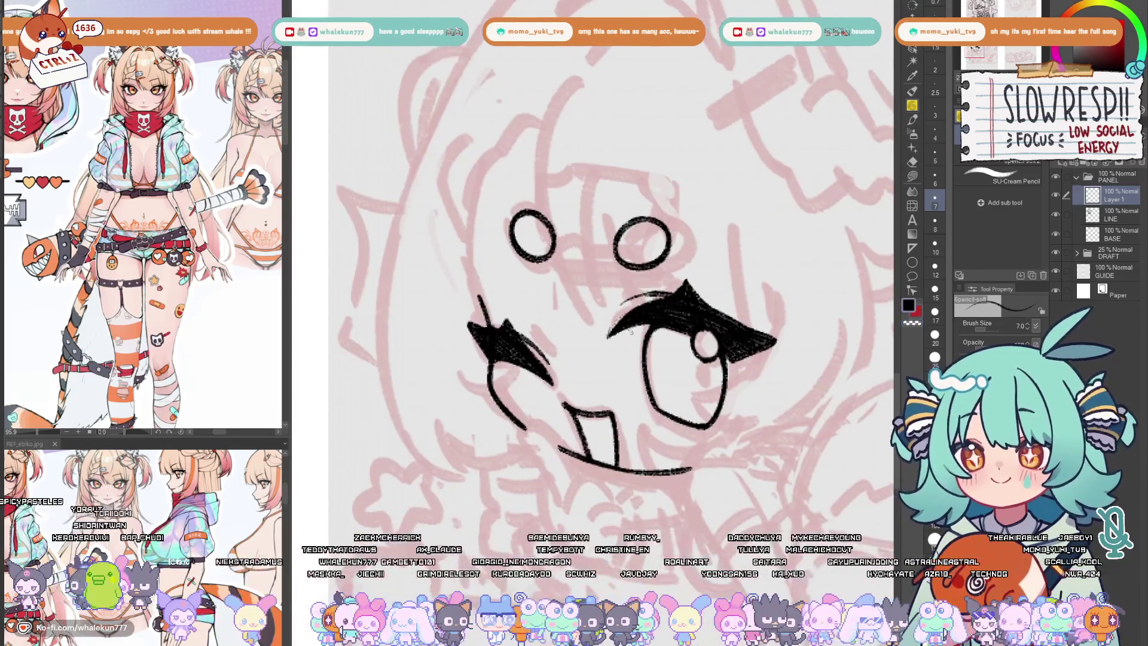
mouse_move(634, 308)
mouse_down()
mouse_move(609, 334)
mouse_move(664, 298)
mouse_up()
key(ctrl+z)
key(ctrl+z)
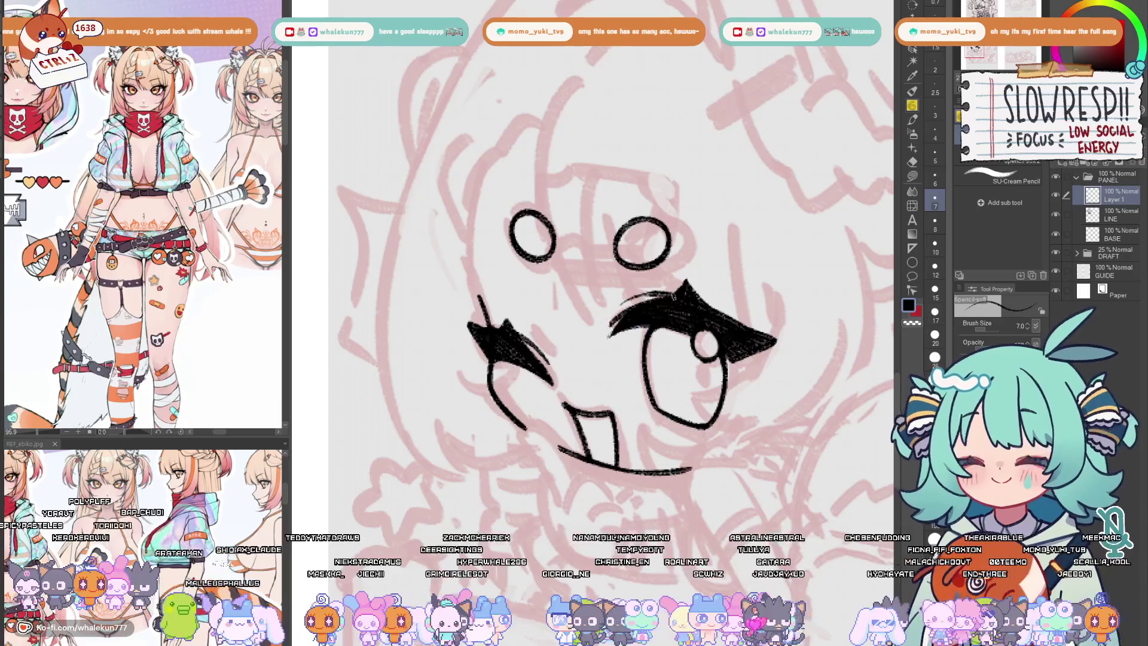
key(ctrl+z)
mouse_move(610, 328)
mouse_down()
mouse_move(664, 297)
mouse_move(611, 322)
mouse_up()
key(ctrl+z)
mouse_move(664, 298)
mouse_down()
mouse_move(604, 334)
mouse_move(615, 329)
mouse_up()
- Erase the bottom of the large eye's outline, undo it, and check the eye mirrored
key(h)
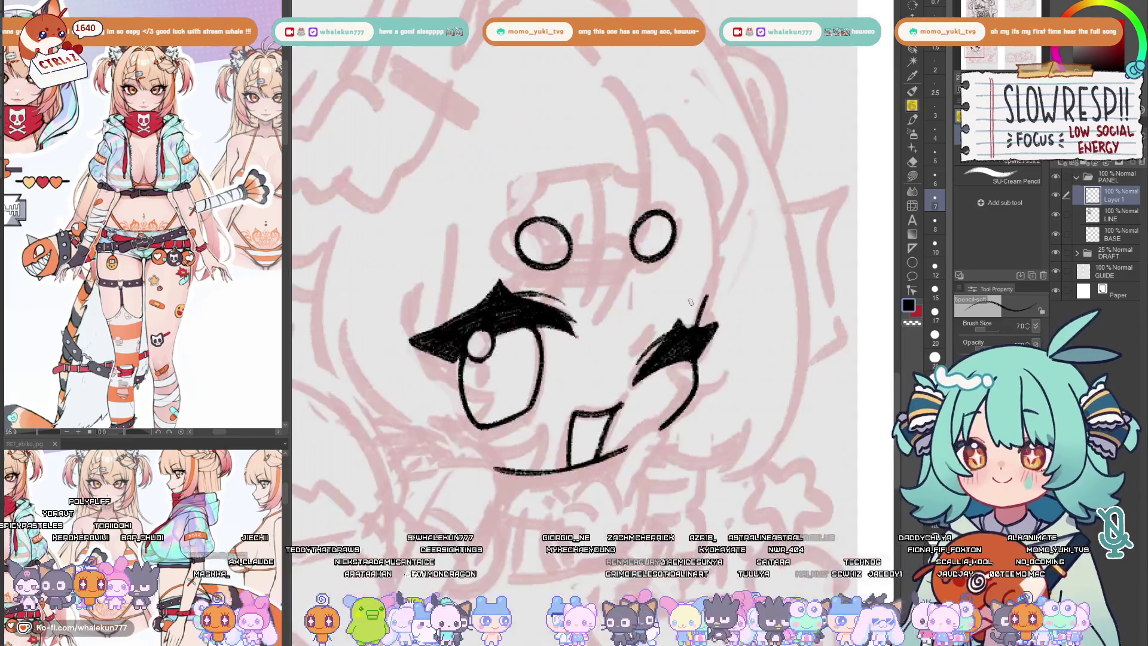
key(e)
mouse_move(561, 381)
mouse_down()
mouse_move(634, 359)
mouse_move(628, 369)
mouse_move(637, 349)
mouse_up()
key(p)
key(ctrl+z)
key(h)
scroll(637, 349, down, 4)
scroll(640, 333, up, 1)
scroll(640, 331, up, 3)
- Redraw the large eye's lower outline, undoing unsatisfactory outline strokes
key(ctrl+z)
key(ctrl+z)
key(h)
scroll(680, 385, up, 1)
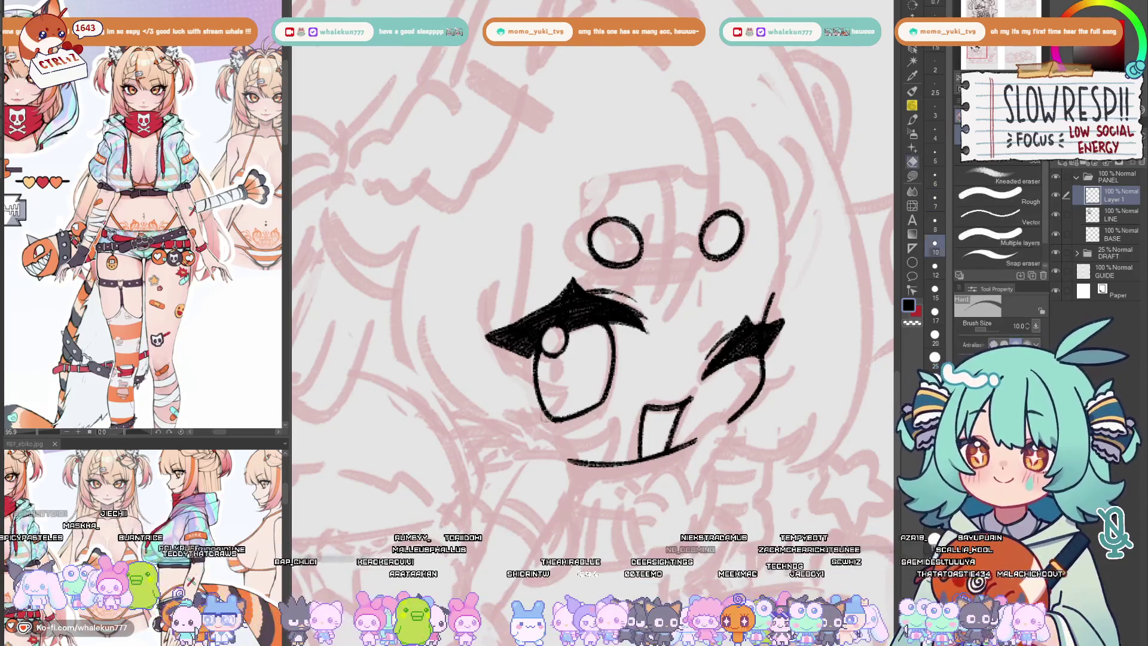
key(ctrl+z)
key(ctrl+z)
key(ctrl+z)
key(ctrl+z)
drag(541, 404, 589, 417)
key(ctrl+z)
key(ctrl+z)
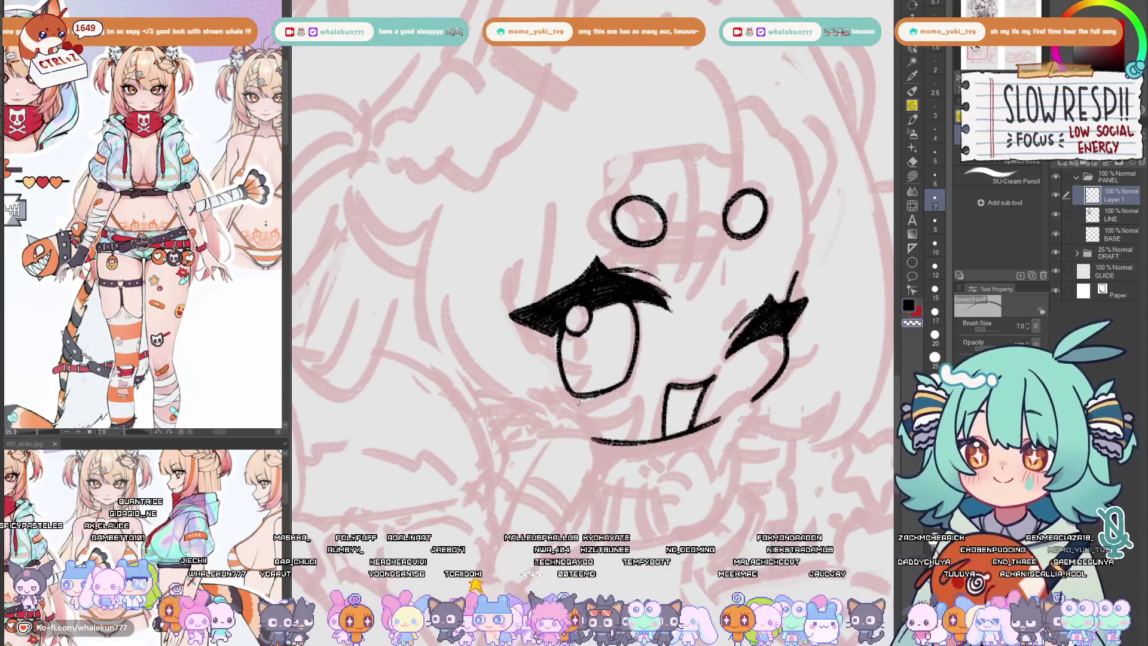
key(ctrl+z)
drag(635, 384, 607, 398)
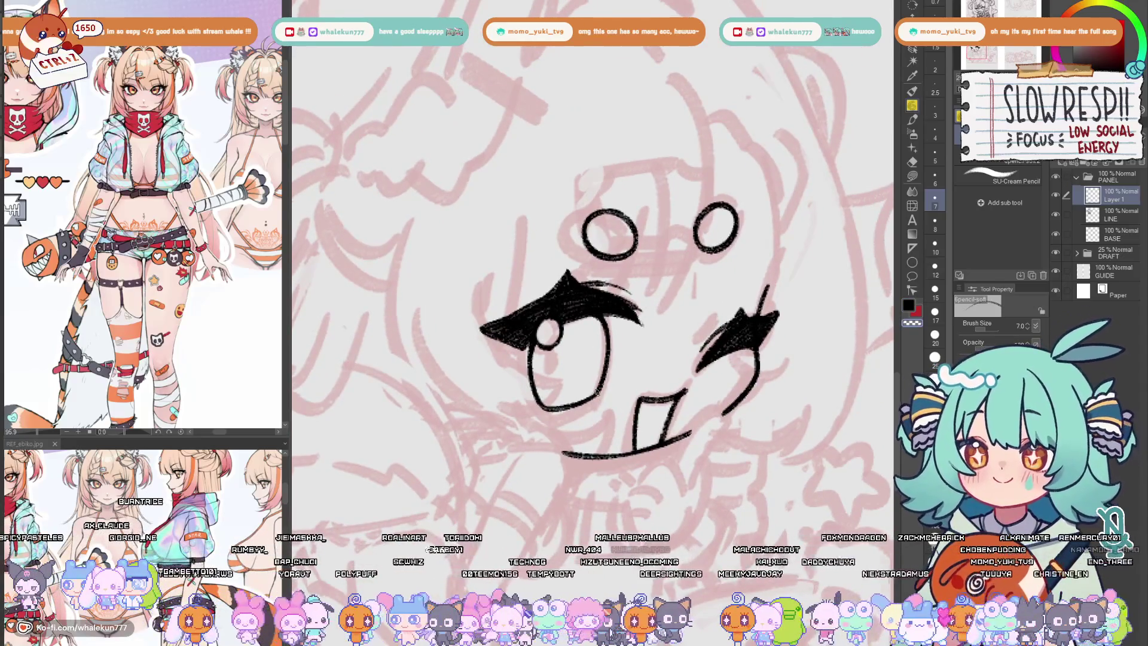